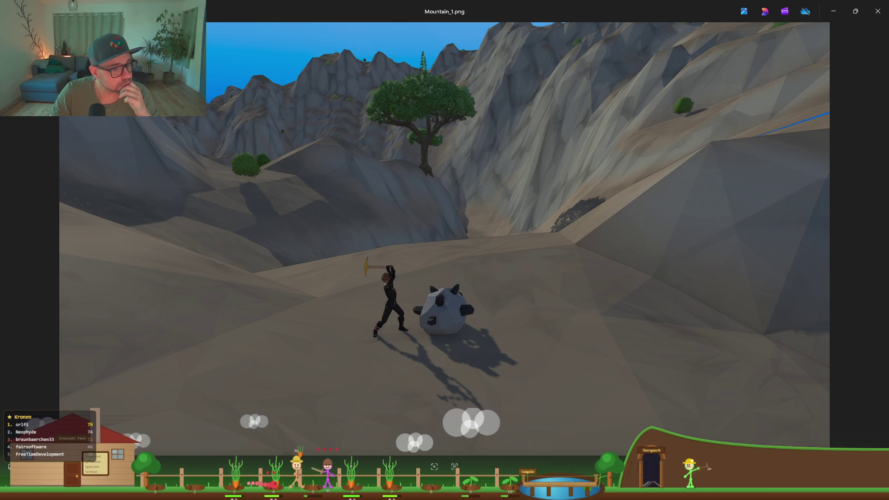
# Step: Duplicate the Mountain Decoration sticky note and place the copy just below it
pyautogui.hotkey('alt', 'Tab')
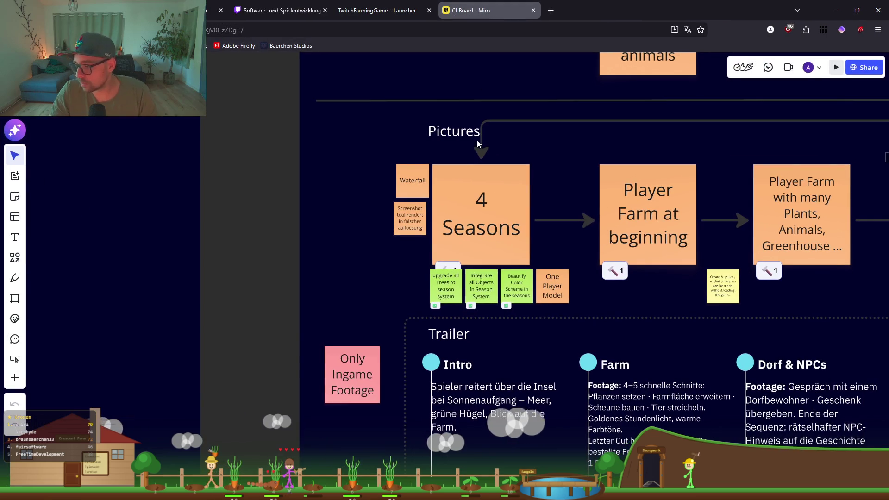
pyautogui.hscroll(10, 366, 226)
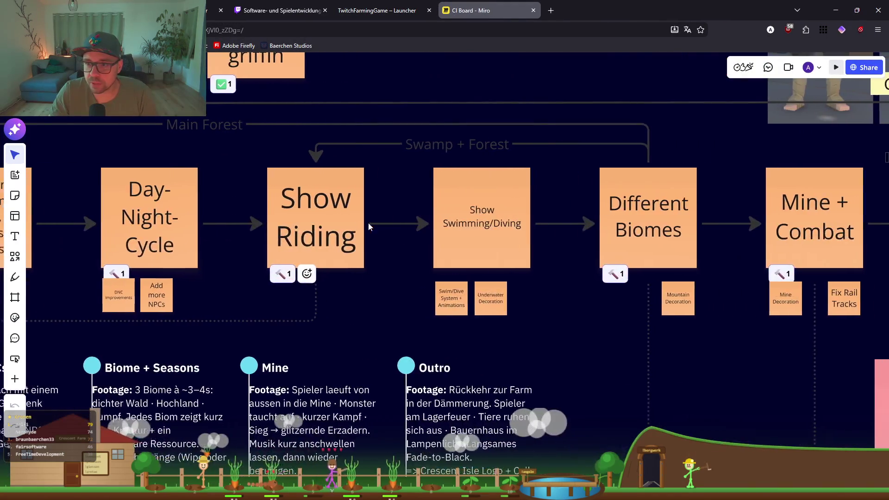
pyautogui.hscroll(6, 365, 226)
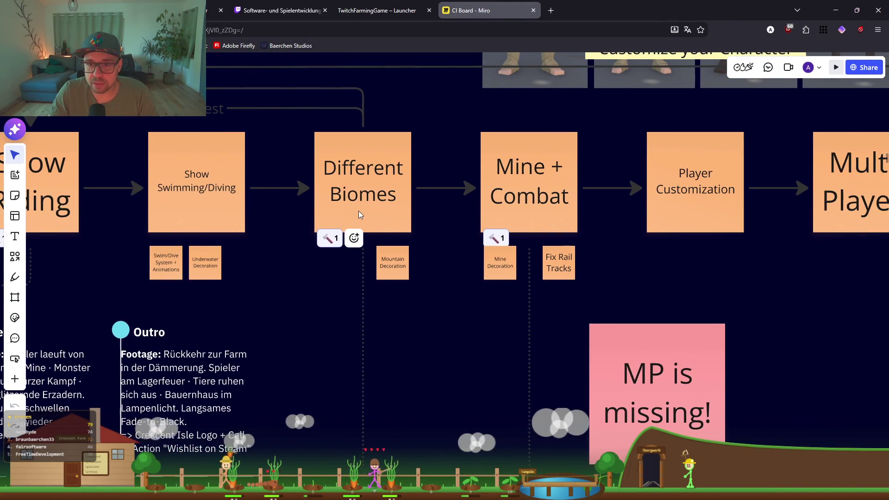
pyautogui.scroll(5, 393, 271)
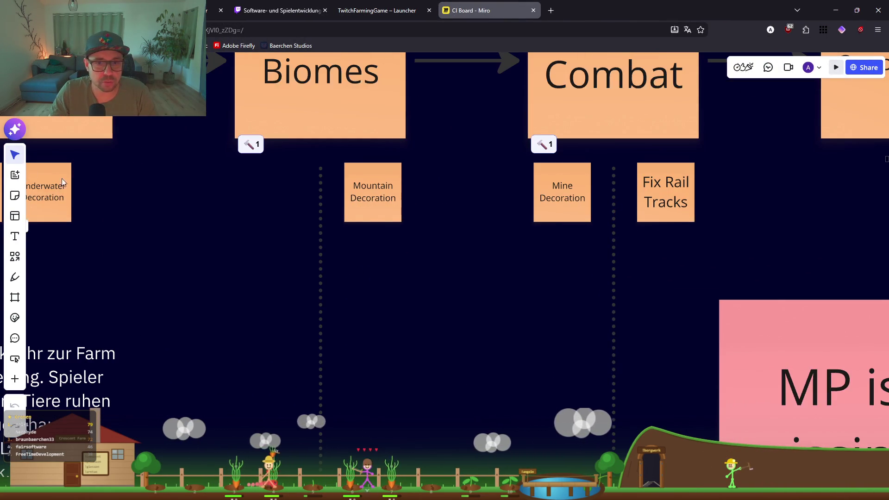
pyautogui.click(367, 191)
pyautogui.hotkey('ctrl', 'c')
pyautogui.hotkey('ctrl', 'v')
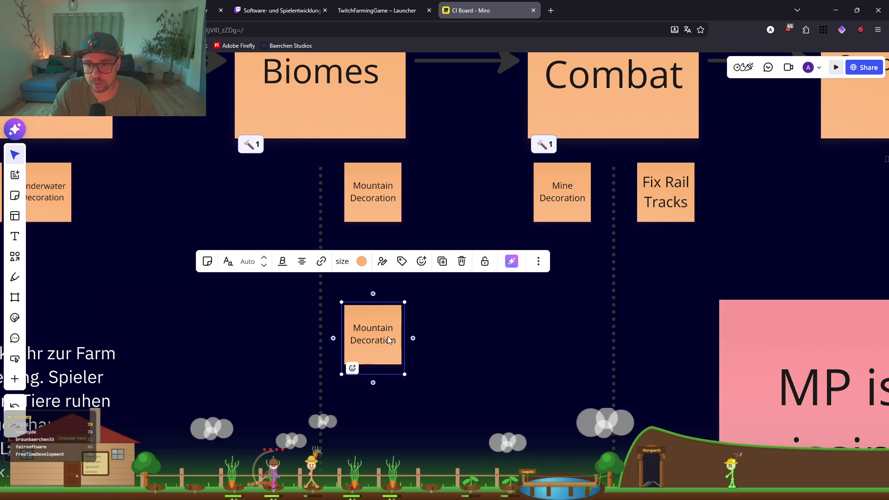
pyautogui.moveTo(387, 337); pyautogui.dragTo(430, 248)
# Step: Retype the copied note as 'Sneak Peek: Gryphon', then return to the Mountain_1.png image
pyautogui.doubleClick(425, 251)
pyautogui.write('Sneek Peak:')
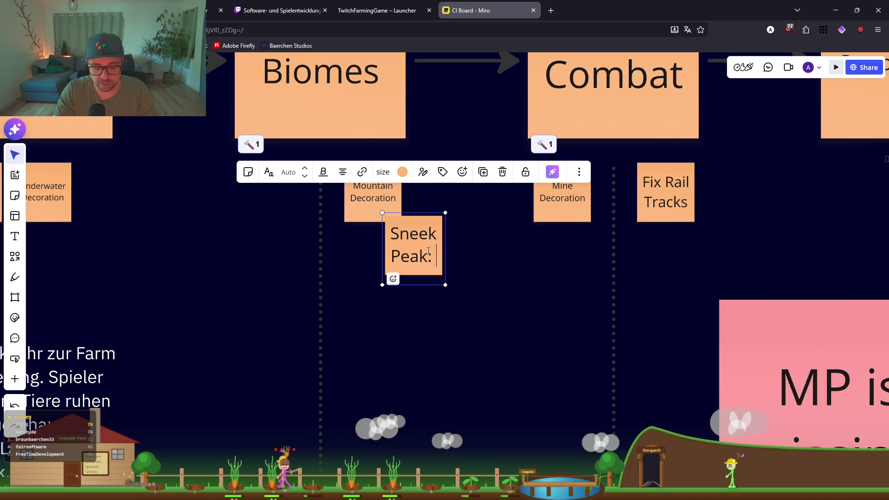
pyautogui.write('Gryphon')
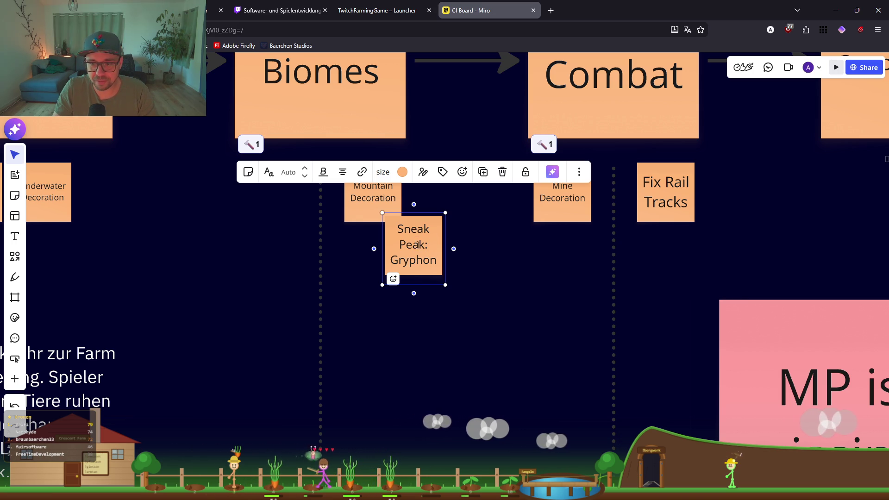
pyautogui.click(496, 276)
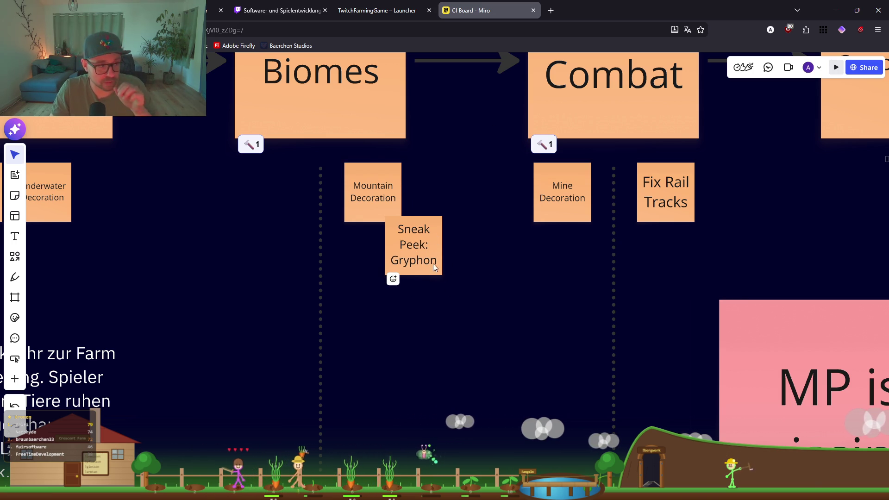
pyautogui.moveTo(672, 10); pyautogui.dragTo(673, 9)
pyautogui.hotkey('alt', 'Tab')
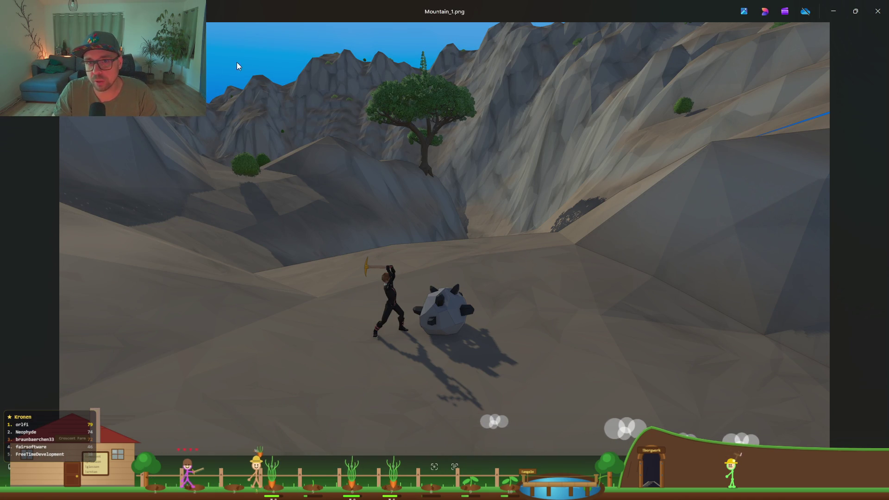
# Step: Close Mountain_1.png and open the Seasons screenshot from the Project window's Screenshots folder
pyautogui.click(877, 11)
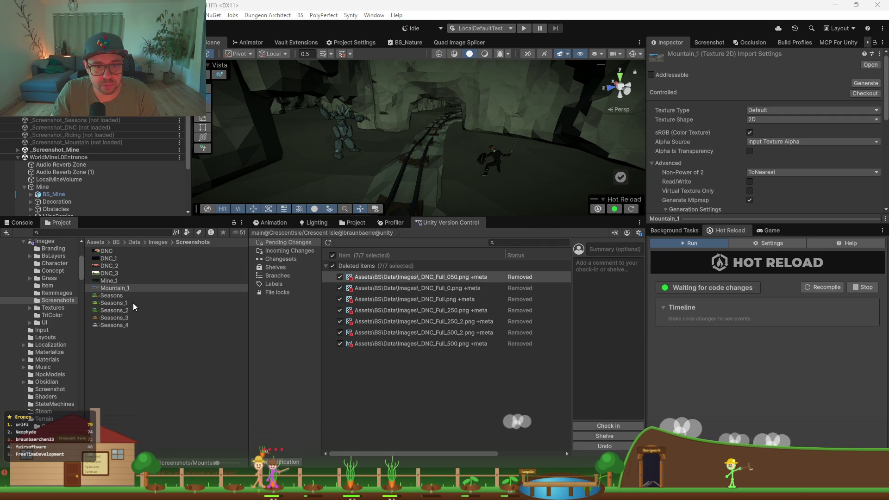
pyautogui.doubleClick(121, 296)
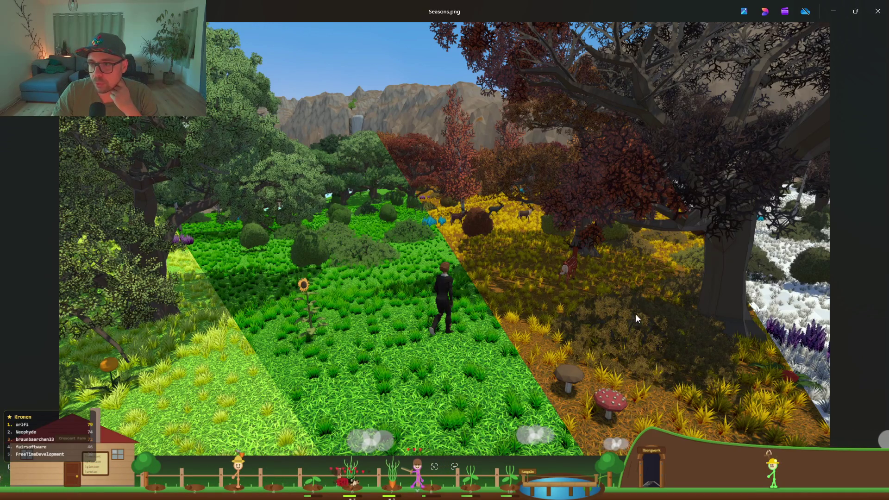
# Step: Snap DNC.png to the left half and Seasons.png to the right half in Photos
pyautogui.click(877, 11)
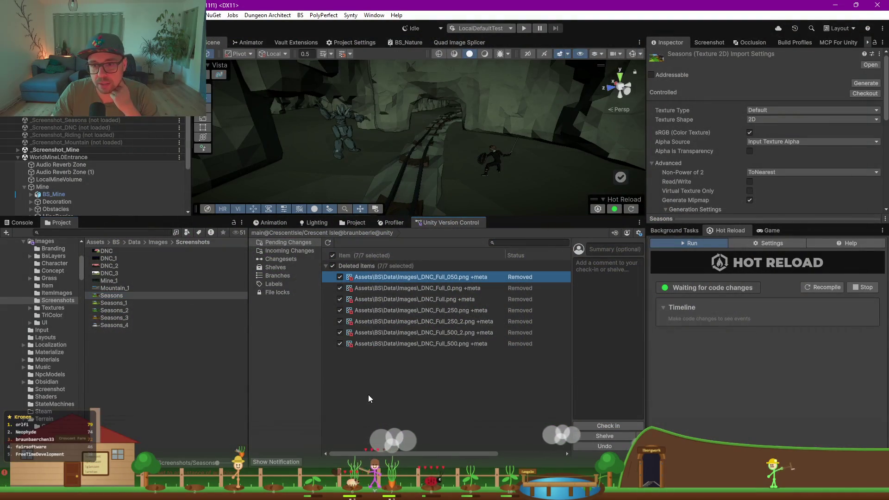
pyautogui.doubleClick(116, 252)
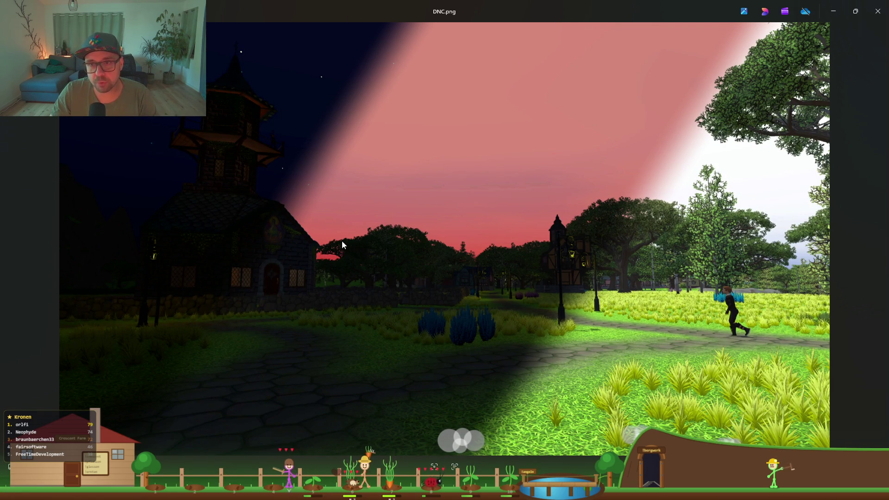
pyautogui.hotkey('alt', 'Tab')
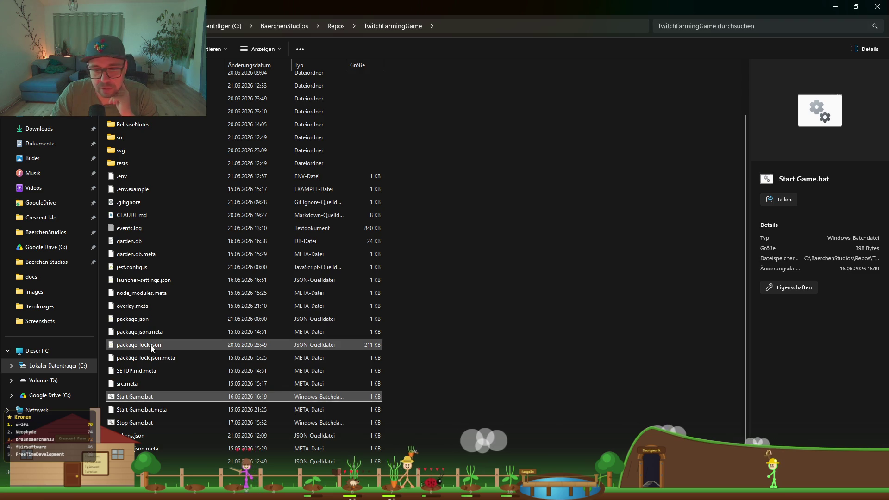
pyautogui.hotkey('alt', 'Tab')
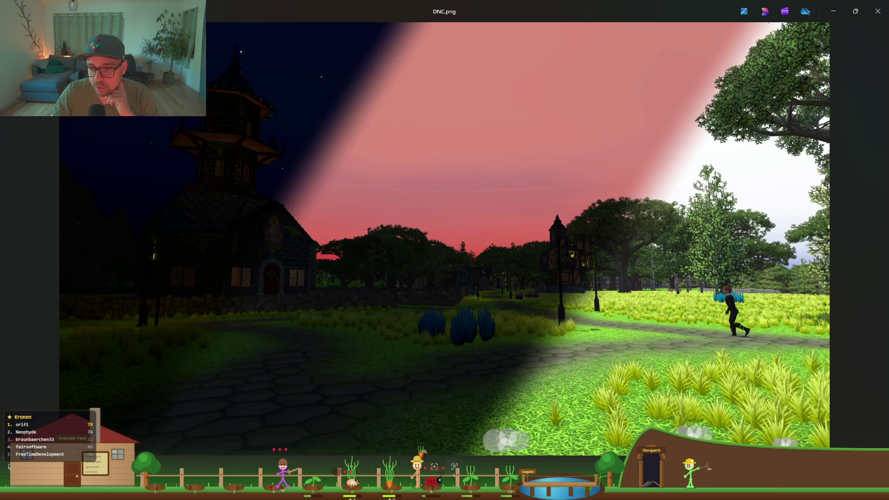
pyautogui.moveTo(487, 491)
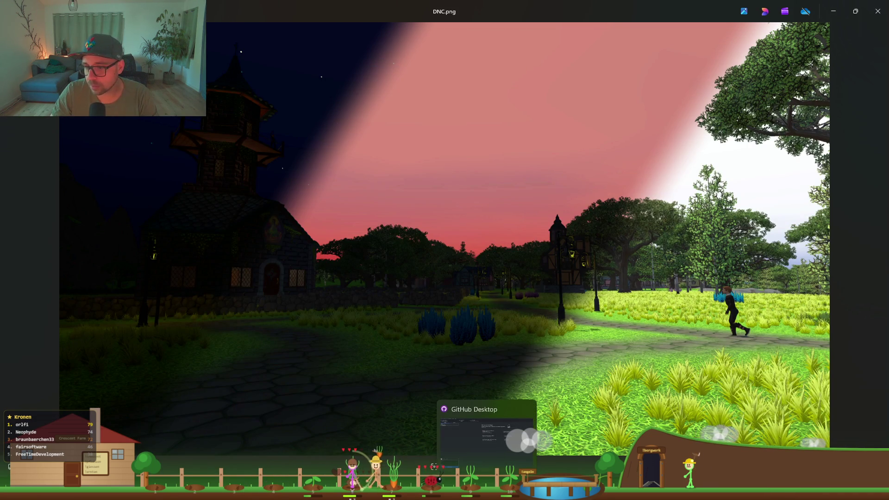
pyautogui.hotkey('alt', 'Tab')
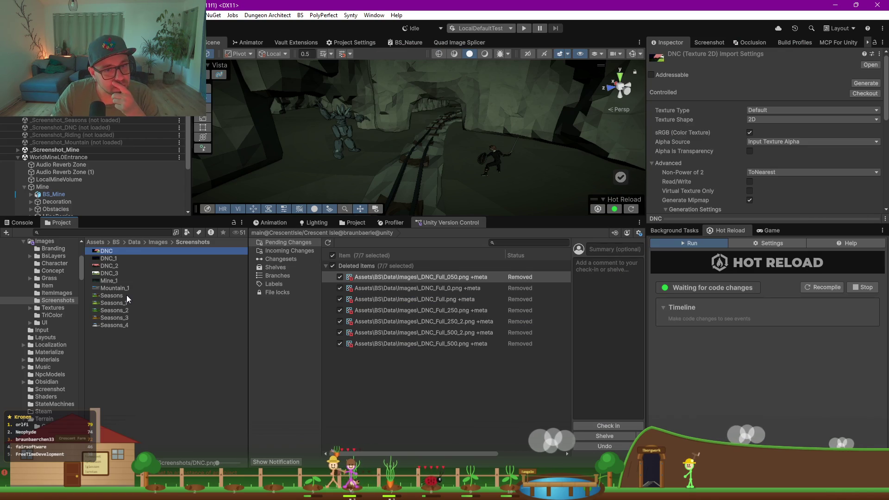
pyautogui.doubleClick(127, 295)
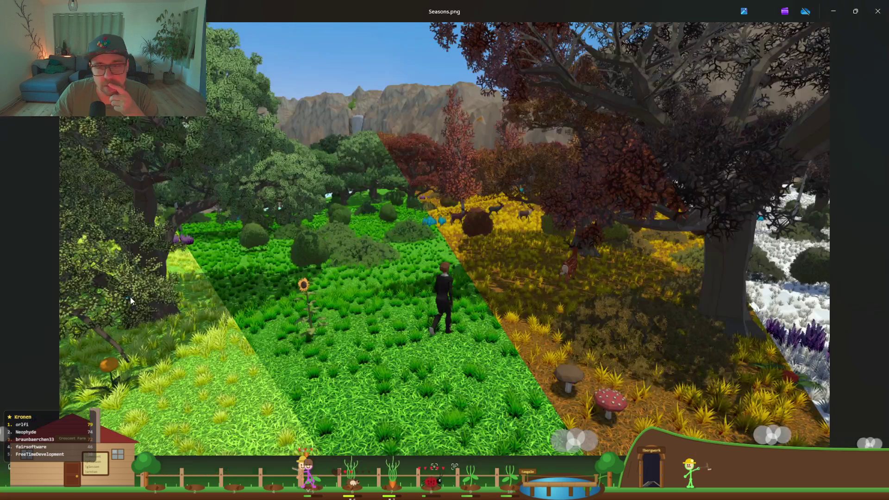
pyautogui.moveTo(530, 1)
pyautogui.mouseDown()
pyautogui.moveTo(569, 83)
pyautogui.moveTo(880, 190)
pyautogui.mouseUp()
pyautogui.click(222, 118)
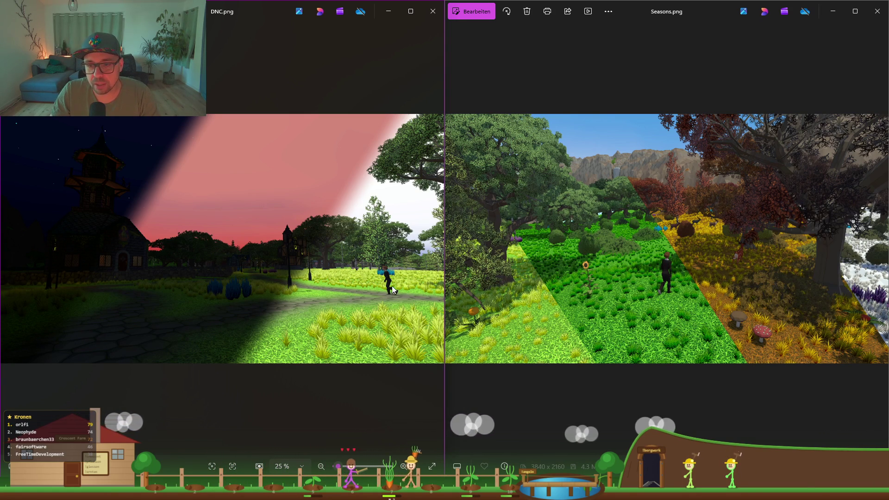
# Step: Zoom and pan through the DNC and Seasons screenshots to compare them, then switch to Miro
pyautogui.scroll(5, 393, 292)
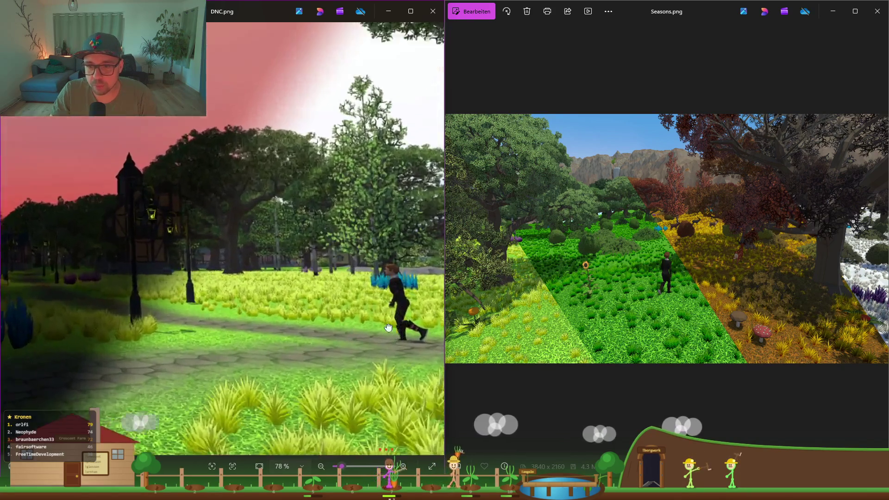
pyautogui.scroll(6, 395, 330)
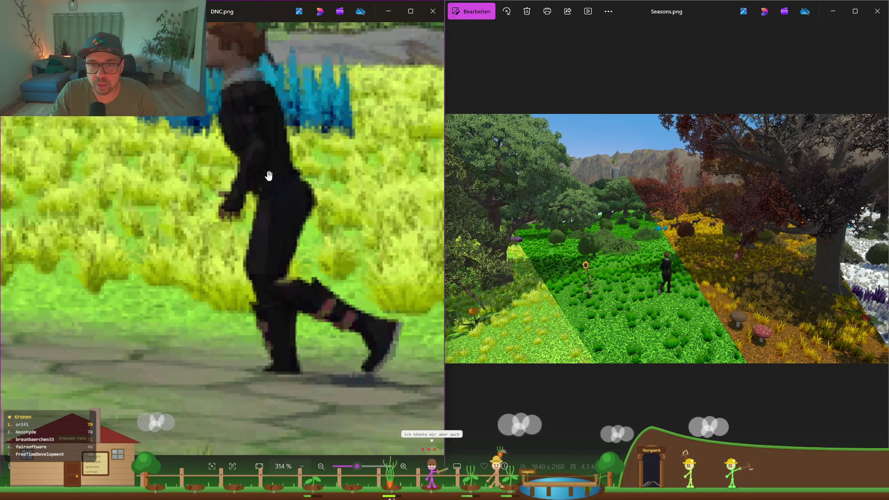
pyautogui.scroll(-4, 278, 268)
pyautogui.scroll(5, 279, 269)
pyautogui.scroll(-4, 279, 272)
pyautogui.scroll(-6, 279, 272)
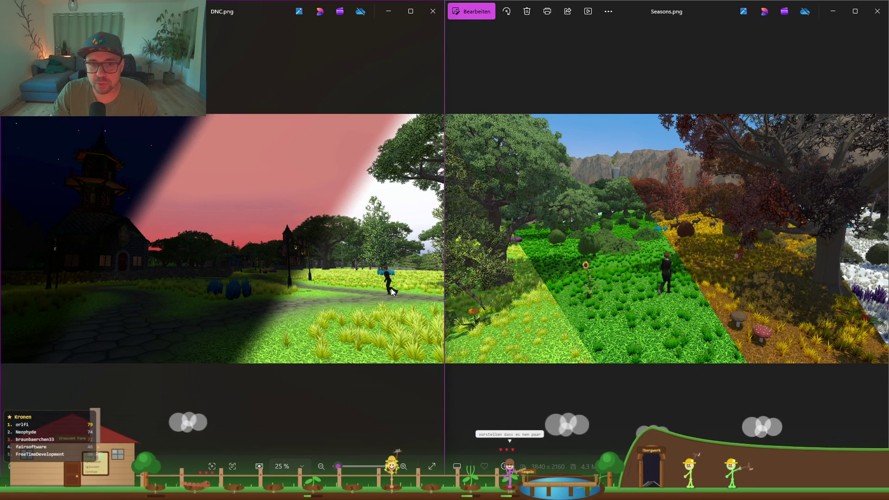
pyautogui.scroll(6, 390, 289)
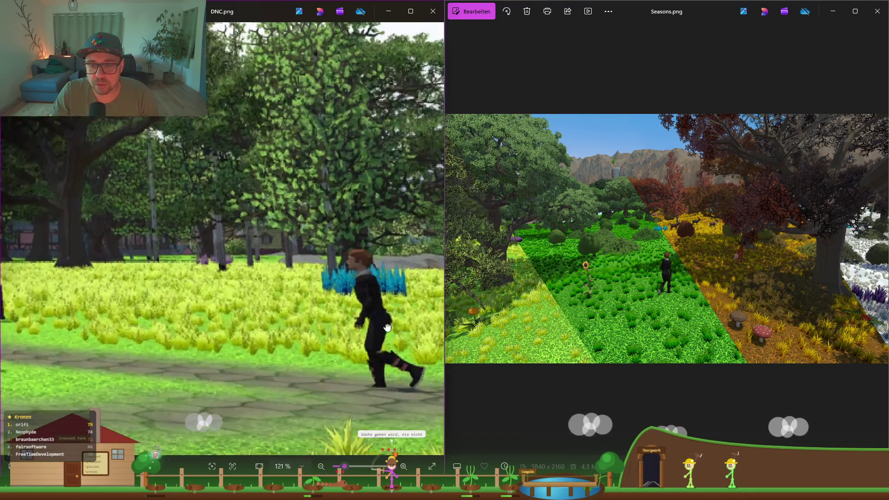
pyautogui.moveTo(387, 328); pyautogui.dragTo(295, 300)
pyautogui.scroll(4, 324, 301)
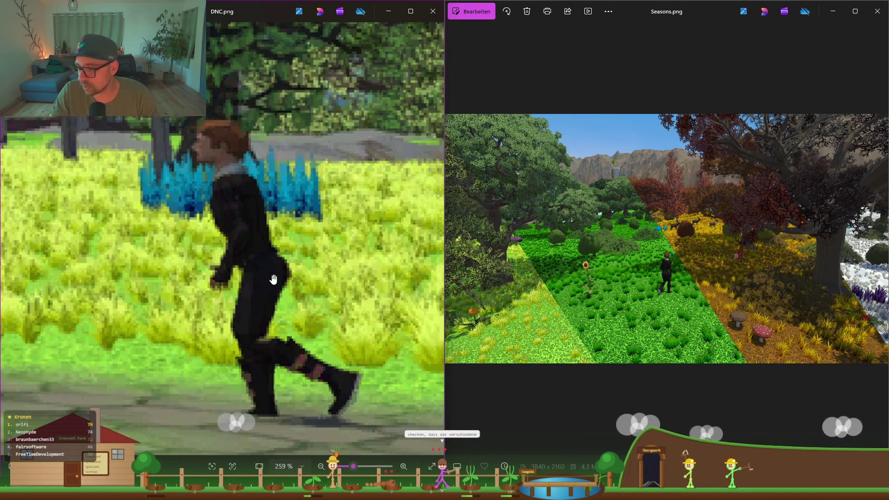
pyautogui.scroll(2, 273, 279)
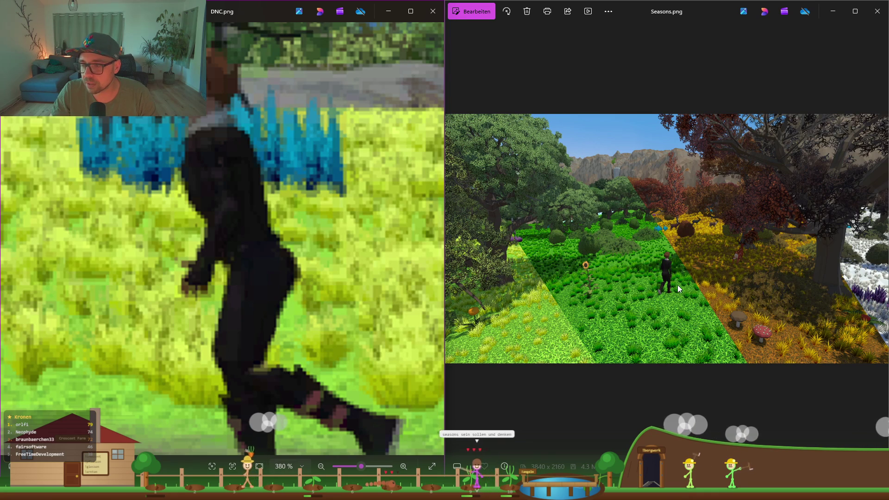
pyautogui.scroll(6, 677, 285)
pyautogui.scroll(2, 662, 292)
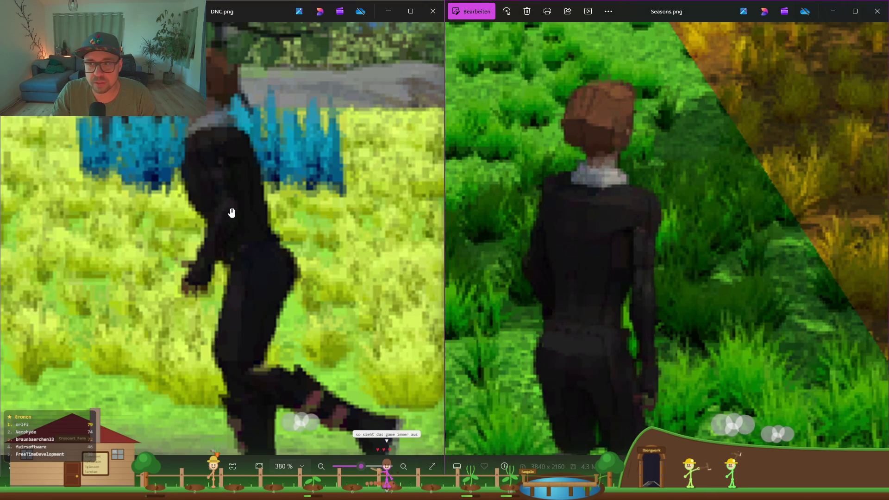
pyautogui.scroll(-8, 540, 238)
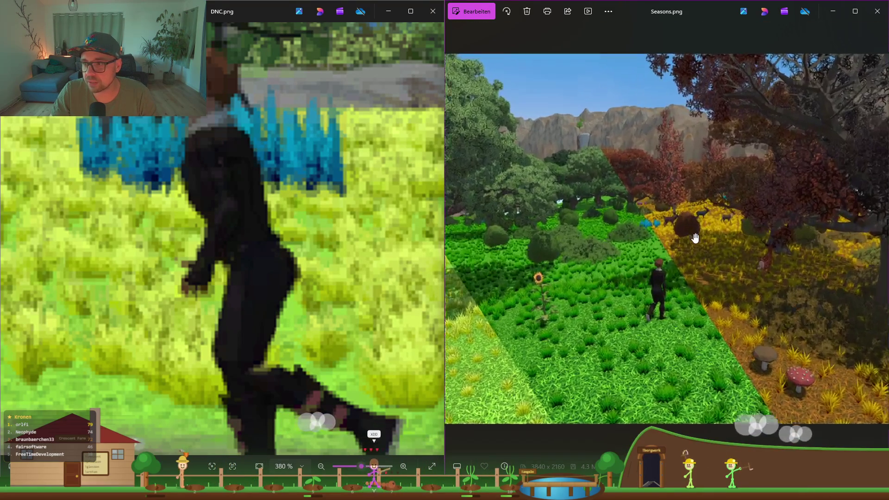
pyautogui.scroll(8, 695, 238)
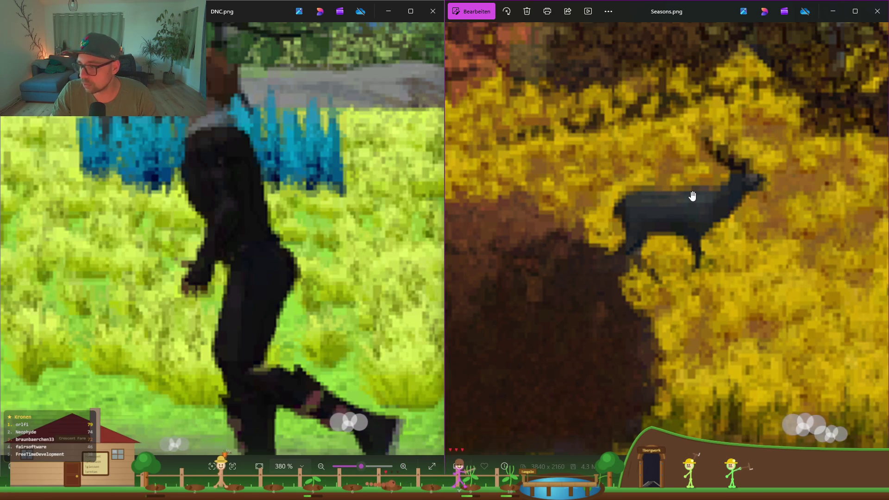
pyautogui.scroll(-8, 675, 237)
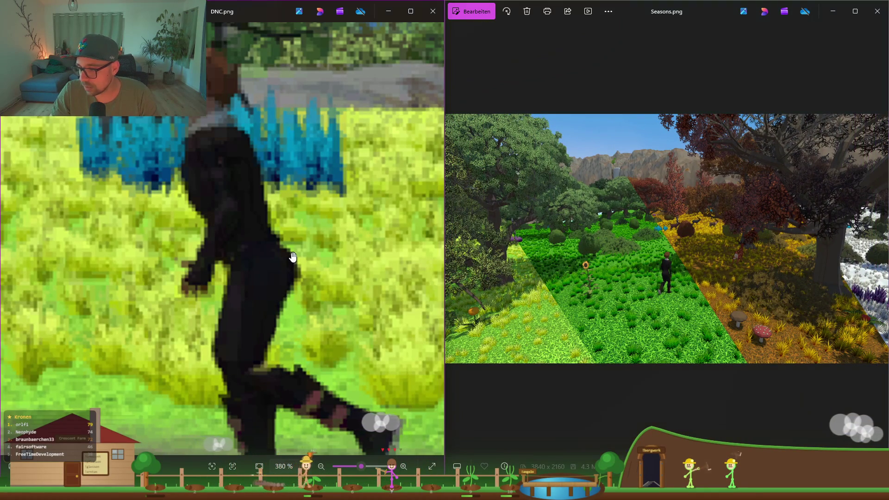
pyautogui.scroll(-8, 292, 255)
pyautogui.scroll(-5, 292, 255)
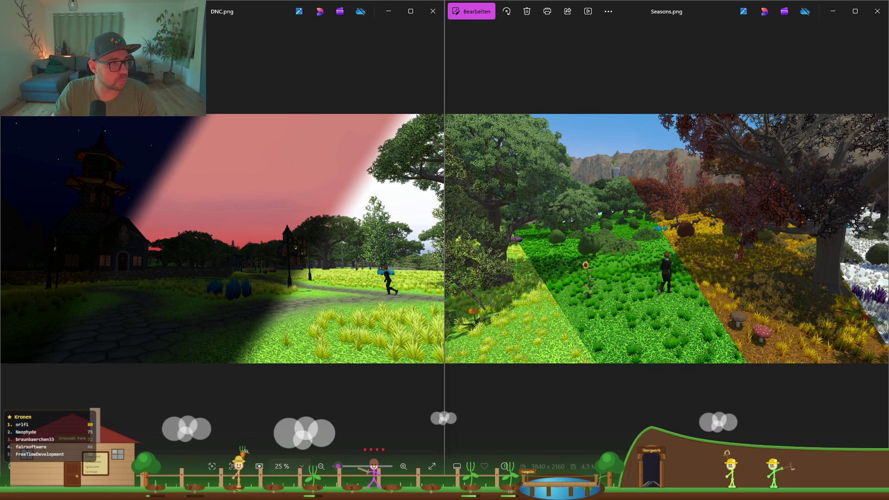
pyautogui.hotkey('alt', 'Tab')
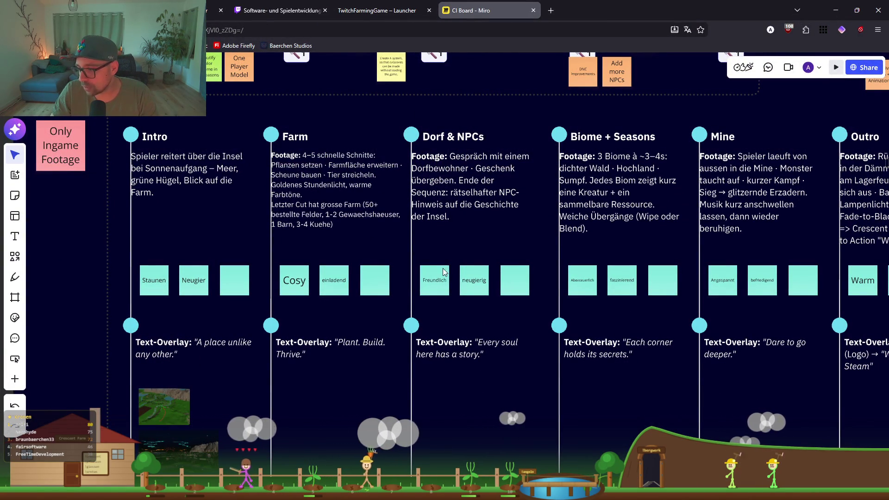
# Step: Review the Biome + Seasons column title on the Miro board, then return to Photos
pyautogui.hscroll(3, 491, 211)
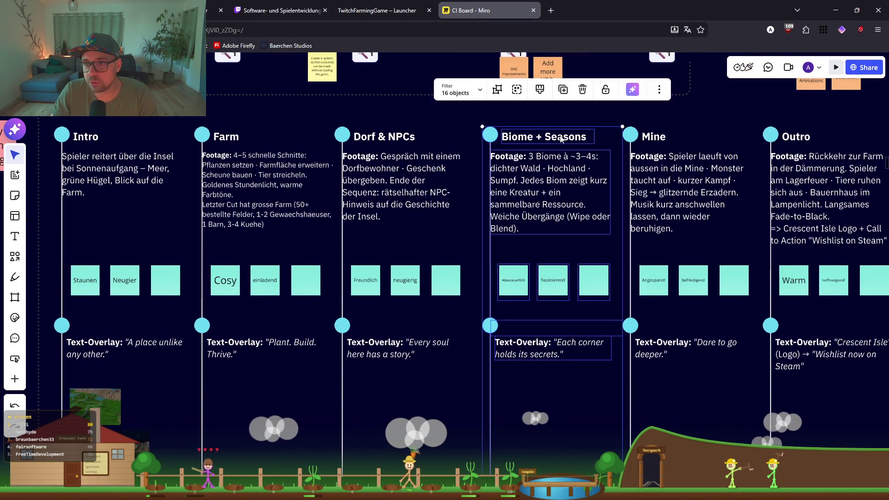
pyautogui.click(564, 138)
pyautogui.click(570, 115)
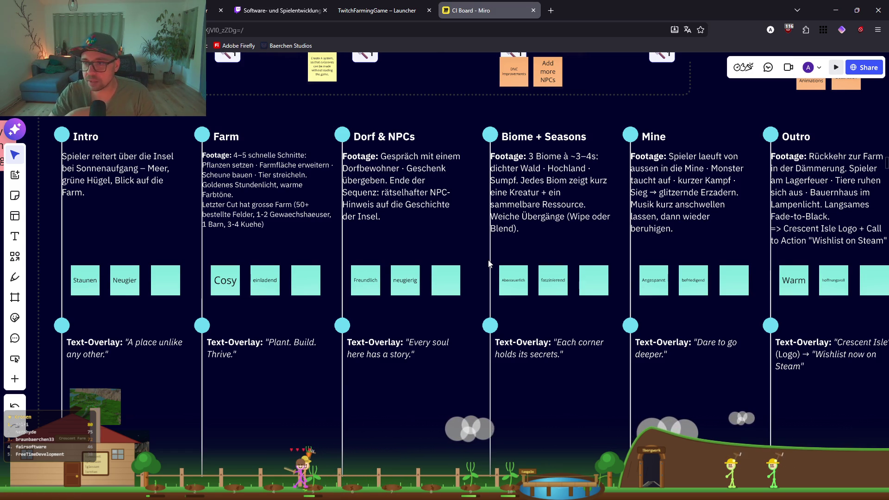
pyautogui.click(561, 171)
pyautogui.press('Escape')
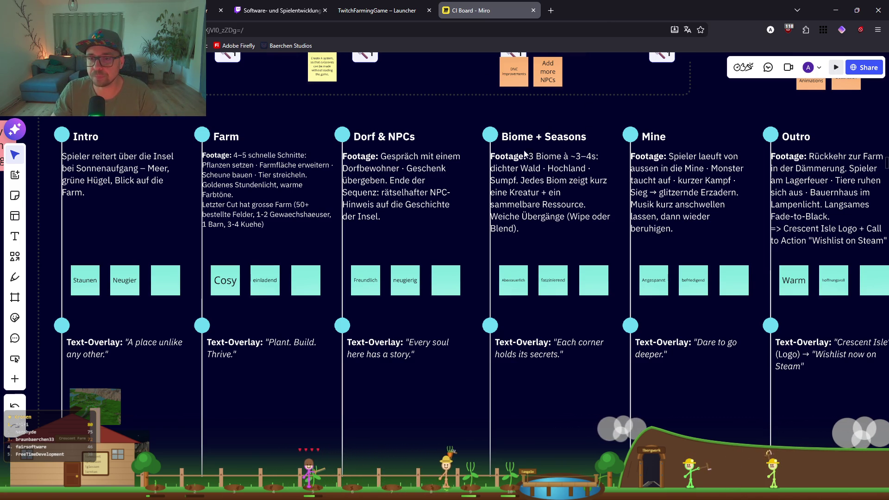
pyautogui.hotkey('alt', 'Tab')
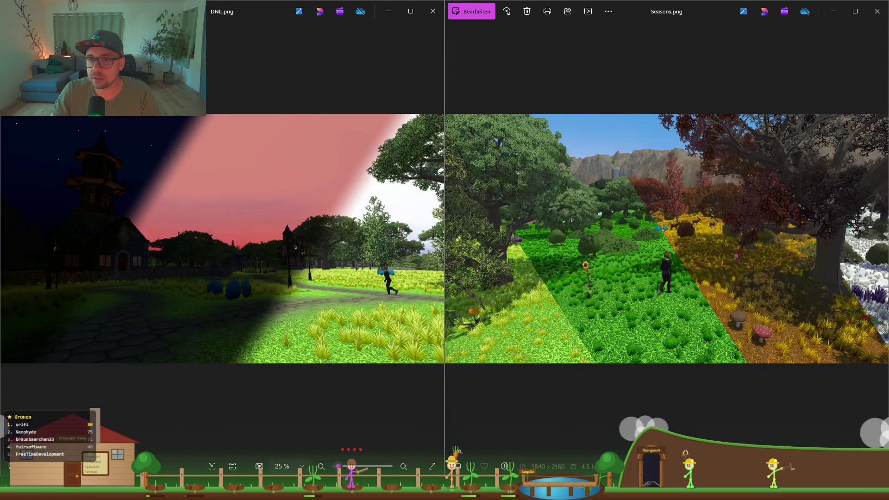
# Step: Close DNC.png and bring Unity forward with a taller Hierarchy panel
pyautogui.click(433, 11)
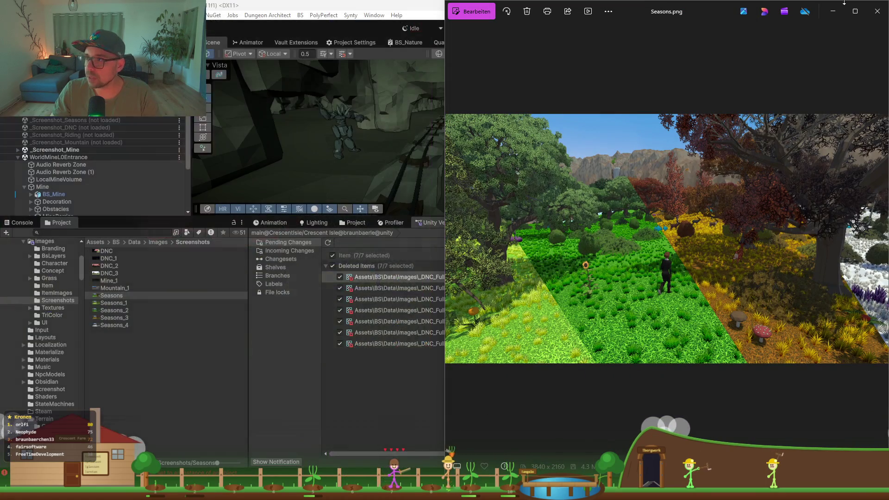
pyautogui.click(279, 385)
pyautogui.click(155, 353)
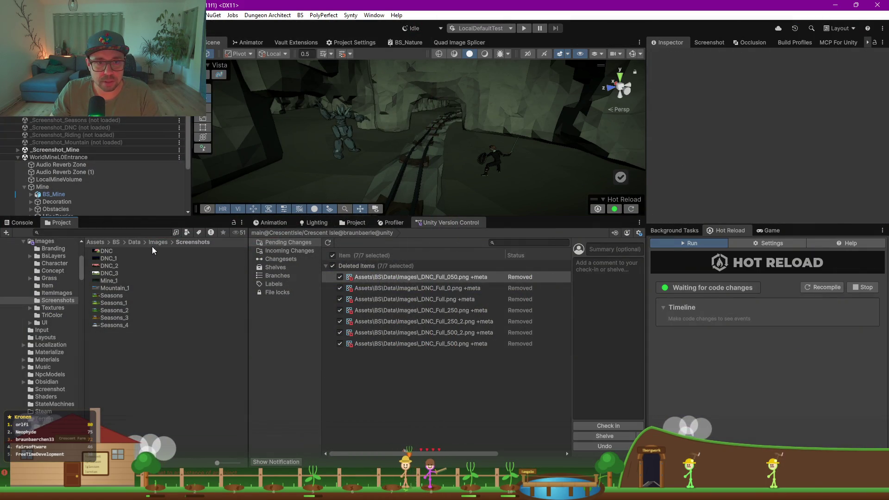
pyautogui.moveTo(142, 217); pyautogui.dragTo(139, 293)
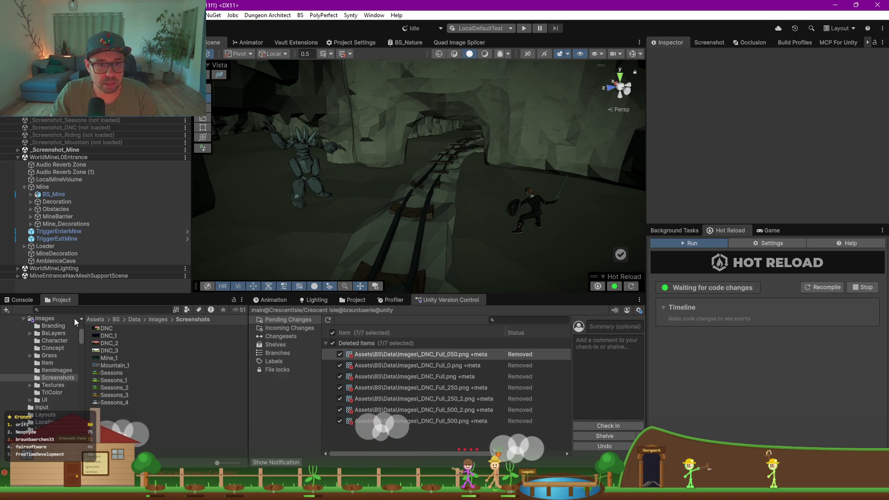
# Step: Expand SceneLoaders and select SceneLoader_FarmScreenshot to inspect its five auto-load scenes
pyautogui.click(17, 157)
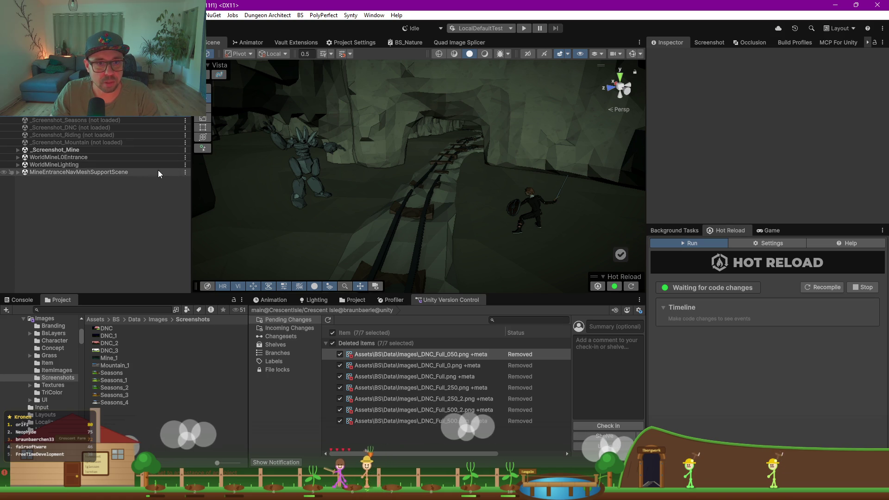
pyautogui.click(185, 157)
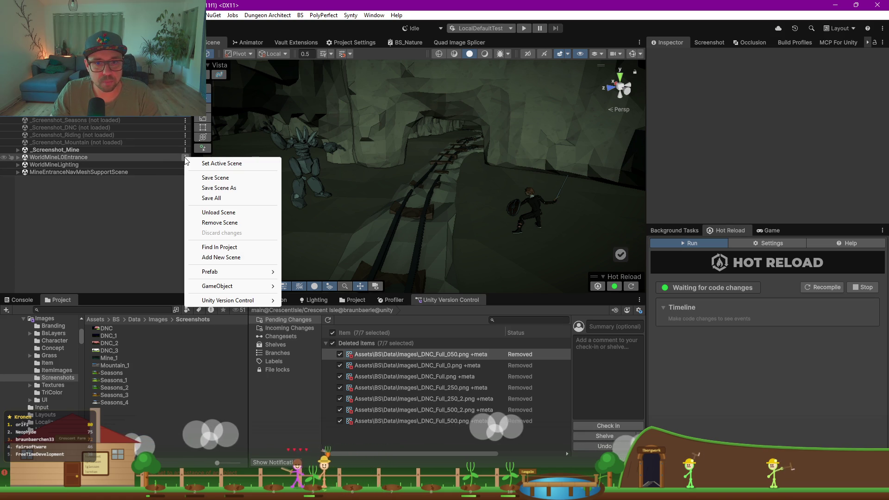
pyautogui.click(18, 149)
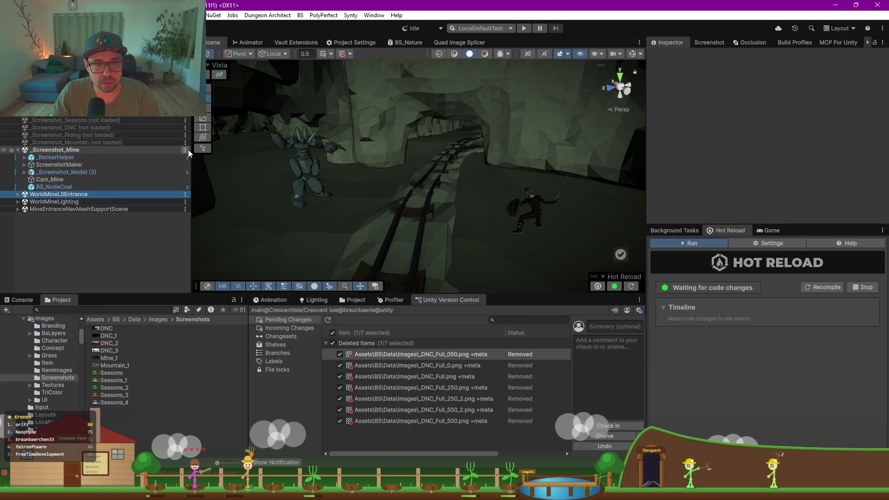
pyautogui.scroll(3, 83, 124)
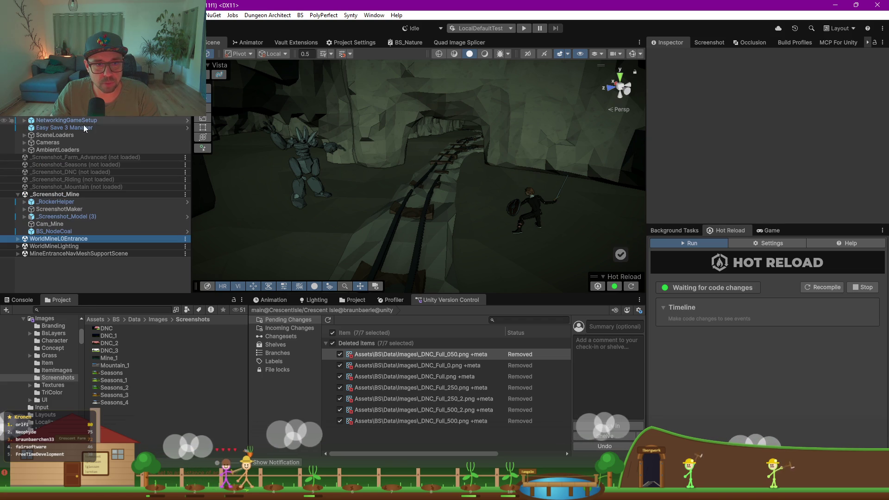
pyautogui.click(58, 135)
pyautogui.click(25, 135)
pyautogui.click(56, 141)
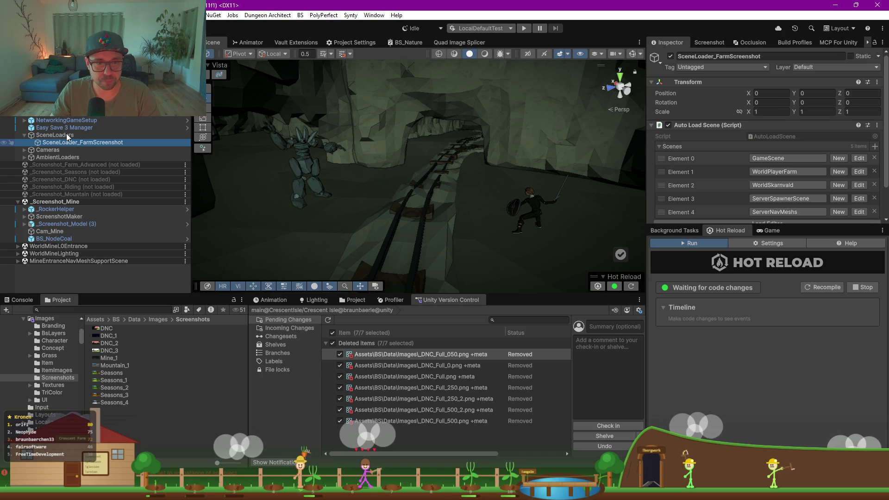
# Step: Duplicate SceneLoader_FarmScreenshot into _Screenshot_Mine and rename the copy SceneLoader
pyautogui.hotkey('ctrl', 'd')
pyautogui.moveTo(74, 148); pyautogui.dragTo(83, 214)
pyautogui.click(83, 211)
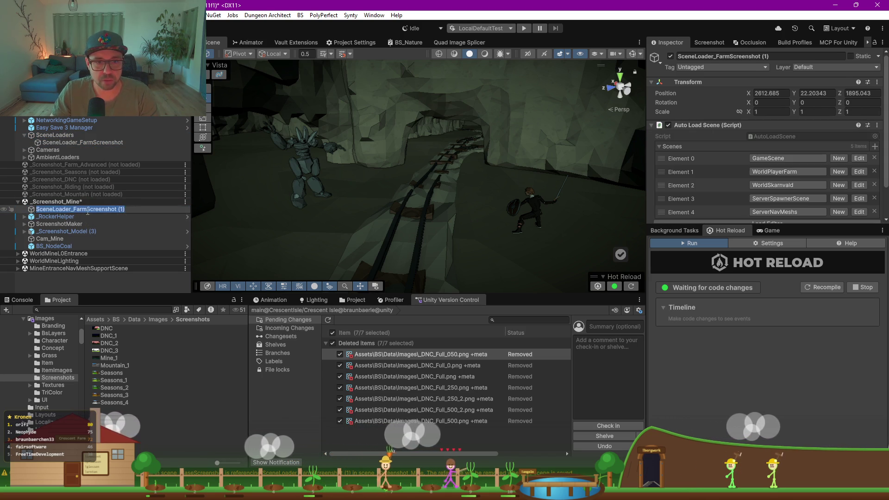
pyautogui.click(129, 208)
pyautogui.press('BackSpace')
pyautogui.press('BackSpace')
pyautogui.press('BackSpace')
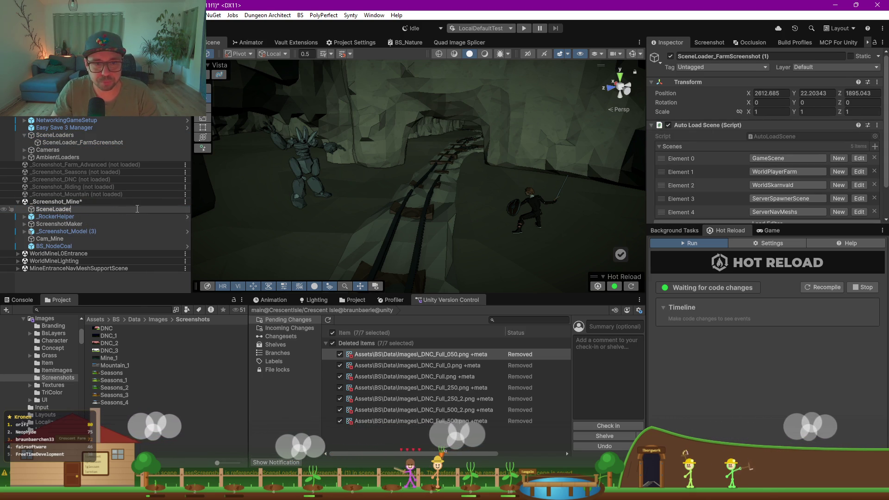
pyautogui.press('Return')
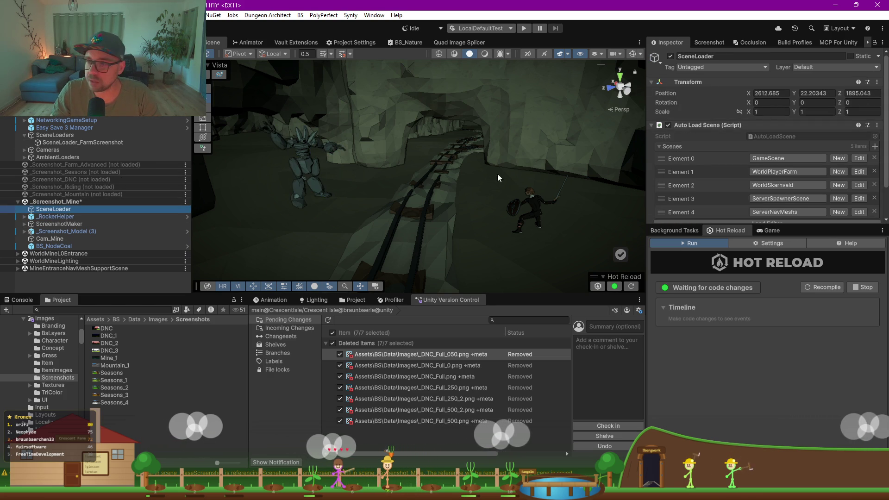
pyautogui.moveTo(676, 225); pyautogui.dragTo(676, 300)
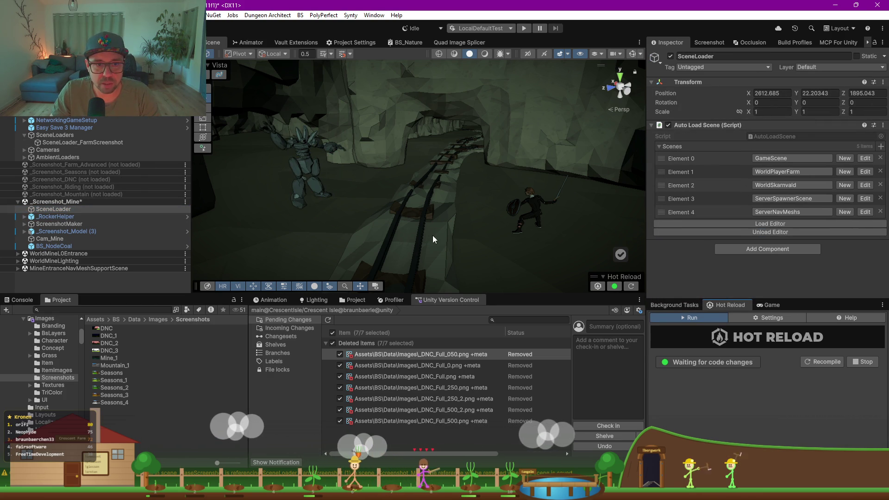
# Step: Set Auto Load Scene Elements 0 and 1 to WorldMineL0Entrance and WorldMineLighting
pyautogui.click(781, 158)
pyautogui.click(782, 158)
pyautogui.write('mine')
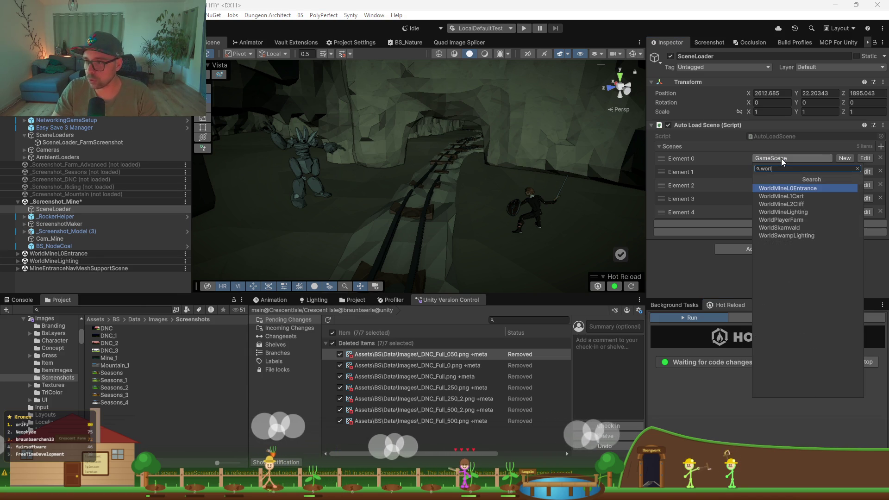
pyautogui.press('Return')
pyautogui.click(783, 169)
pyautogui.click(783, 168)
pyautogui.write('2')
pyautogui.press('BackSpace')
pyautogui.write('lightui')
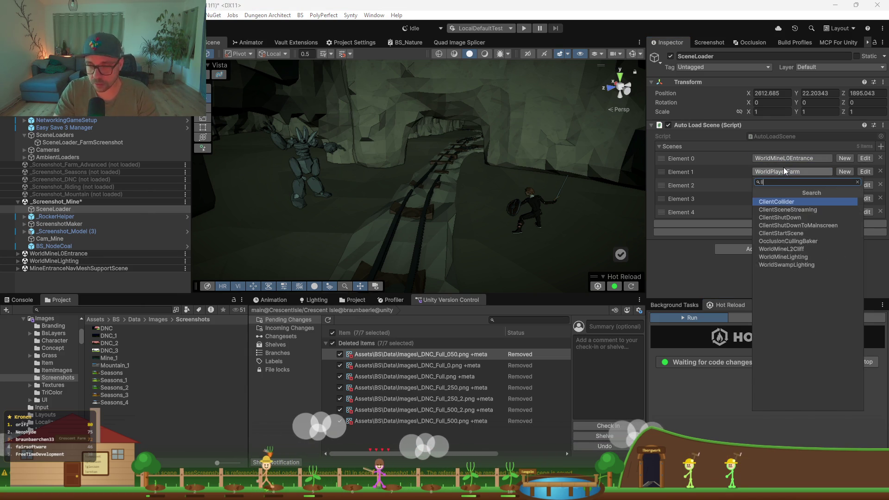
pyautogui.press('BackSpace')
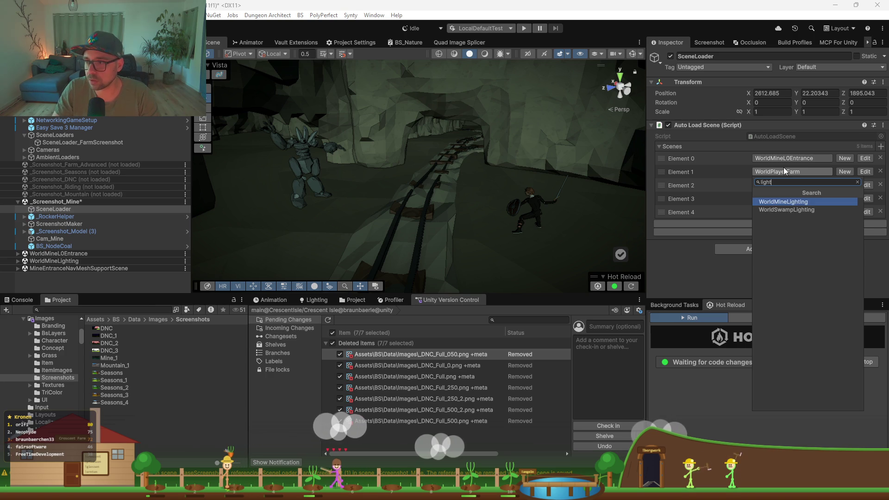
pyautogui.press('Return')
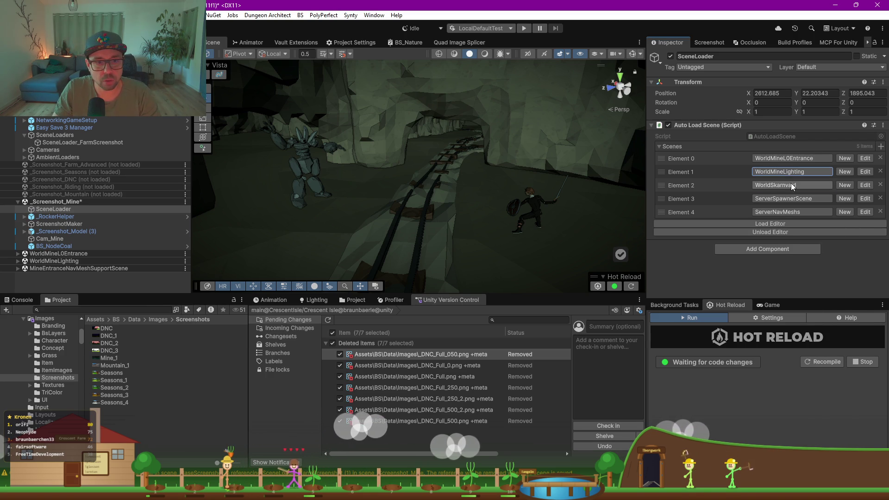
# Step: Set Element 2 to MineEntranceNavMeshSupportScene, remove the last two entries, and save the scene
pyautogui.click(791, 185)
pyautogui.write('mine')
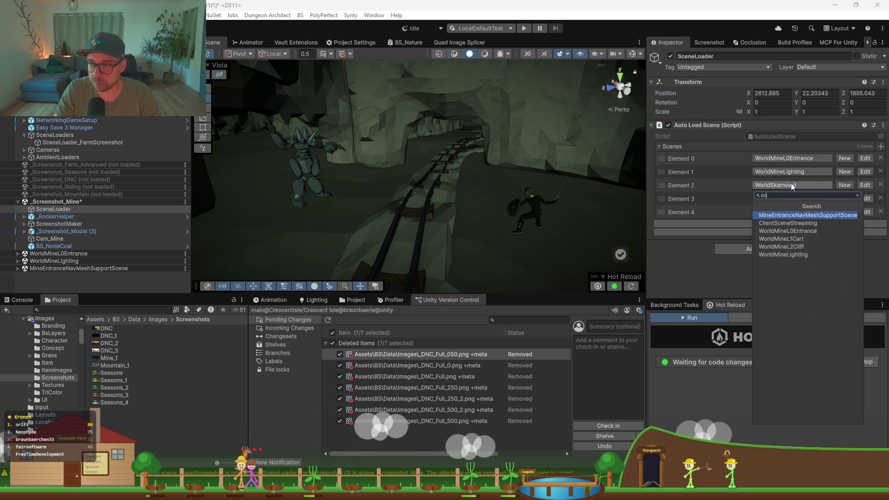
pyautogui.press('Return')
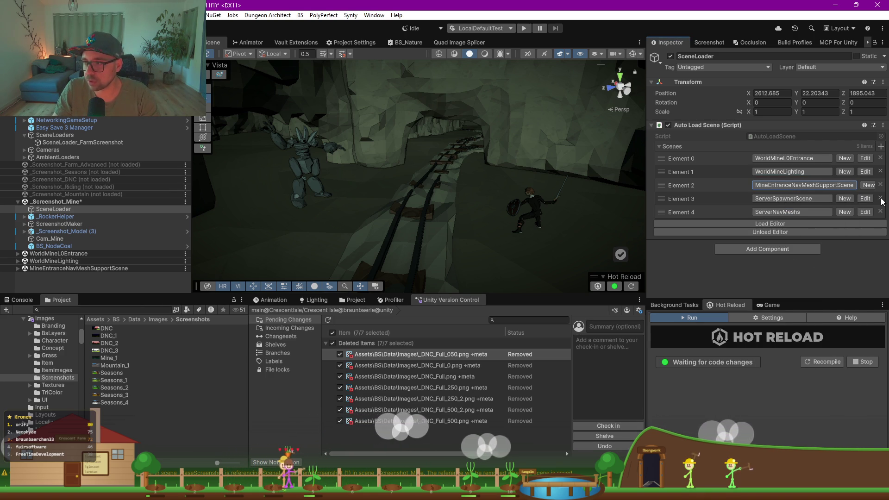
pyautogui.click(881, 198)
pyautogui.click(880, 198)
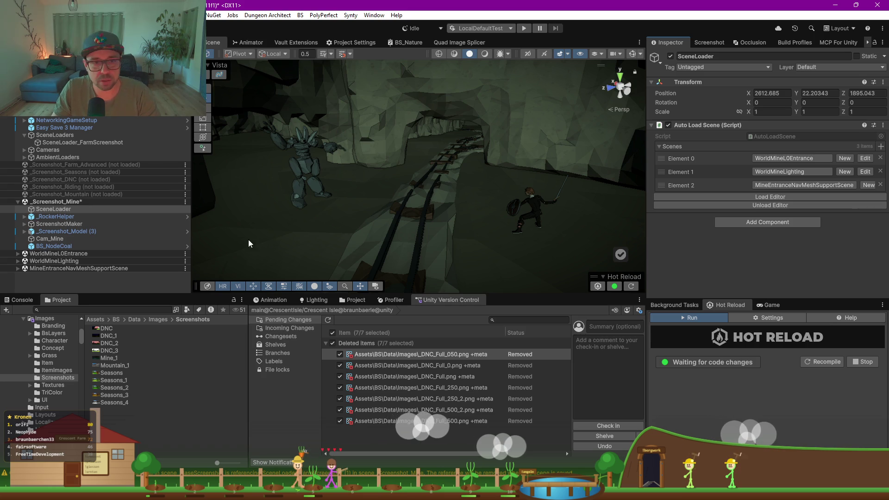
pyautogui.hotkey('ctrl', 's')
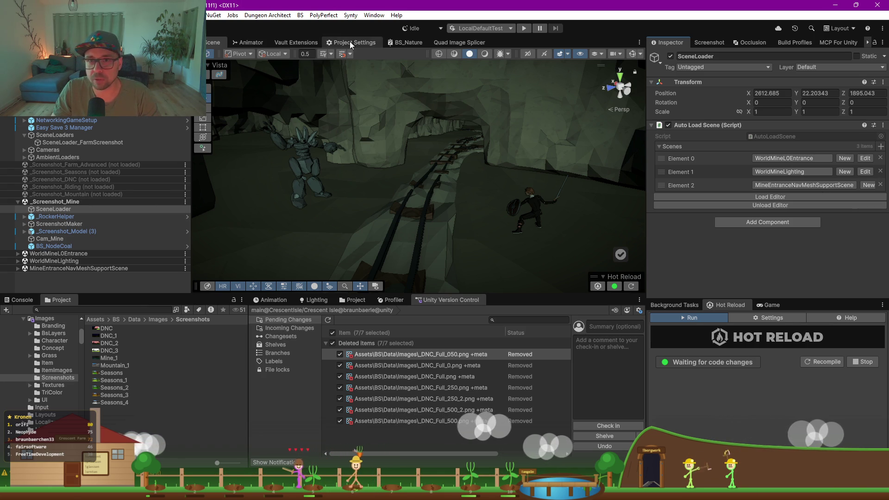
# Step: Filter config types by 'scene', list SceneDefinition assets, and open the new Db Key 417 entry
pyautogui.click(285, 42)
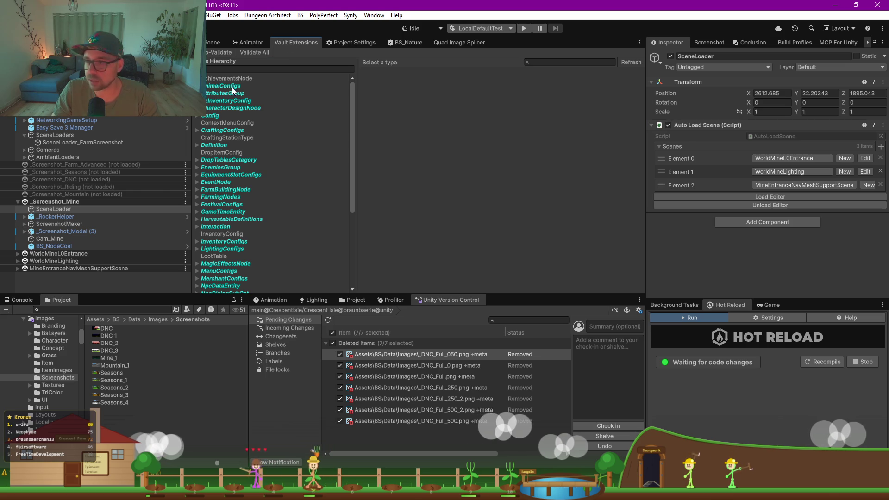
pyautogui.write('scene')
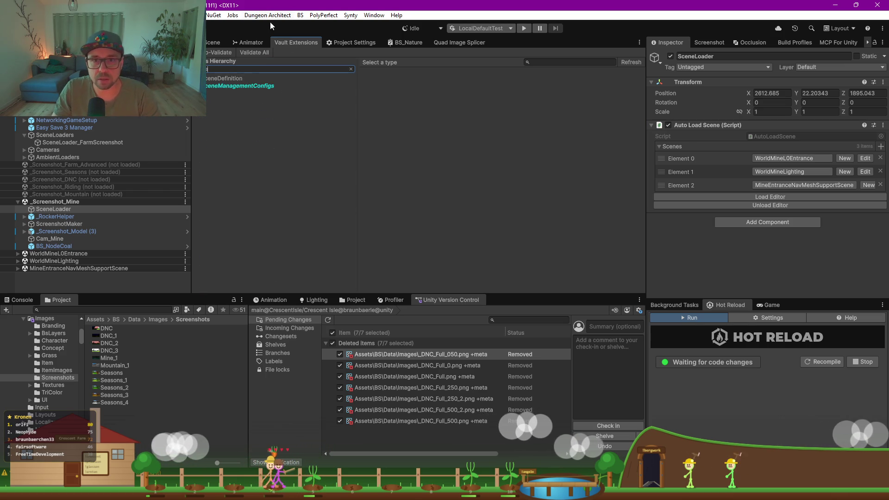
pyautogui.click(241, 87)
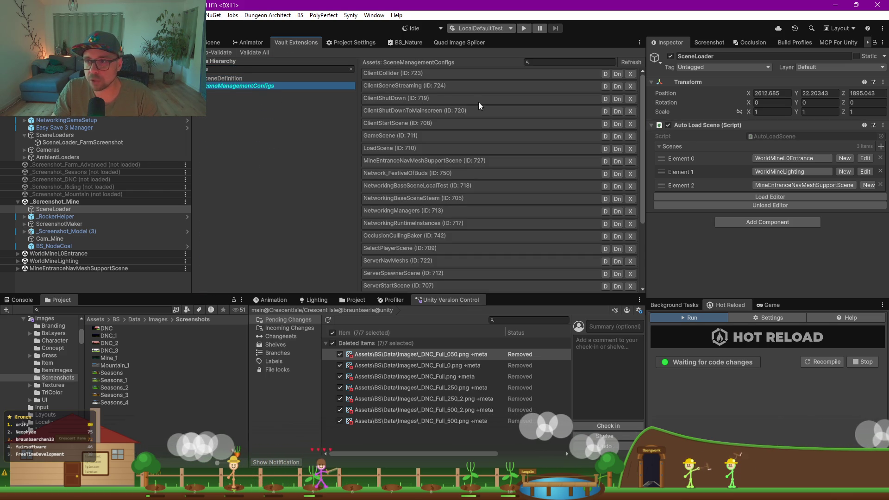
pyautogui.moveTo(192, 118); pyautogui.dragTo(128, 117)
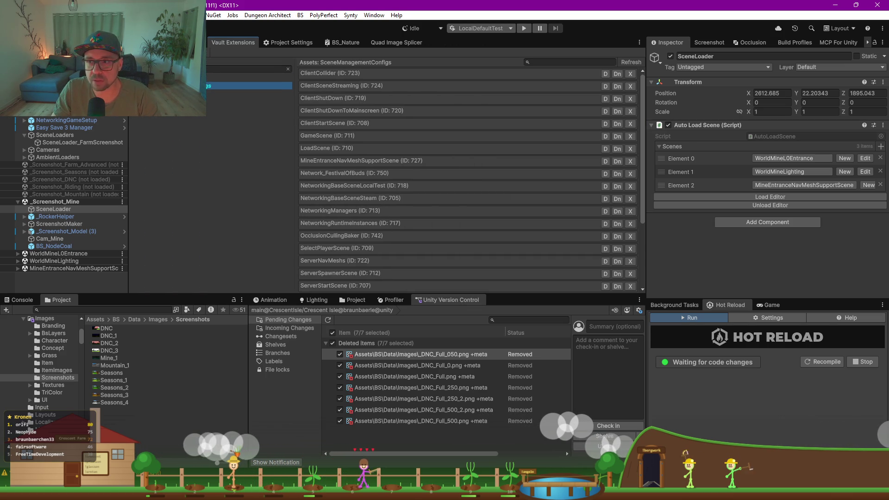
pyautogui.click(162, 78)
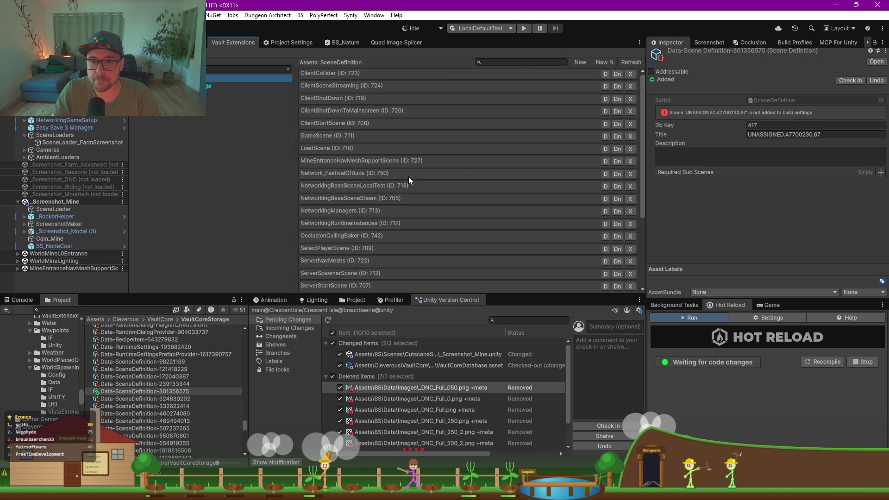
pyautogui.click(781, 135)
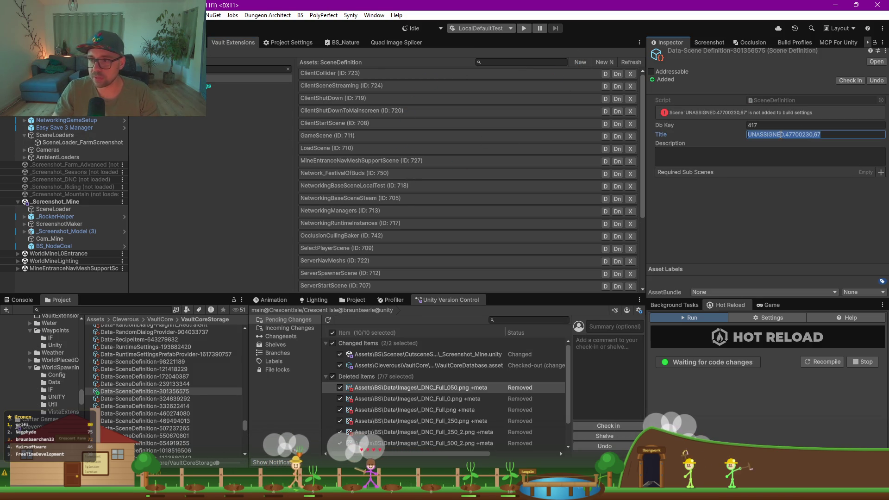
# Step: Title the new scene definition _BaseScreenshot and find _BaseScreenshot (ID: 417) in the list
pyautogui.write('_')
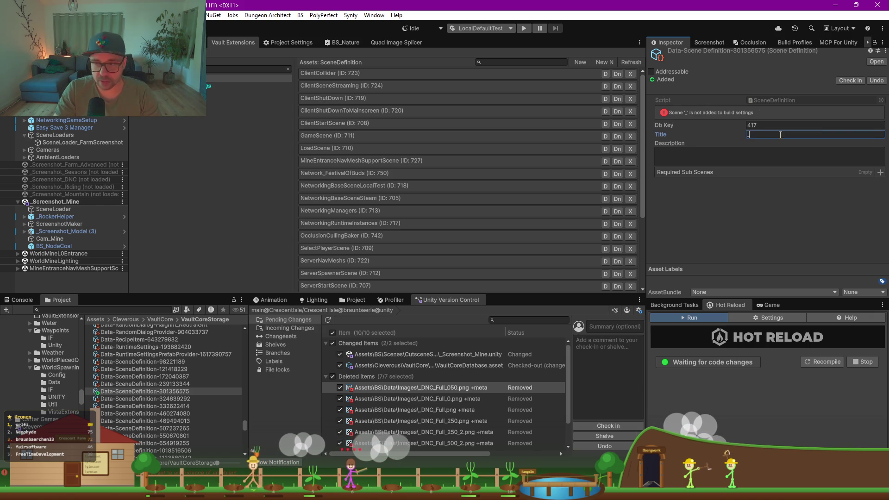
pyautogui.write('BaseS')
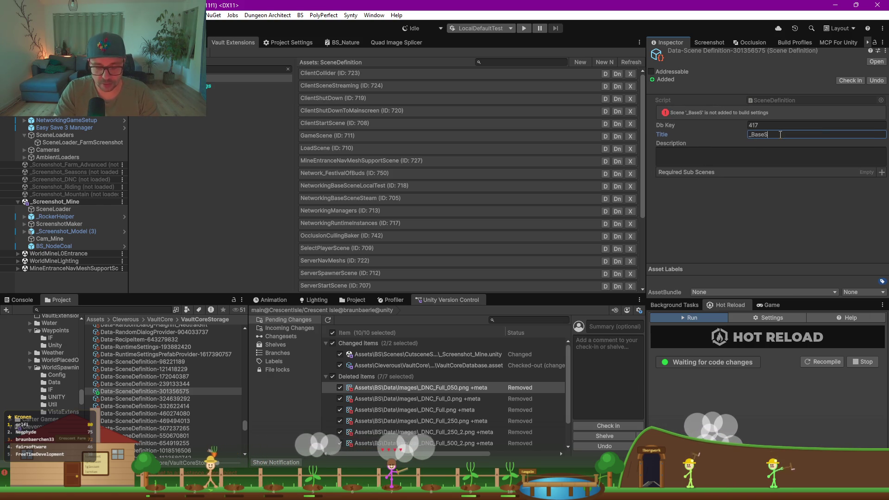
pyautogui.write('creenshot')
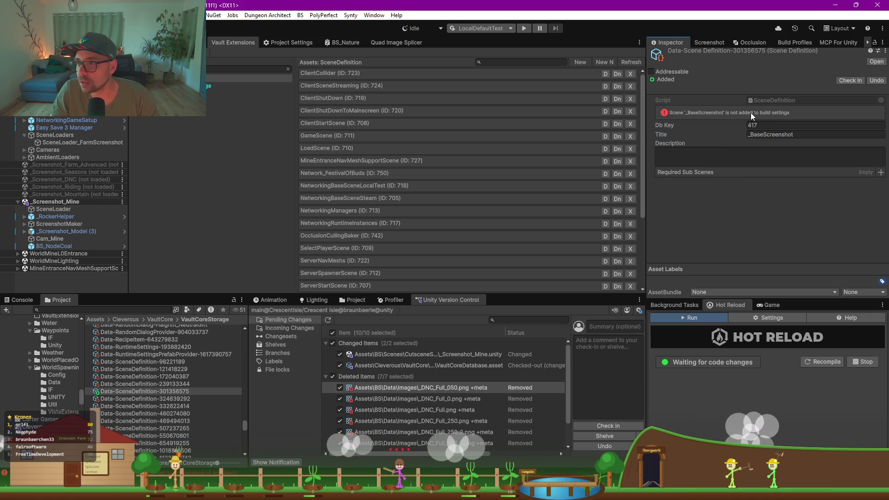
pyautogui.click(812, 136)
pyautogui.write('s')
pyautogui.hotkey('ctrl', 'z')
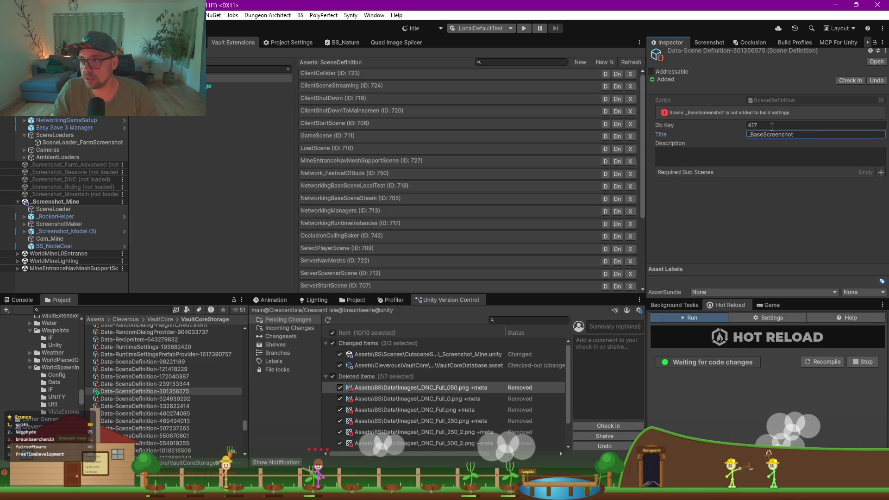
pyautogui.click(819, 134)
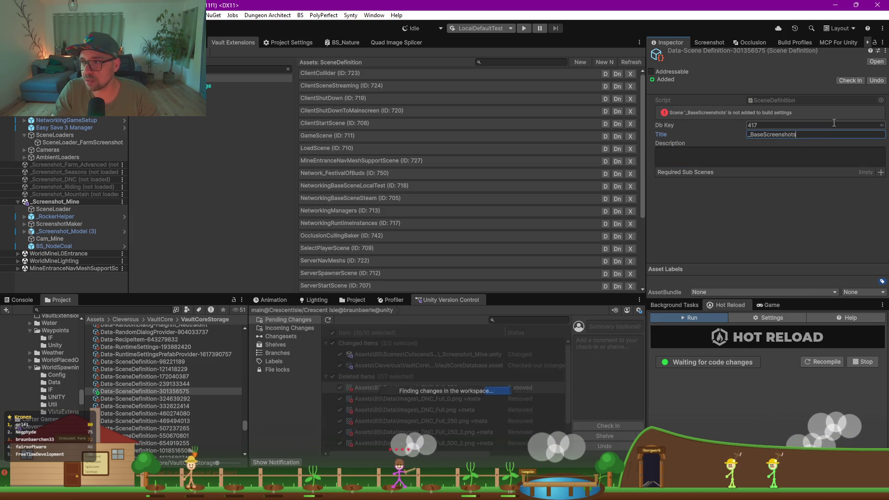
pyautogui.click(770, 190)
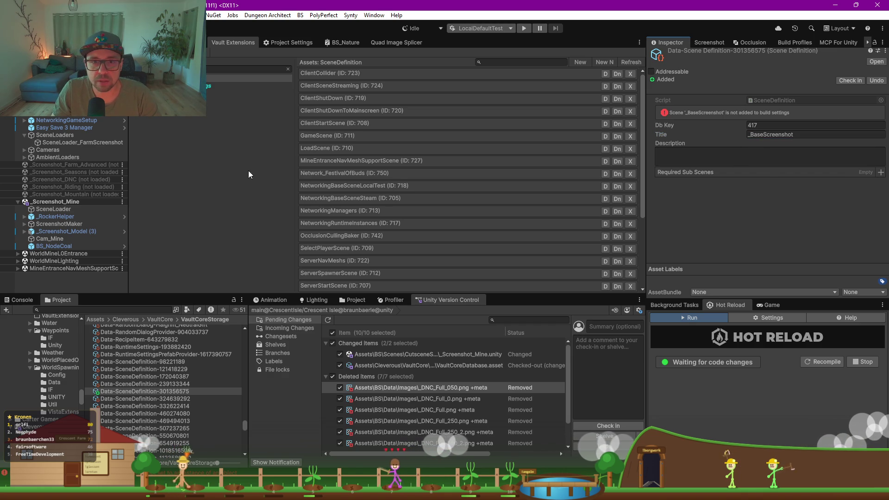
pyautogui.scroll(-3, 424, 240)
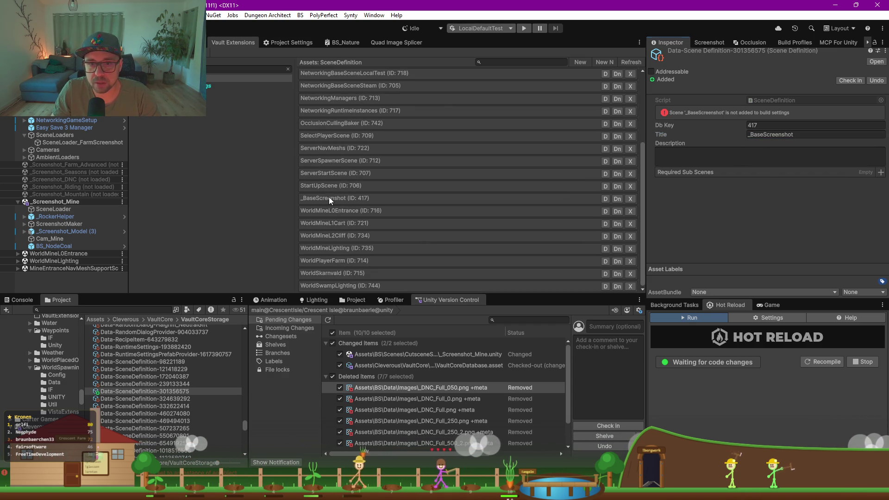
# Step: Find the SceneDefinition script from the _BaseScreenshot entry and open it in Rider
pyautogui.click(329, 196)
pyautogui.click(787, 101)
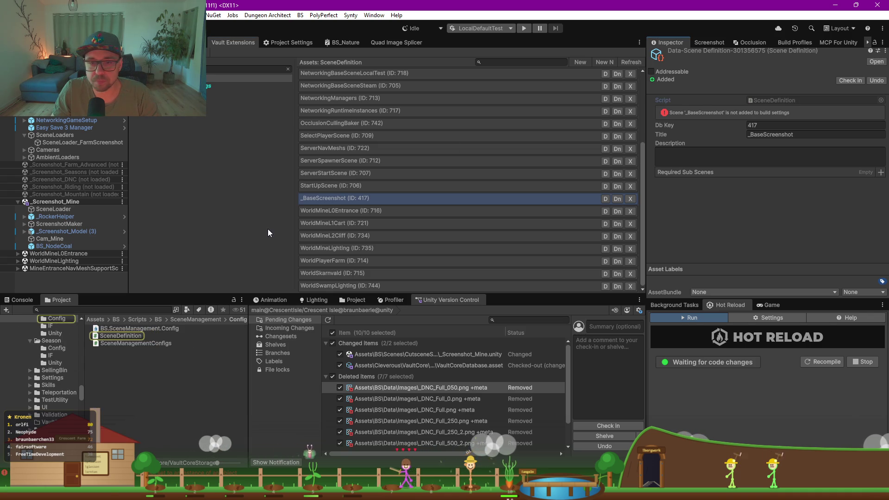
pyautogui.click(116, 341)
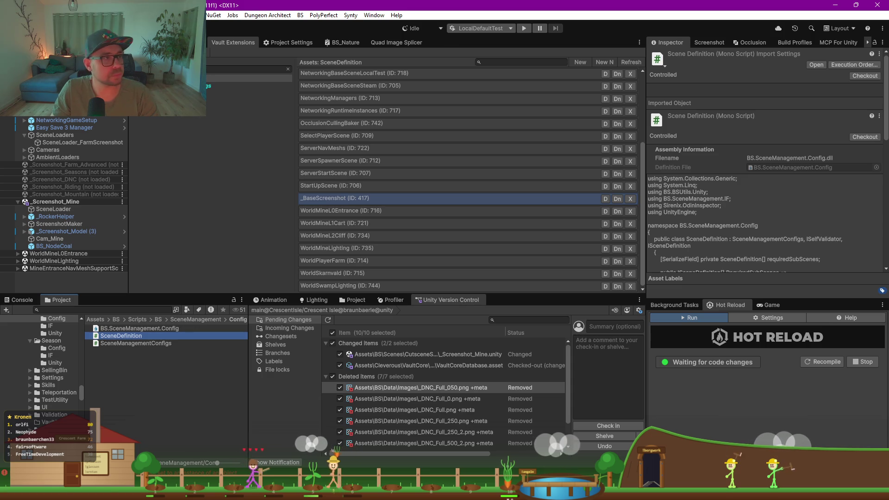
pyautogui.hotkey('alt', 'Tab')
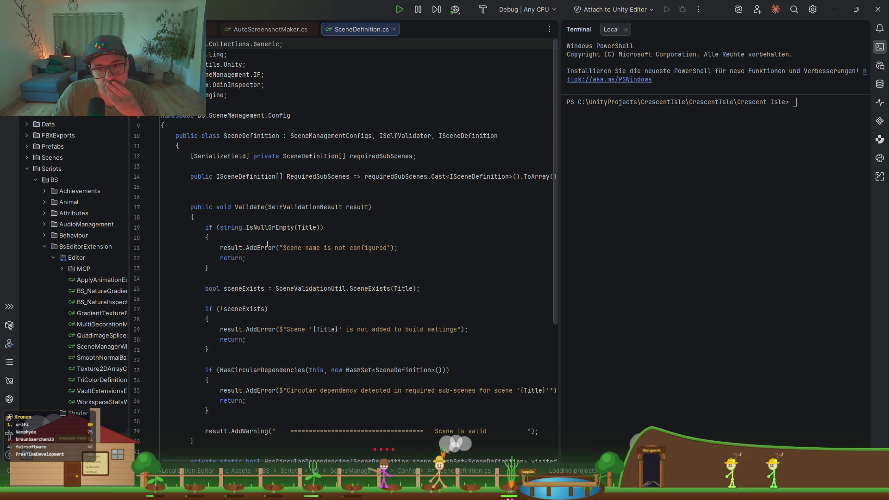
# Step: Read through SceneDefinition's validation checks in Rider, then return to Unity and select SceneLoader
pyautogui.click(295, 289)
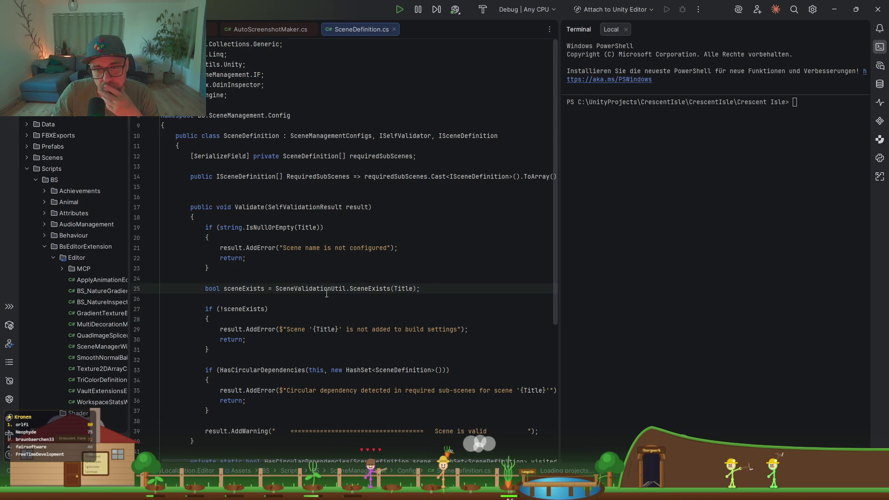
pyautogui.scroll(-2, 319, 297)
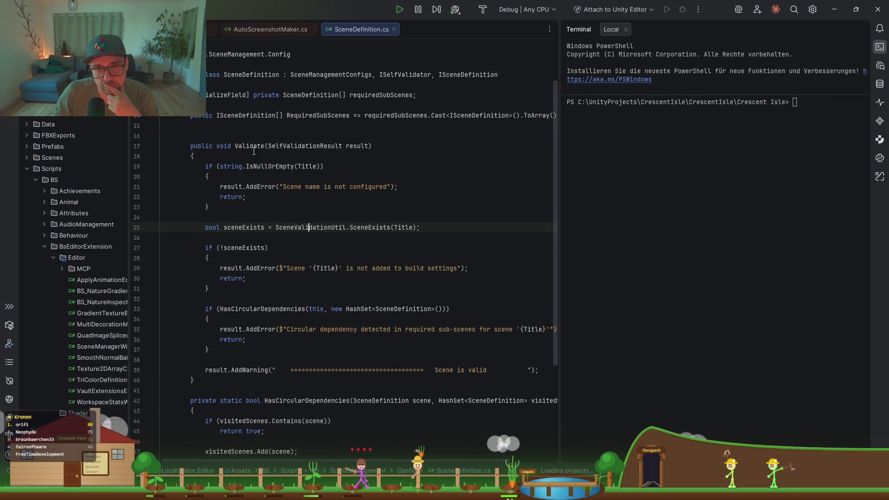
pyautogui.scroll(-5, 354, 190)
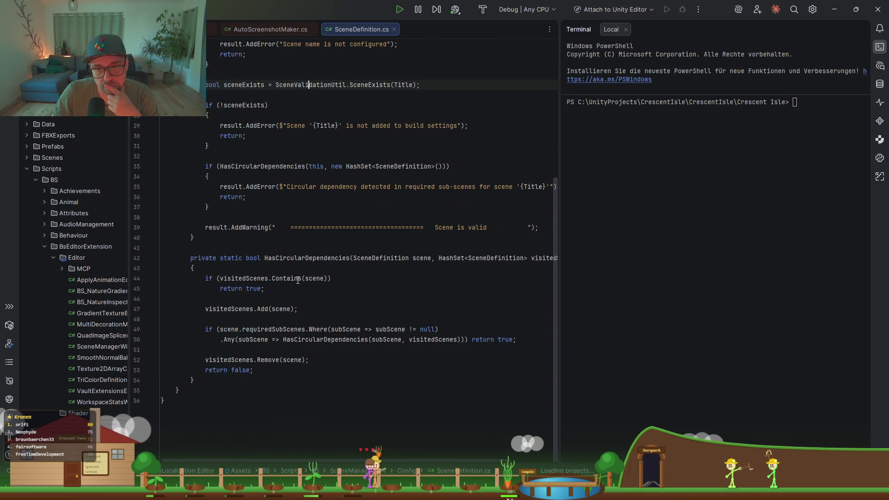
pyautogui.scroll(7, 298, 280)
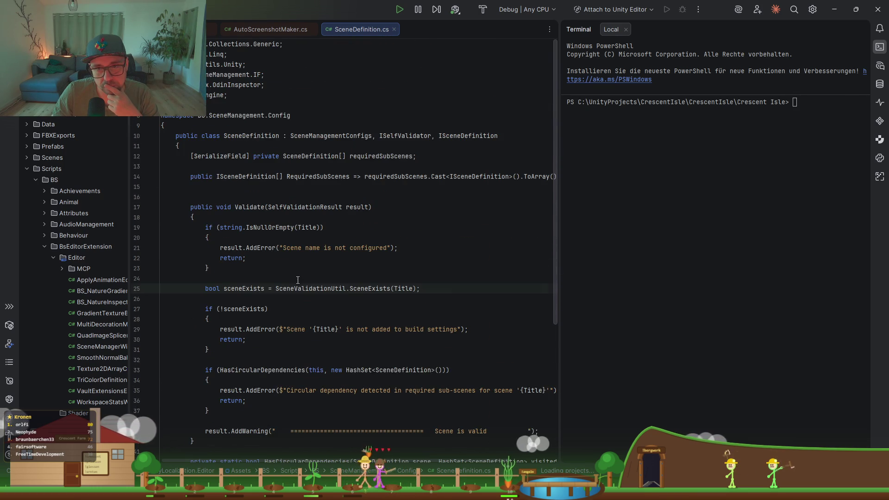
pyautogui.click(461, 136)
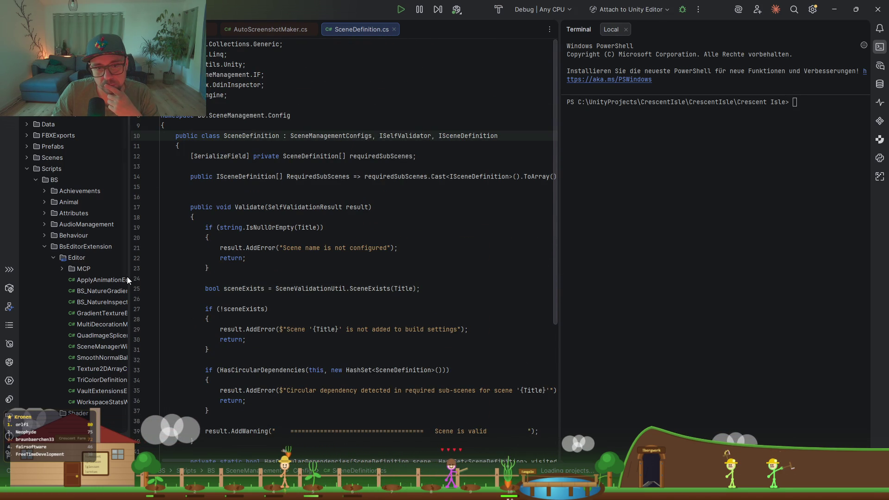
pyautogui.moveTo(130, 272); pyautogui.dragTo(275, 270)
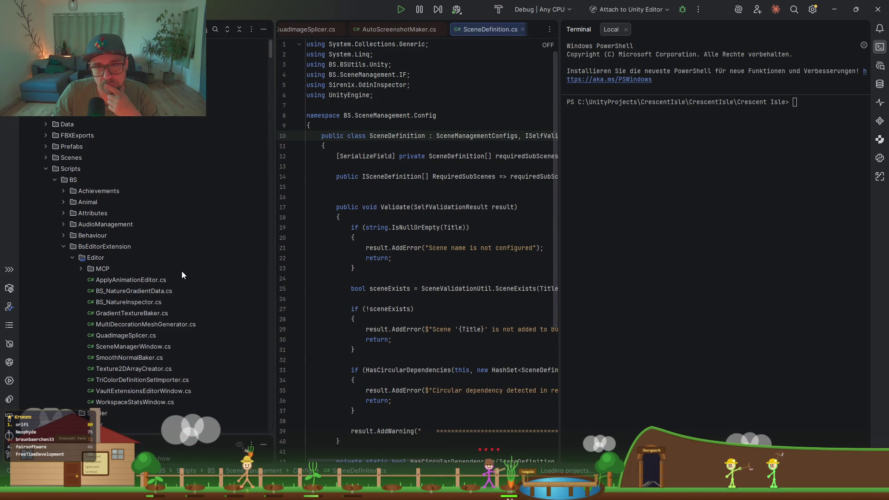
pyautogui.click(837, 9)
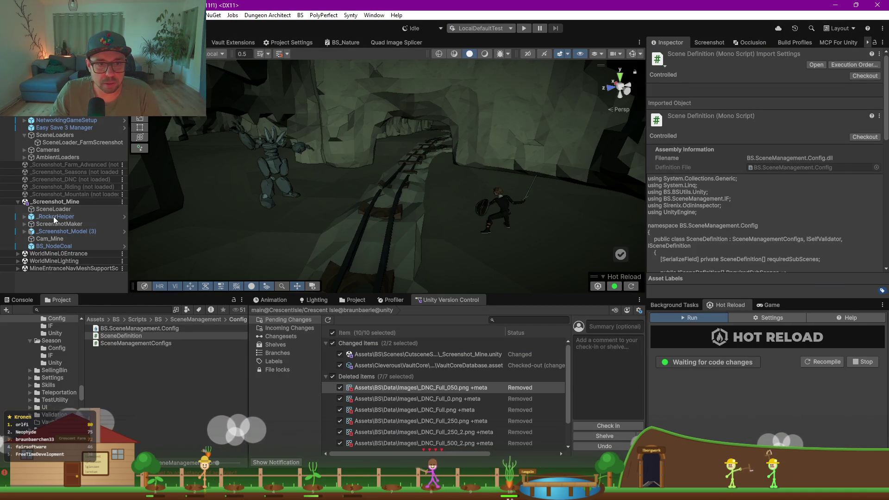
pyautogui.click(51, 210)
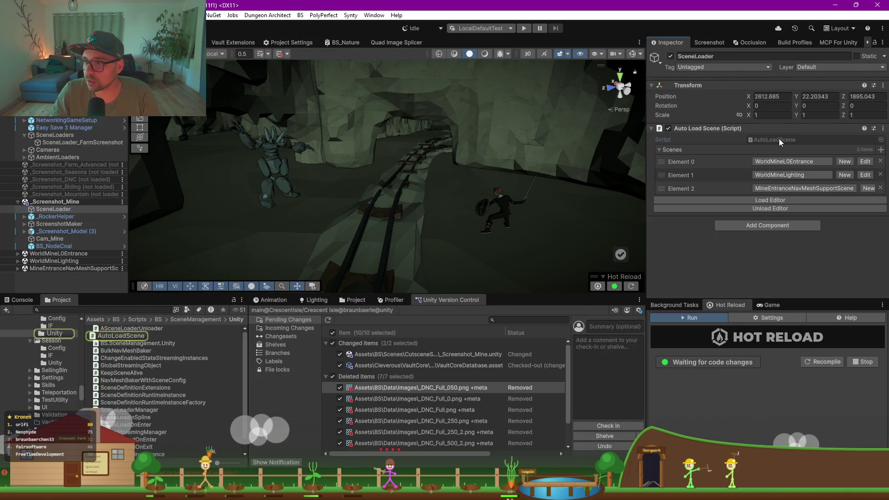
# Step: Look over the AutoLoadScene script and add a new entry to the Scenes list
pyautogui.doubleClick(778, 138)
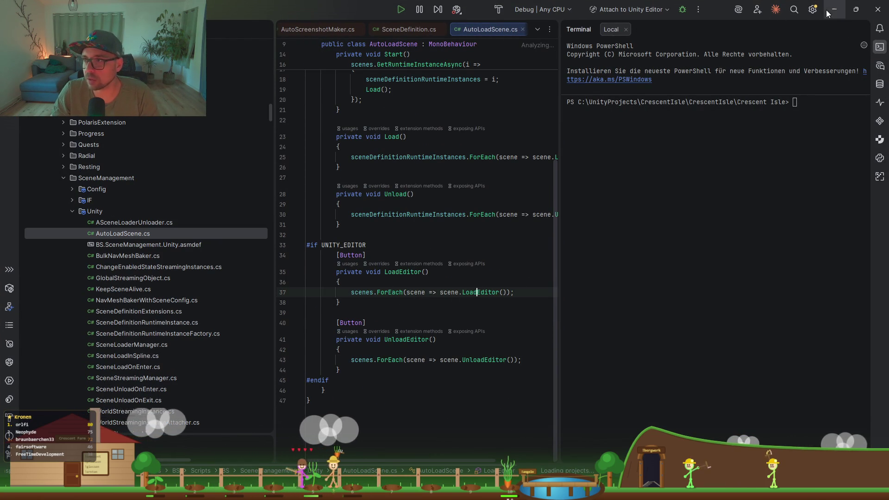
pyautogui.hotkey('alt', 'Tab')
pyautogui.click(880, 150)
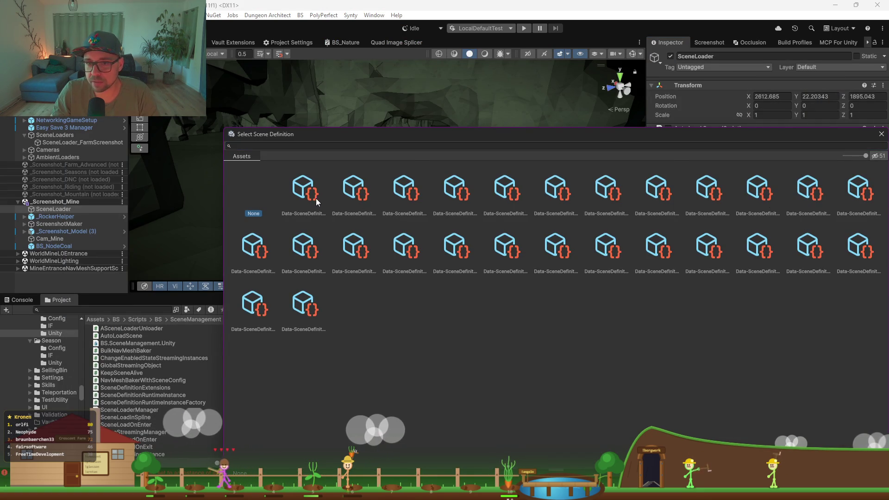
pyautogui.doubleClick(310, 196)
# Step: Set Element 3 to _BaseScreenshot and unload the mine scenes from the editor
pyautogui.click(786, 203)
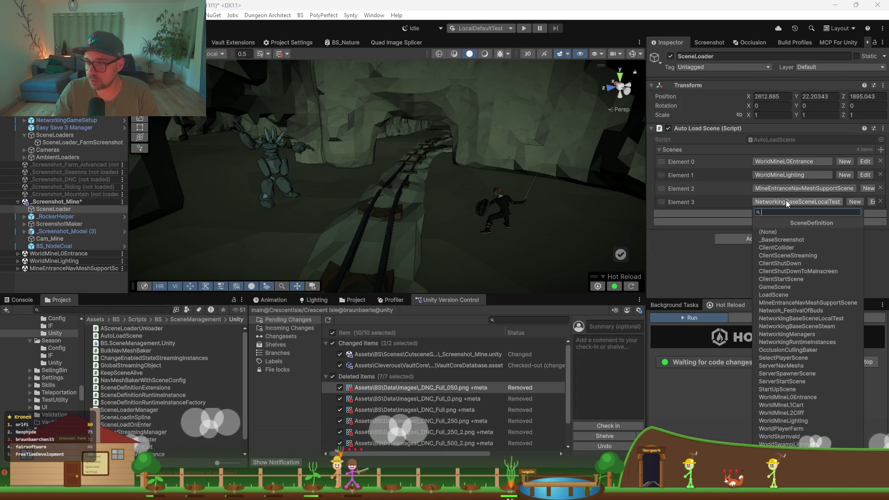
pyautogui.write('_base')
pyautogui.press('Return')
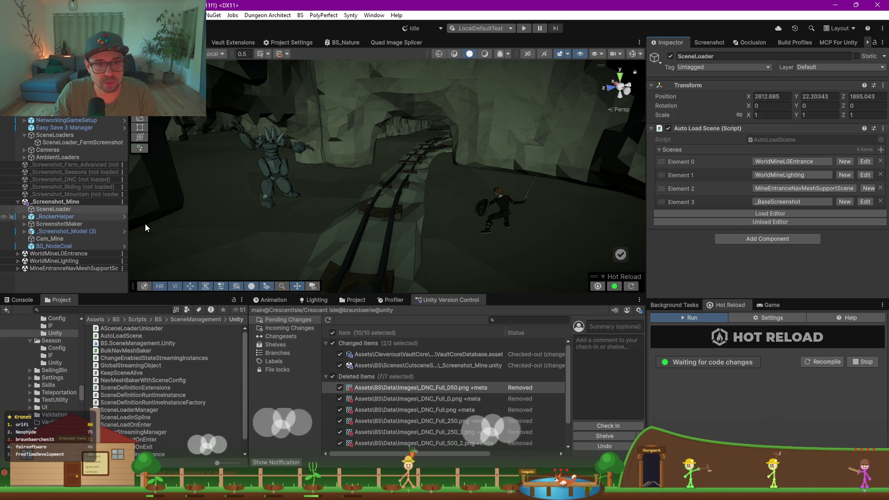
pyautogui.click(781, 223)
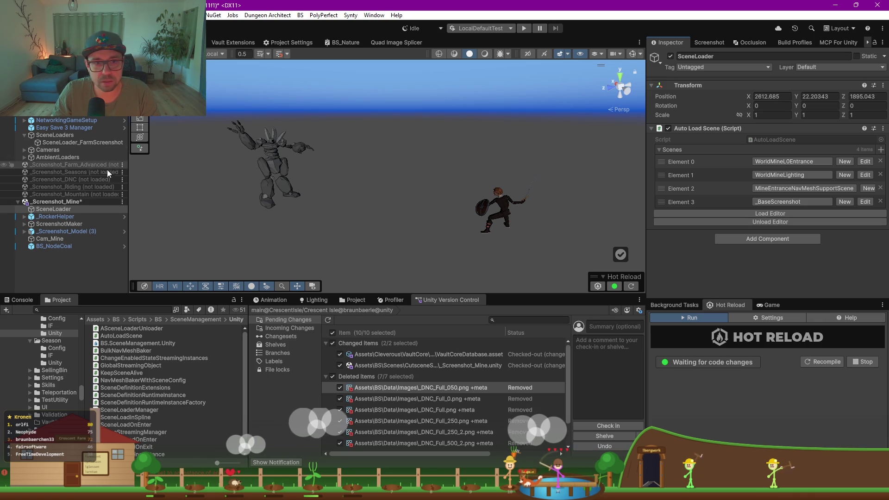
pyautogui.click(74, 194)
# Step: Scroll the Hierarchy, checking context menus on the scene entries
pyautogui.press('Escape')
pyautogui.rightClick(122, 62)
pyautogui.scroll(-1, 122, 63)
pyautogui.rightClick(121, 62)
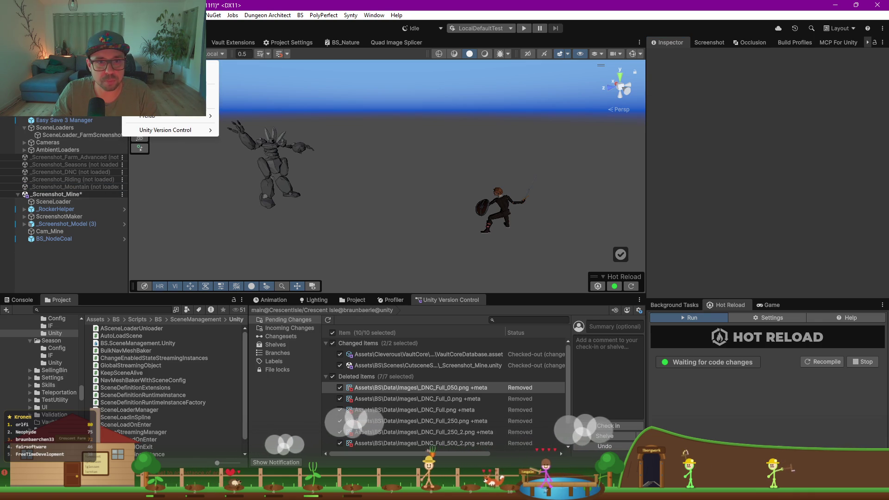
pyautogui.scroll(-1, 122, 62)
pyautogui.rightClick(122, 62)
pyautogui.press('Escape')
pyautogui.scroll(-1, 121, 62)
pyautogui.rightClick(122, 63)
pyautogui.scroll(-1, 122, 62)
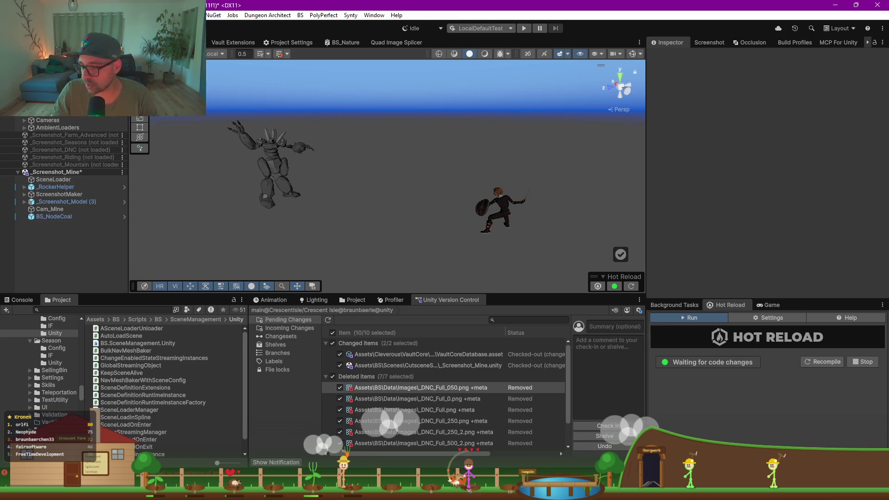
# Step: Check a screenshot scene's options and inspect the farm screenshot's SceneLoader
pyautogui.rightClick(122, 61)
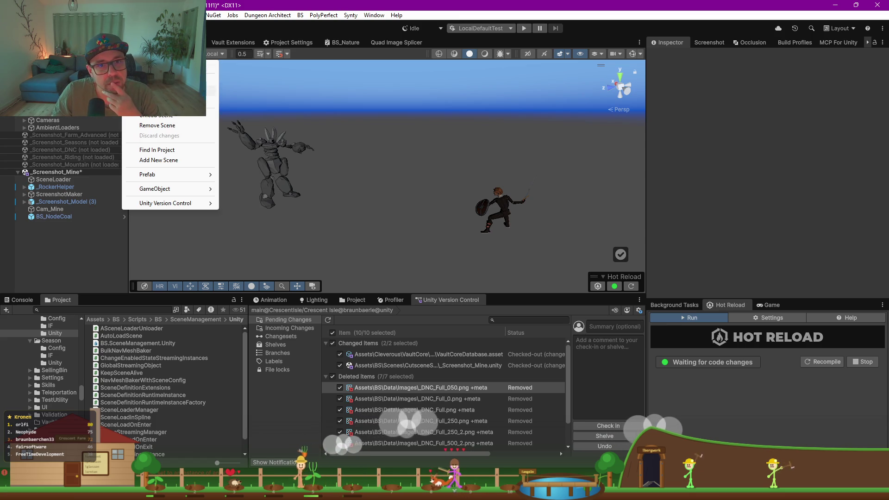
pyautogui.press('Escape')
pyautogui.scroll(3, 64, 195)
pyautogui.scroll(-3, 122, 61)
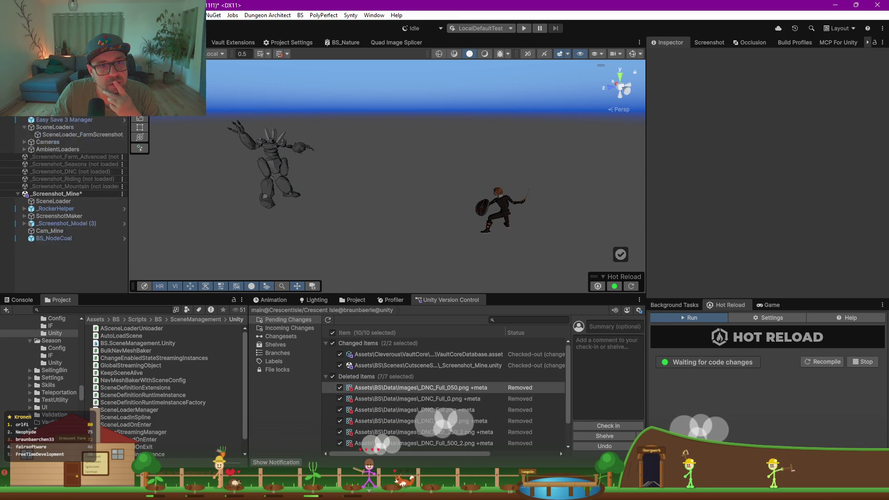
pyautogui.rightClick(122, 60)
pyautogui.press('Escape')
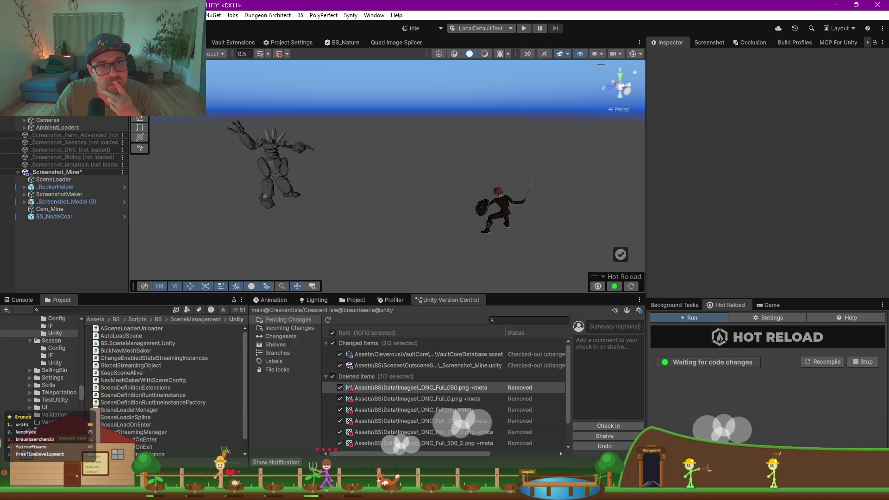
pyautogui.click(61, 113)
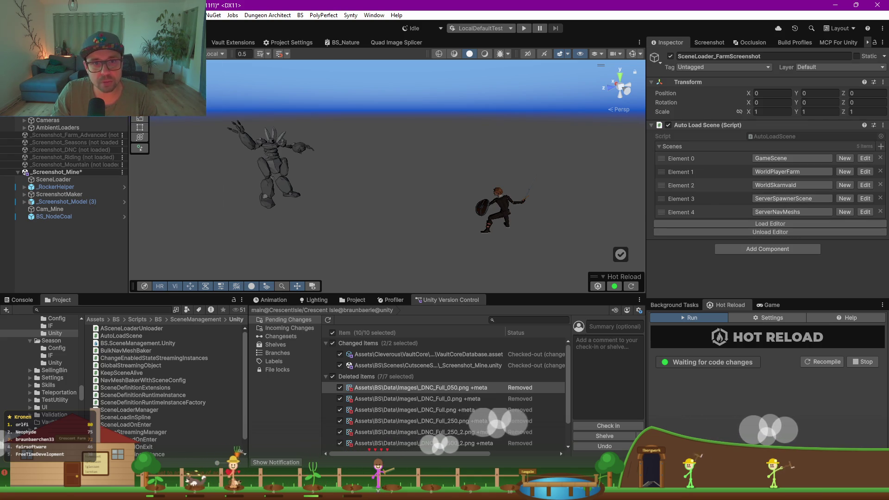
# Step: Remove the four unloaded _Screenshot scenes from the Hierarchy and select the mine SceneLoader
pyautogui.rightClick(122, 61)
pyautogui.click(156, 126)
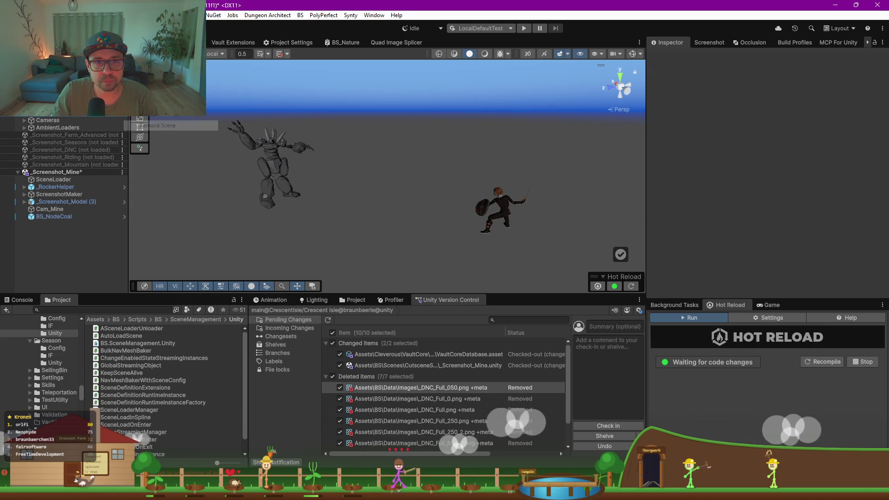
pyautogui.rightClick(125, 61)
pyautogui.click(159, 126)
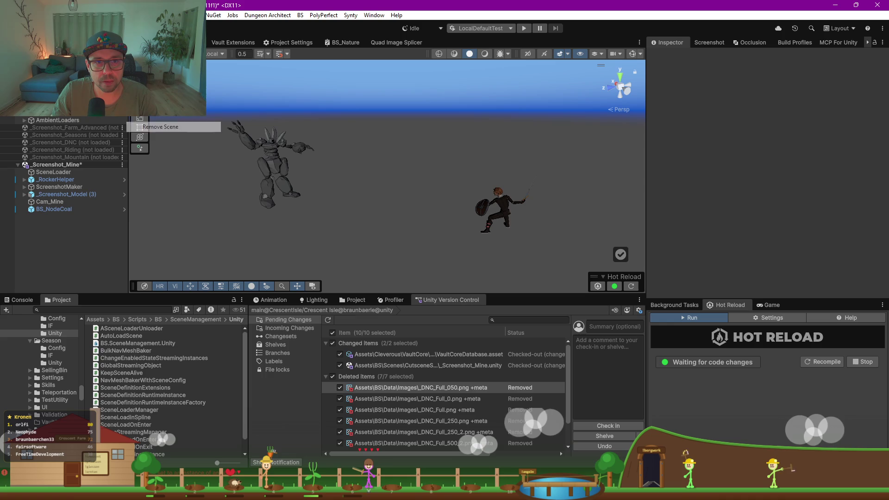
pyautogui.rightClick(119, 61)
pyautogui.click(162, 126)
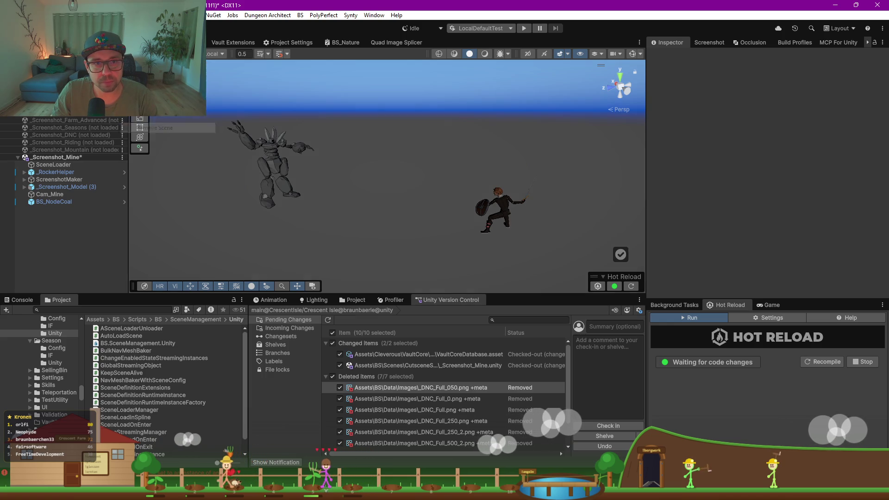
pyautogui.rightClick(120, 62)
pyautogui.click(162, 105)
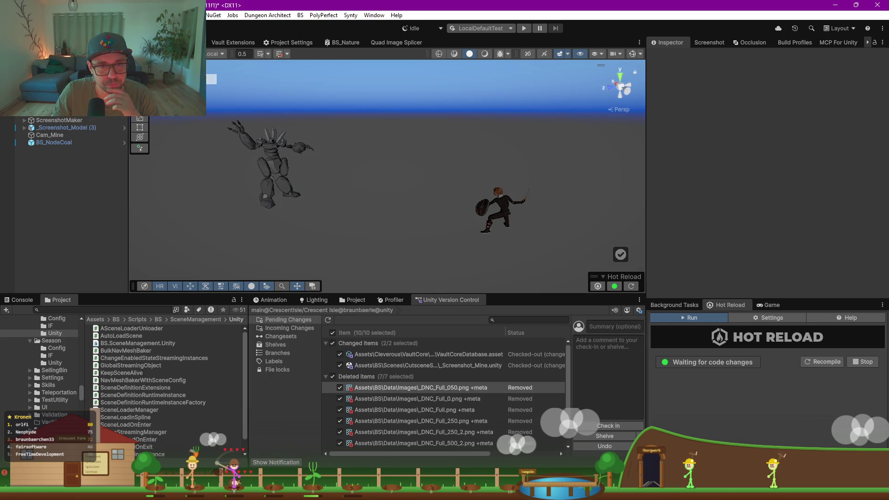
pyautogui.rightClick(122, 62)
pyautogui.click(93, 74)
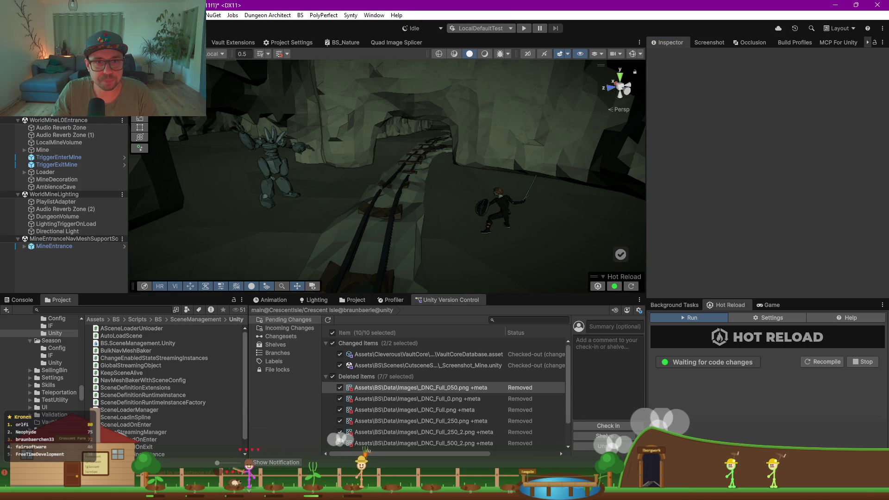
# Step: Test the mine SceneLoader by unloading and then reloading its scenes in the editor
pyautogui.rightClick(122, 135)
pyautogui.press('Escape')
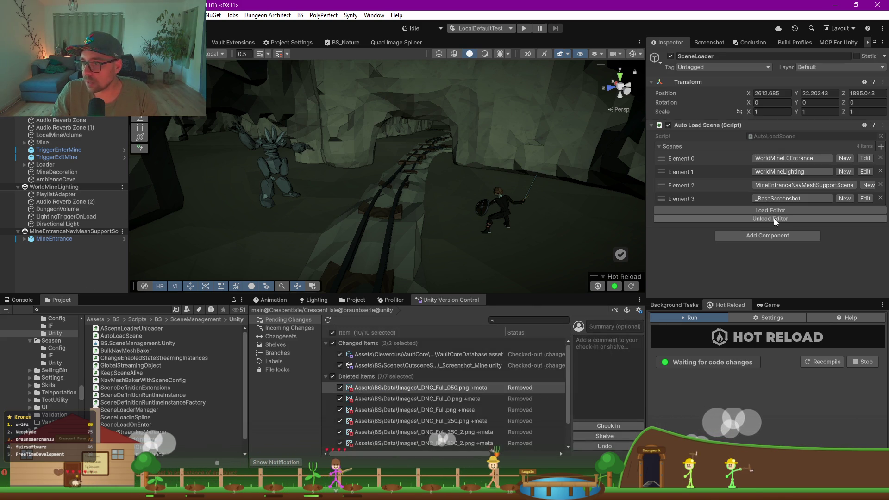
pyautogui.click(778, 218)
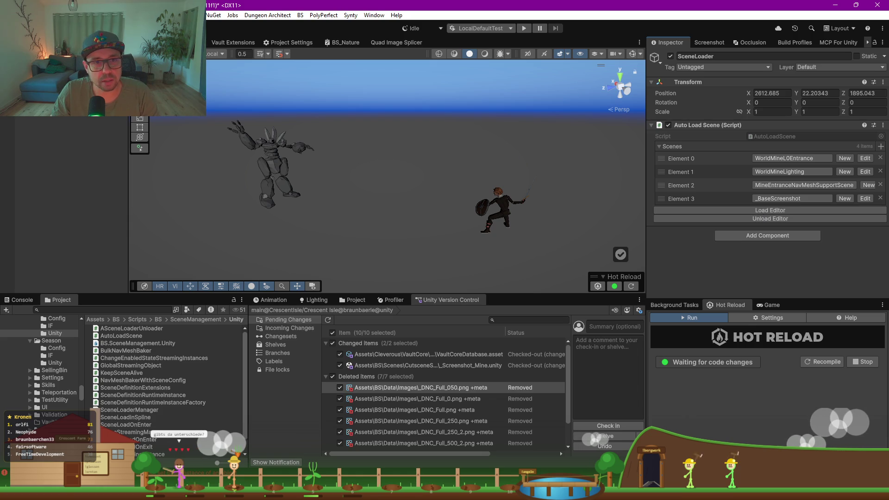
pyautogui.click(784, 208)
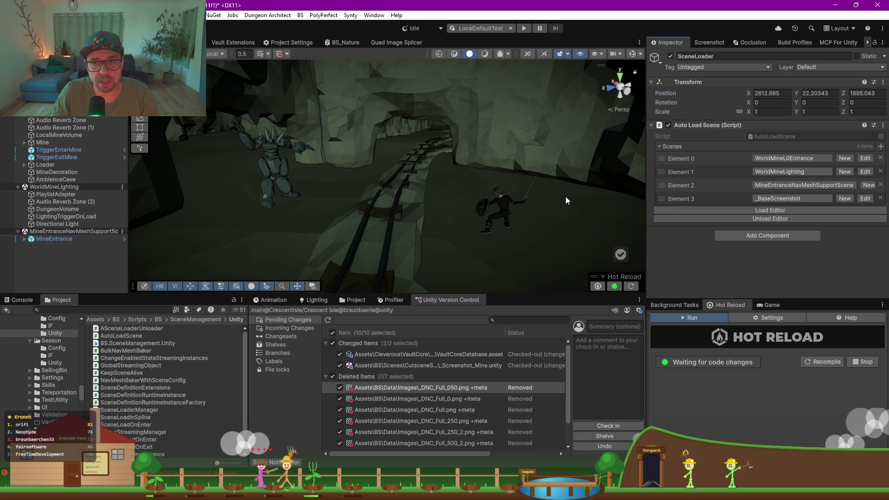
pyautogui.moveTo(276, 180)
pyautogui.mouseDown()
pyautogui.moveTo(301, 190)
pyautogui.moveTo(320, 145)
pyautogui.moveTo(422, 174)
pyautogui.moveTo(261, 175)
pyautogui.moveTo(283, 184)
pyautogui.mouseUp()
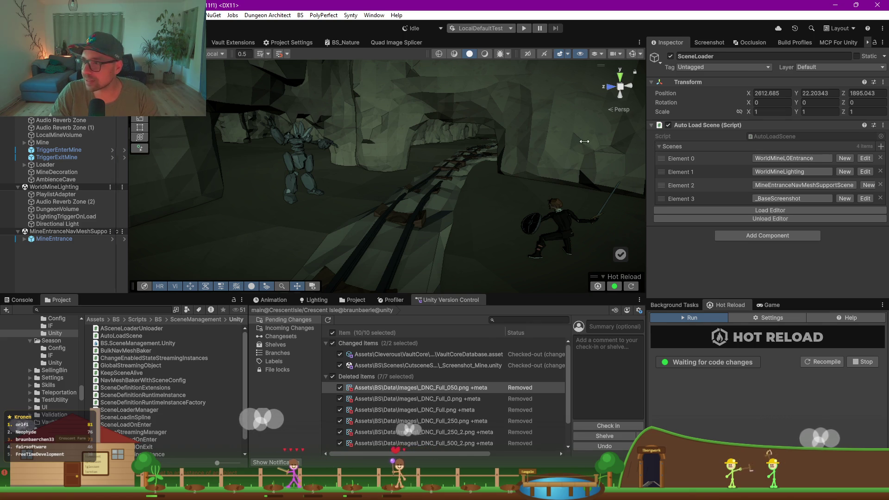
pyautogui.moveTo(646, 145); pyautogui.dragTo(586, 144)
pyautogui.click(825, 43)
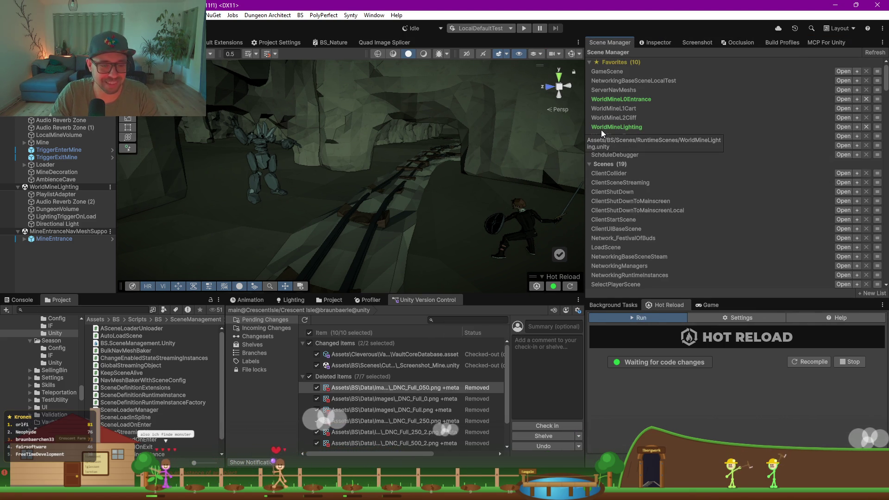
# Step: Collapse Favorites and Scenes, scroll to the end of the Ignored list, and refresh
pyautogui.click(588, 62)
pyautogui.click(589, 71)
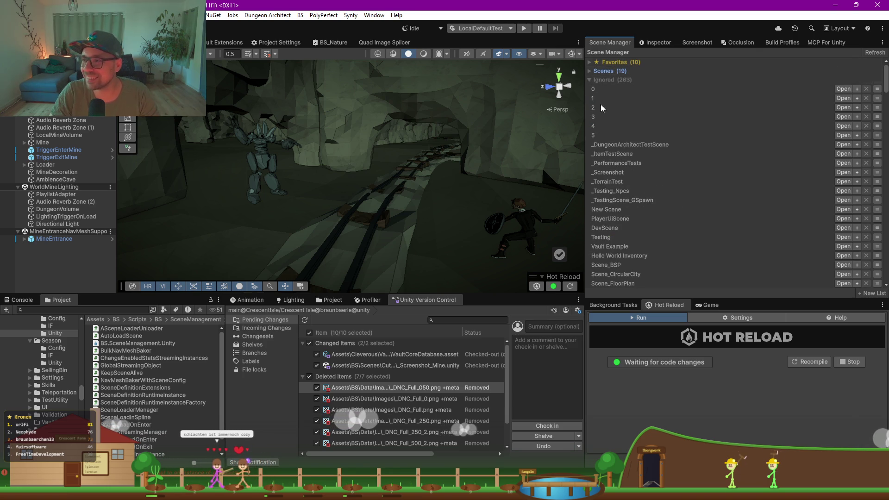
pyautogui.click(588, 79)
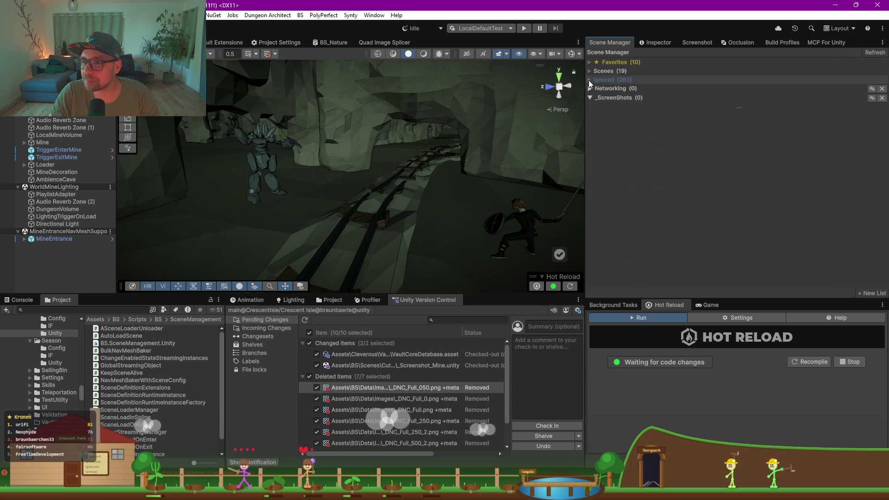
pyautogui.click(590, 80)
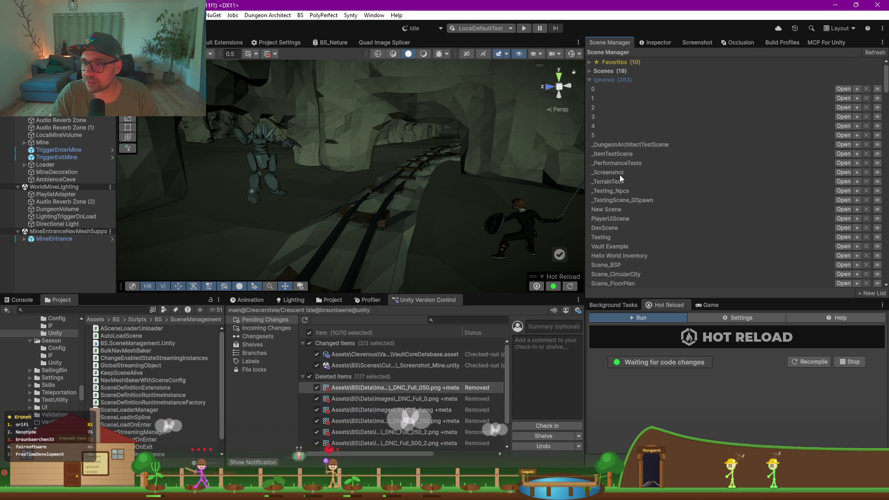
pyautogui.scroll(-5, 687, 162)
pyautogui.scroll(-15, 687, 153)
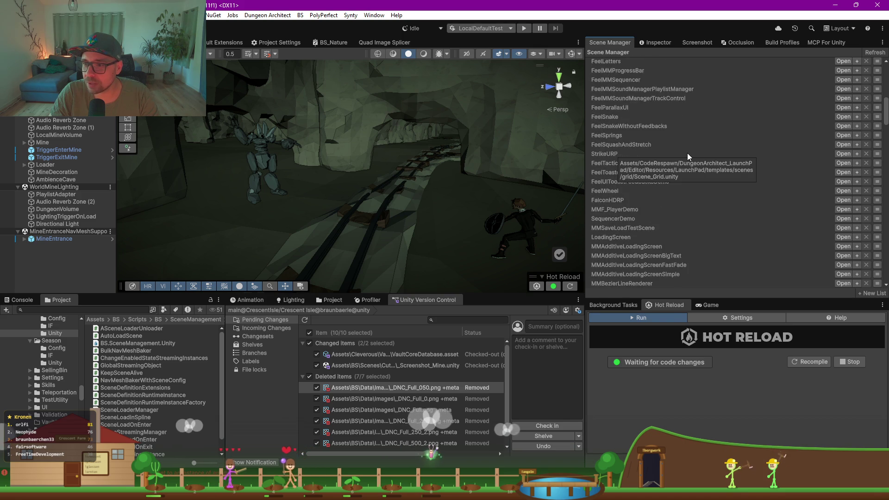
pyautogui.scroll(-15, 686, 153)
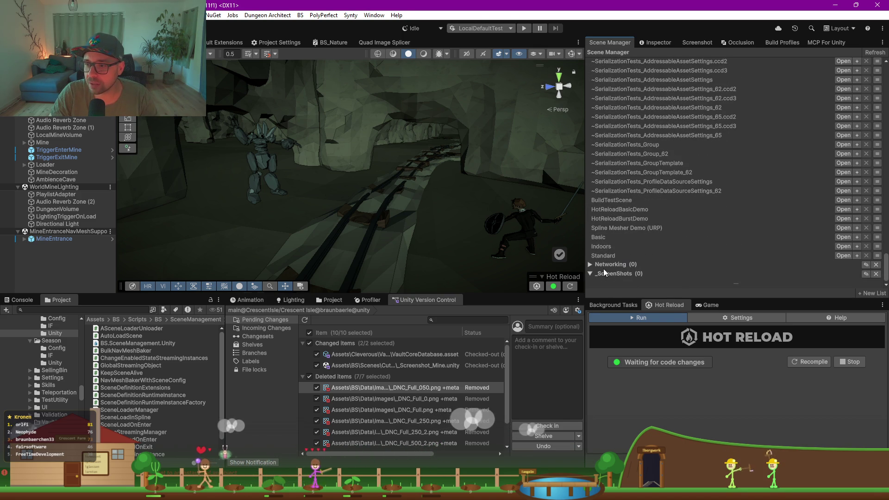
pyautogui.click(869, 53)
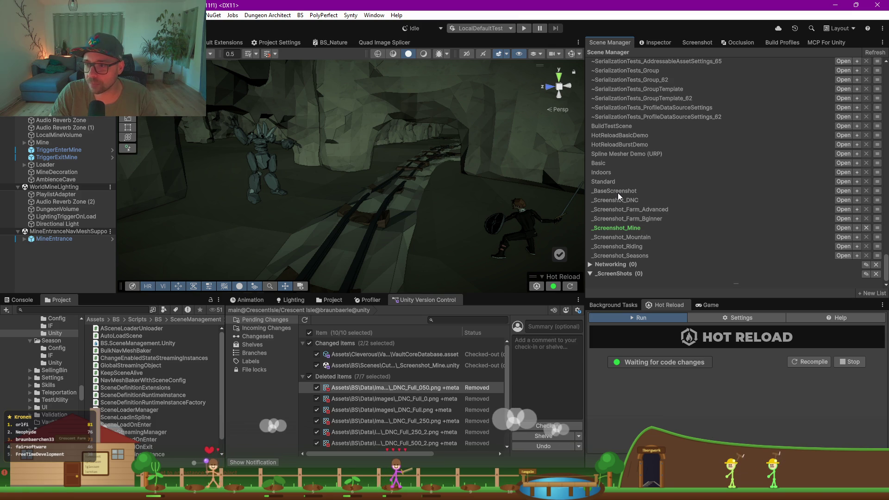
# Step: Move _BaseScreenshot and the seven _Screenshot scenes into the _ScreenShots group
pyautogui.click(878, 192)
pyautogui.click(852, 243)
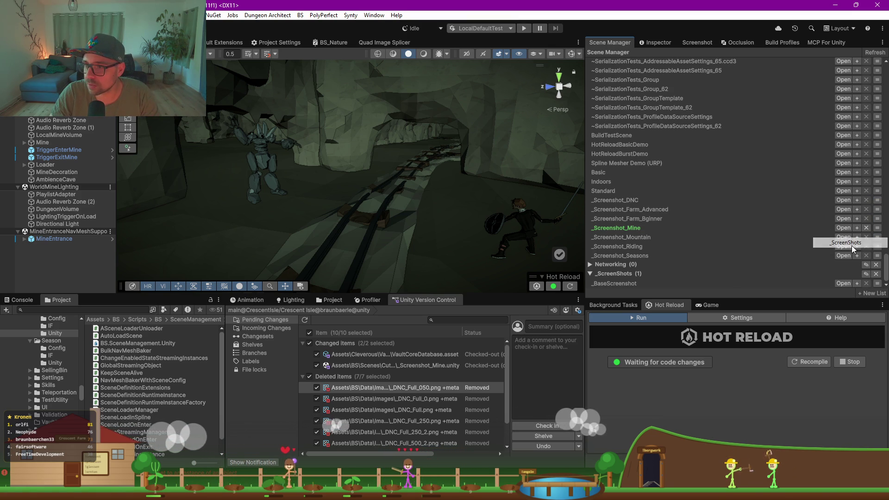
pyautogui.click(877, 200)
pyautogui.click(852, 251)
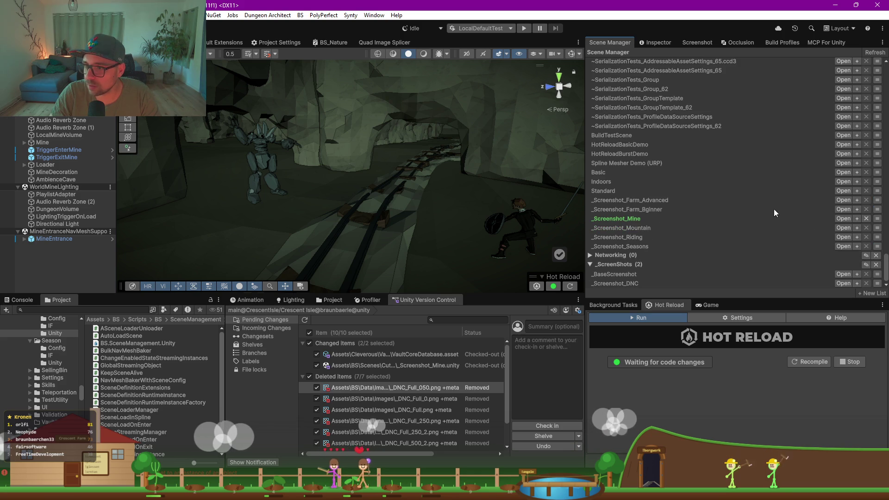
pyautogui.click(877, 200)
pyautogui.click(852, 252)
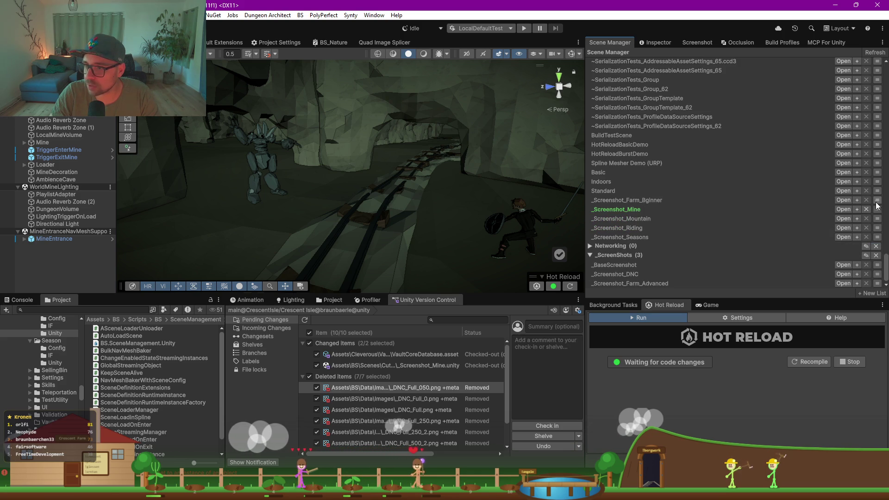
pyautogui.click(877, 200)
pyautogui.click(853, 252)
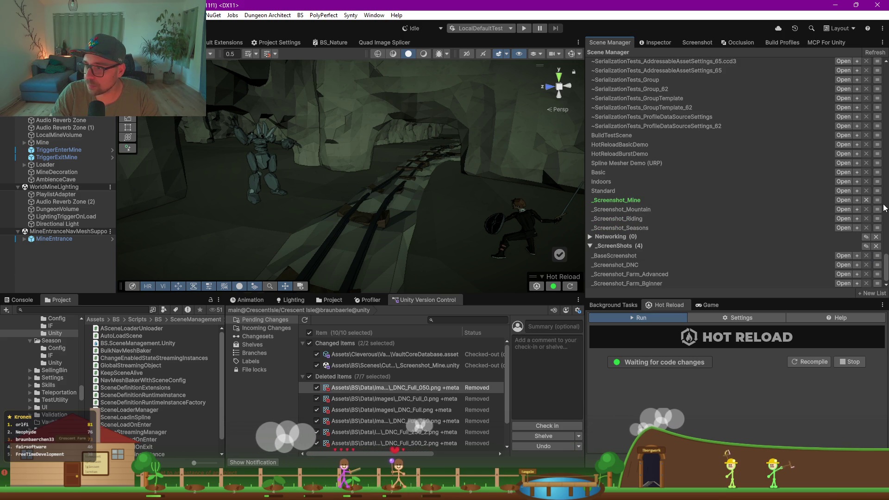
pyautogui.click(876, 200)
pyautogui.click(852, 252)
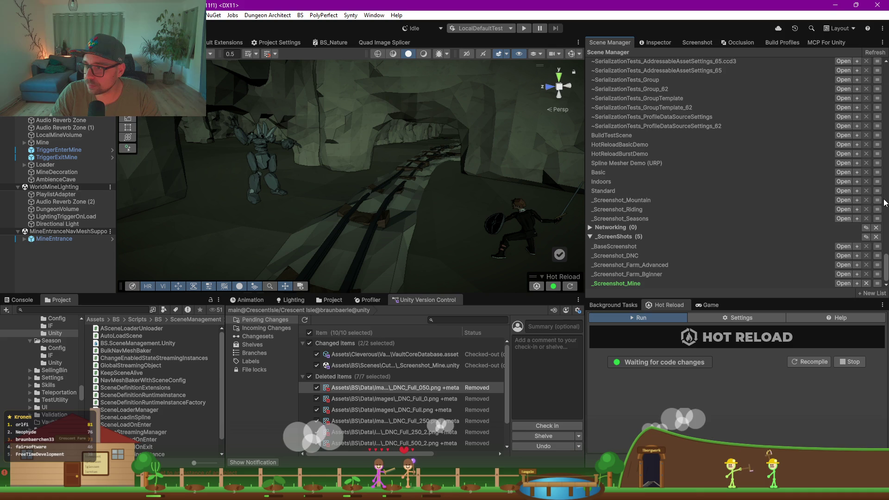
pyautogui.click(877, 200)
pyautogui.click(853, 252)
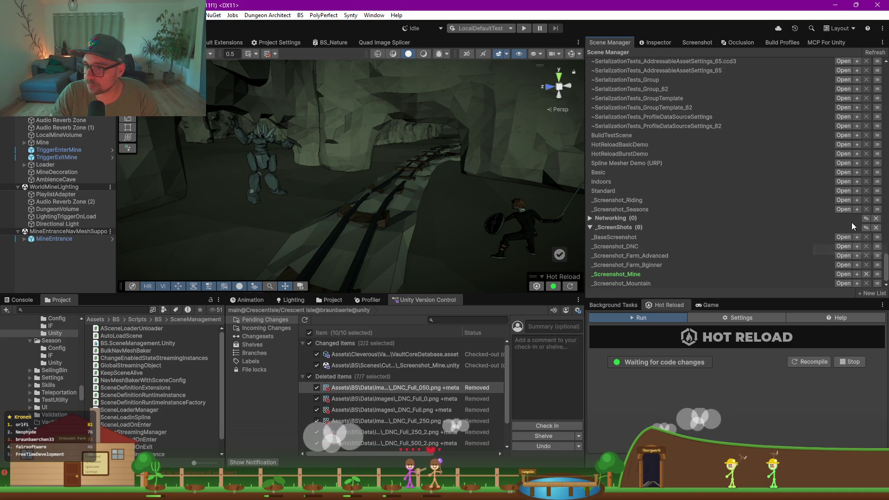
pyautogui.click(876, 200)
pyautogui.click(853, 252)
pyautogui.click(878, 200)
pyautogui.click(853, 252)
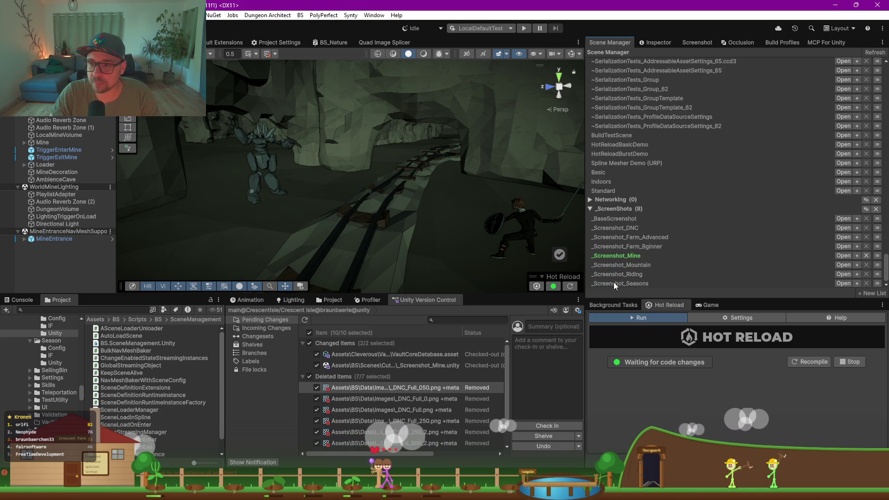
# Step: Open _Screenshot_Seasons, add _Screenshot_Mine additively, and select its SceneLoader
pyautogui.click(843, 284)
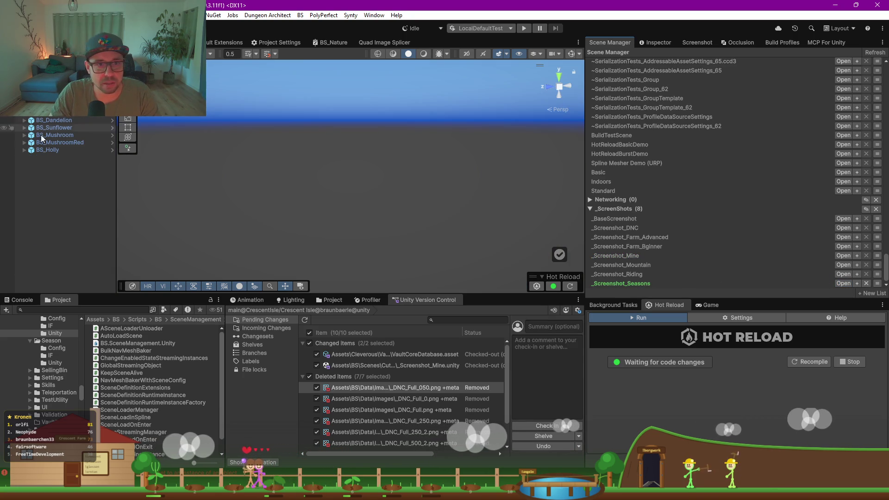
pyautogui.doubleClick(54, 151)
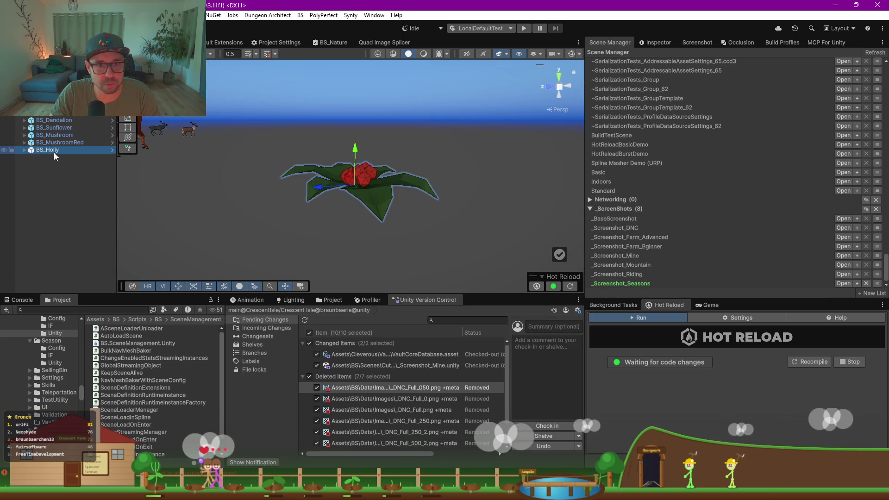
pyautogui.click(68, 206)
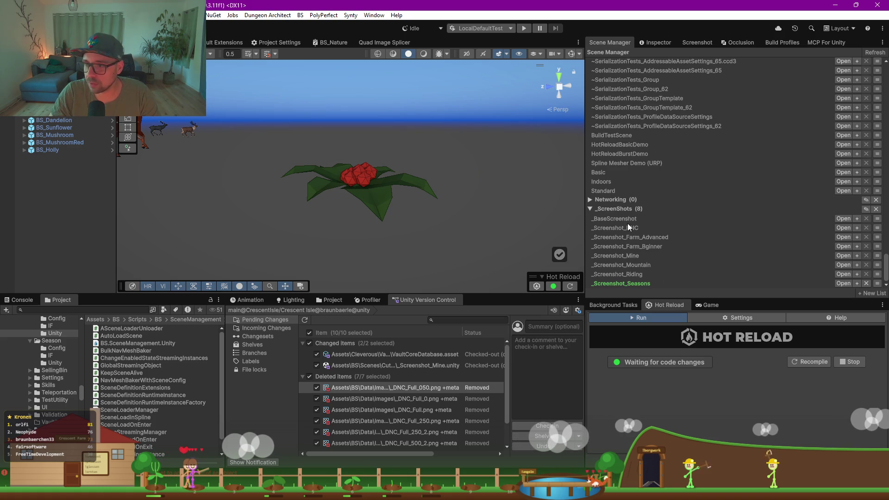
pyautogui.click(856, 256)
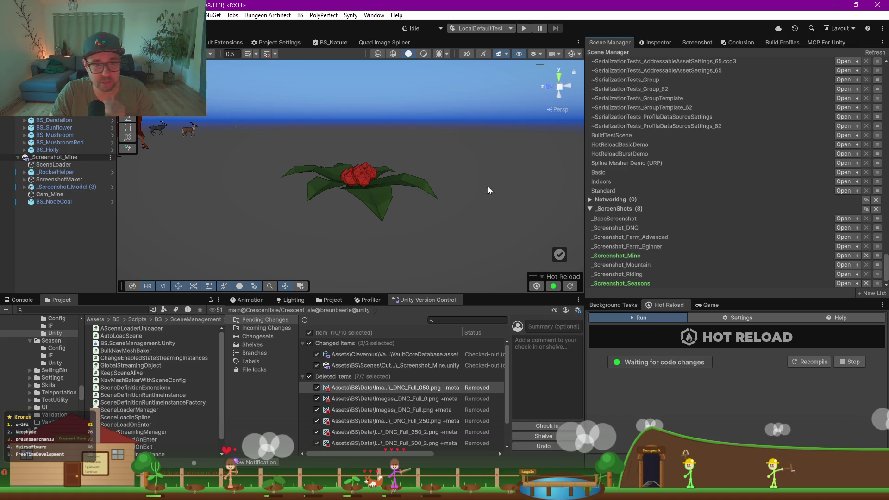
pyautogui.click(53, 164)
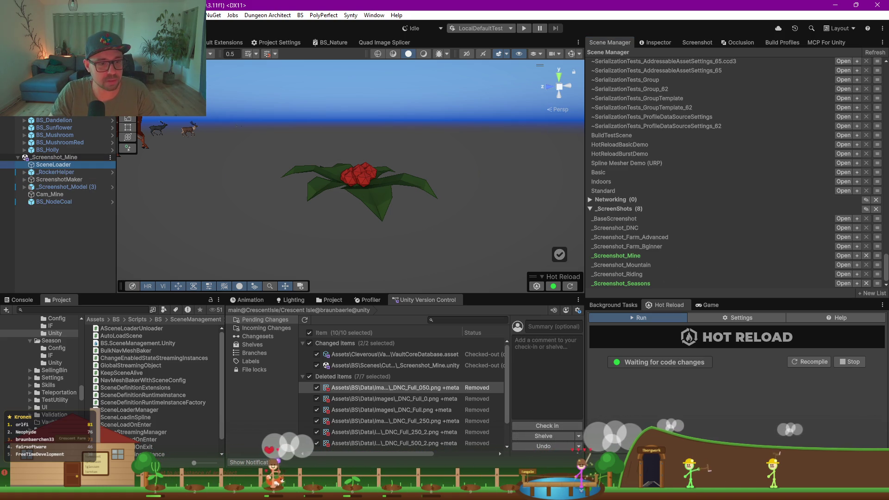
# Step: Copy SceneLoader into _Screenshot_Seasons and remove _Screenshot_Mine from the hierarchy
pyautogui.moveTo(53, 164); pyautogui.dragTo(54, 154)
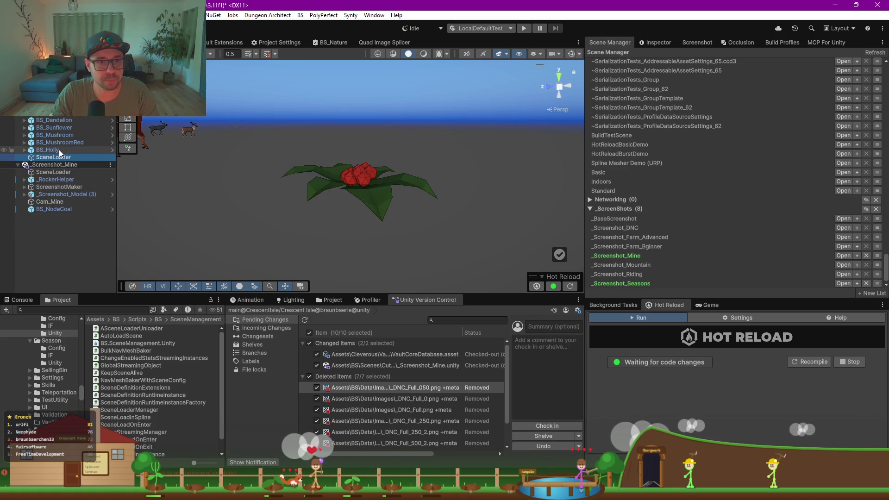
pyautogui.click(110, 165)
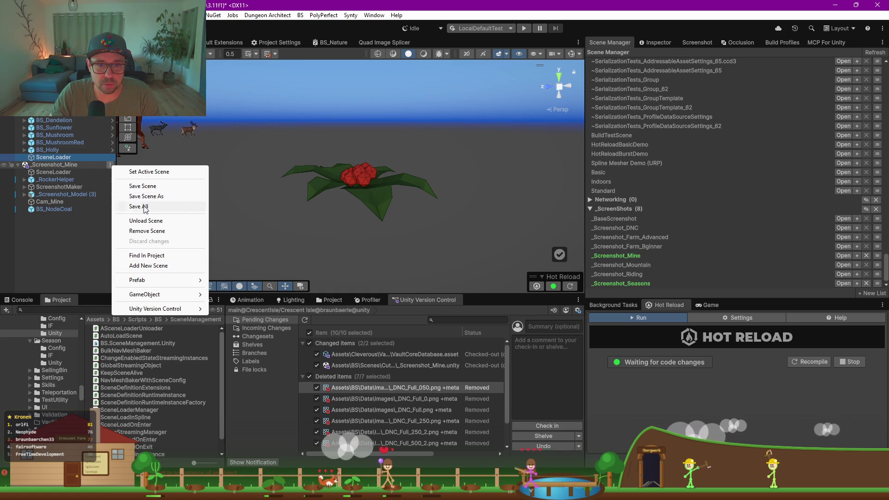
pyautogui.click(146, 231)
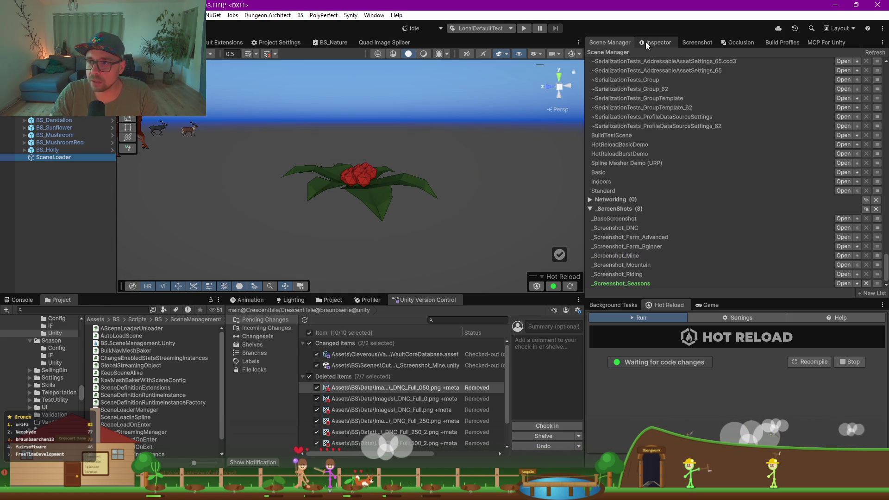
# Step: Delete all four entries from the copied SceneLoader's Scenes list
pyautogui.click(661, 42)
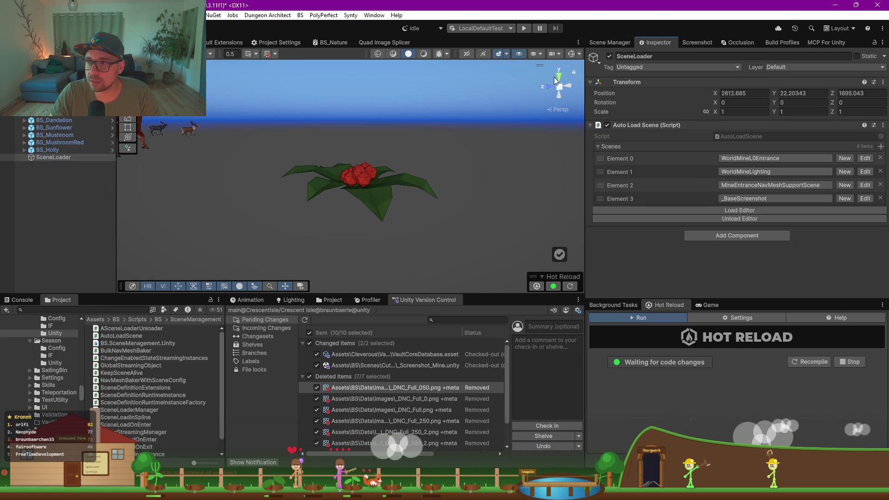
pyautogui.click(880, 158)
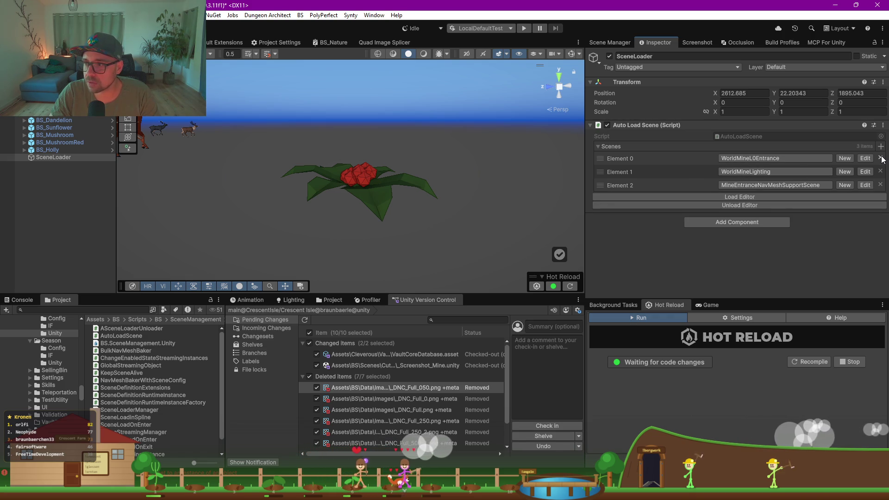
pyautogui.click(881, 158)
pyautogui.click(880, 158)
pyautogui.click(881, 159)
pyautogui.rightClick(811, 143)
# Step: Resize the Scenes list to 5 and set GameScene and _BaseScreenshot as the first two entries
pyautogui.click(838, 170)
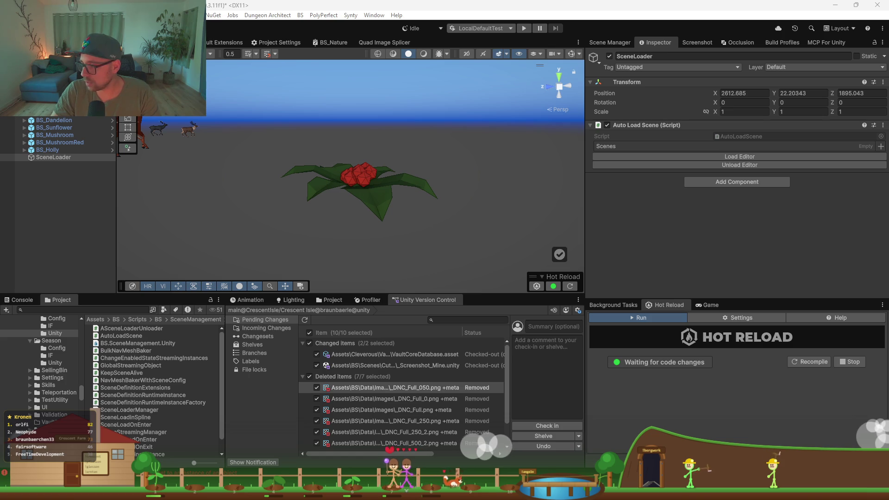
pyautogui.press('Return')
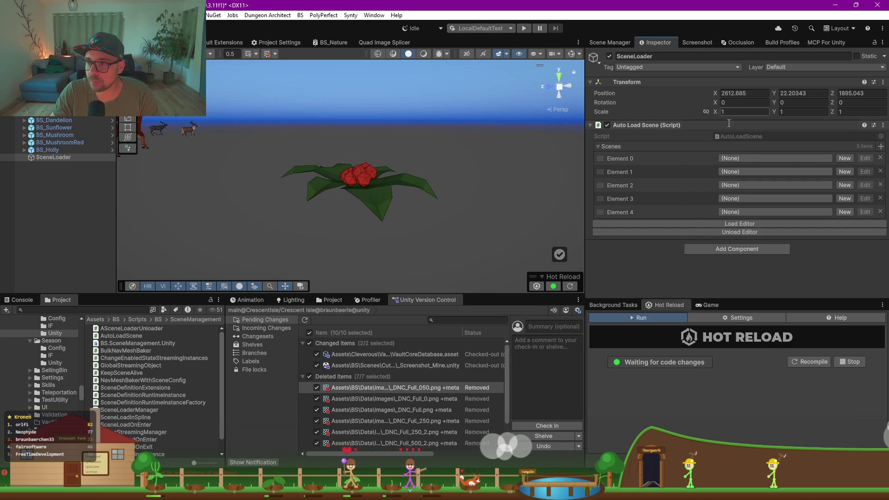
pyautogui.click(742, 160)
pyautogui.write('game')
pyautogui.press('Return')
pyautogui.click(748, 168)
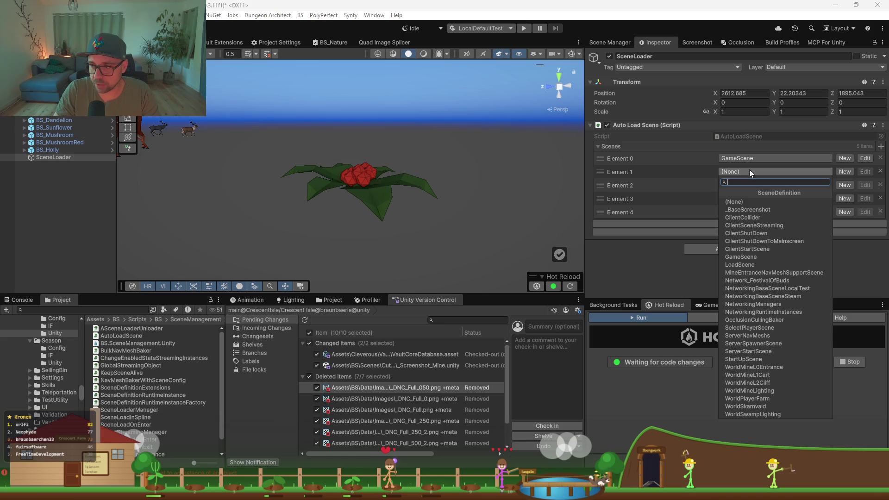
pyautogui.click(749, 210)
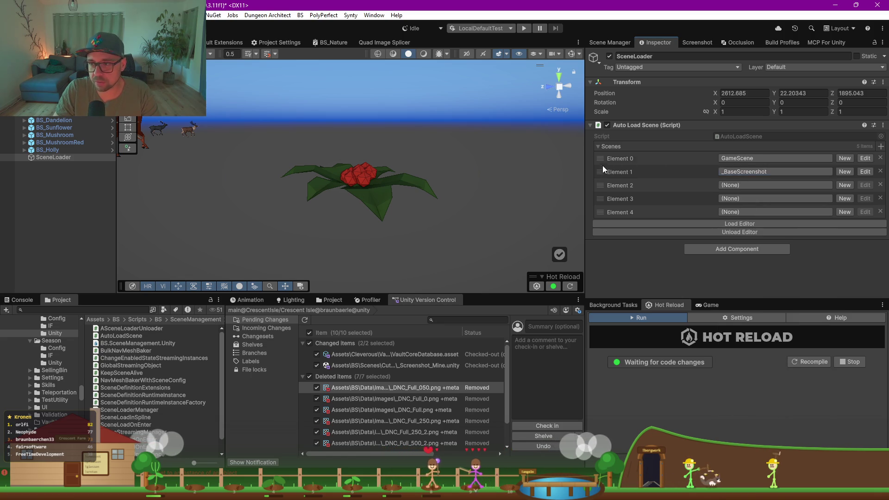
pyautogui.moveTo(599, 173); pyautogui.dragTo(599, 153)
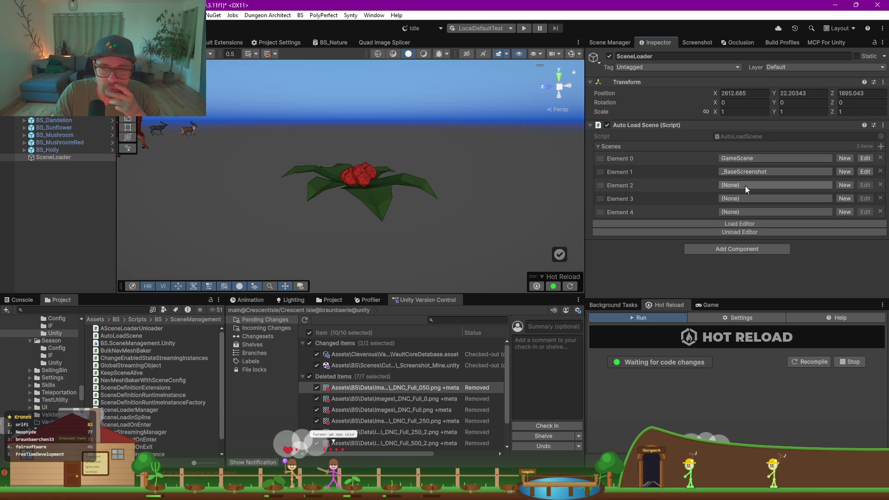
# Step: Set Element 2 to ServerNavMeshs, delete the two empty elements, and load the scenes
pyautogui.click(745, 186)
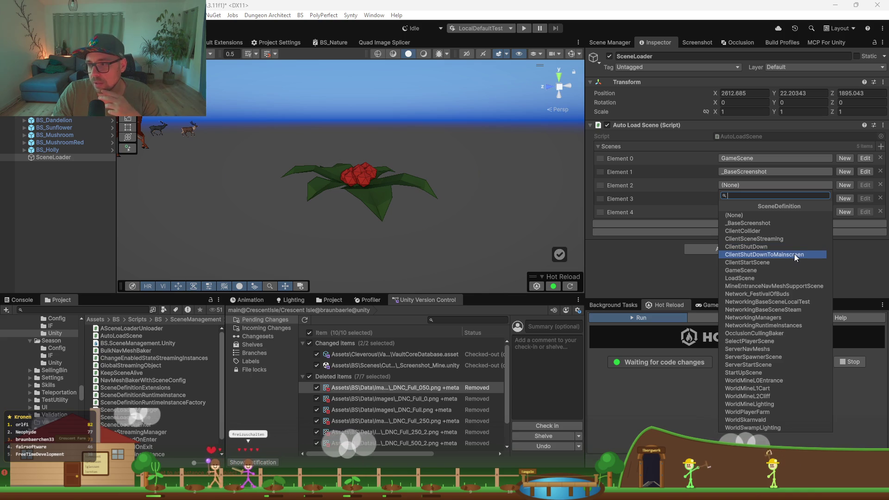
pyautogui.click(767, 349)
pyautogui.click(739, 199)
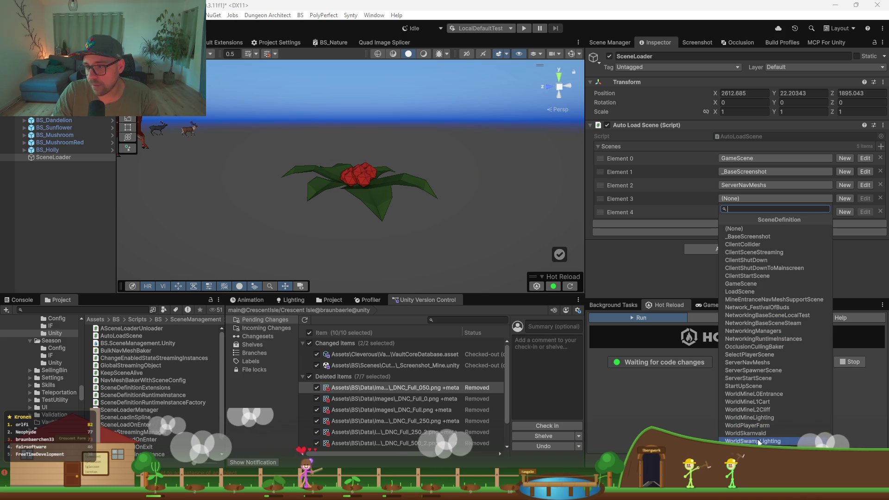
pyautogui.press('Escape')
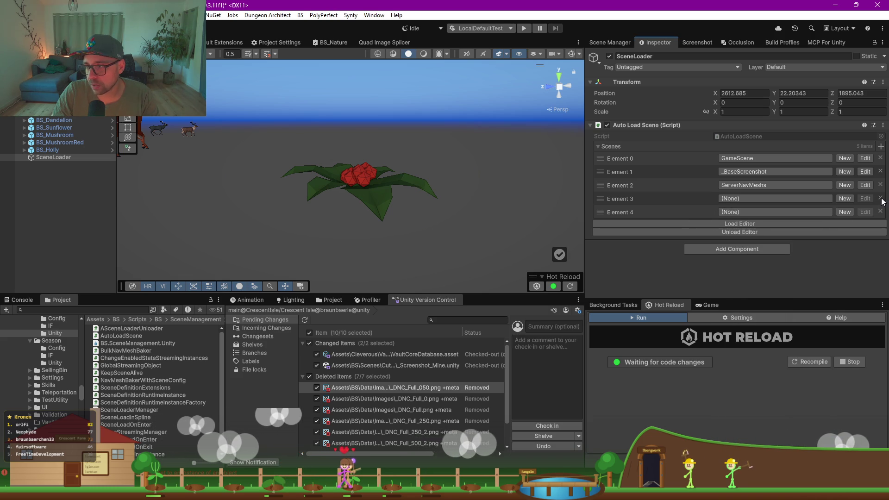
pyautogui.click(881, 199)
pyautogui.click(880, 198)
pyautogui.click(734, 198)
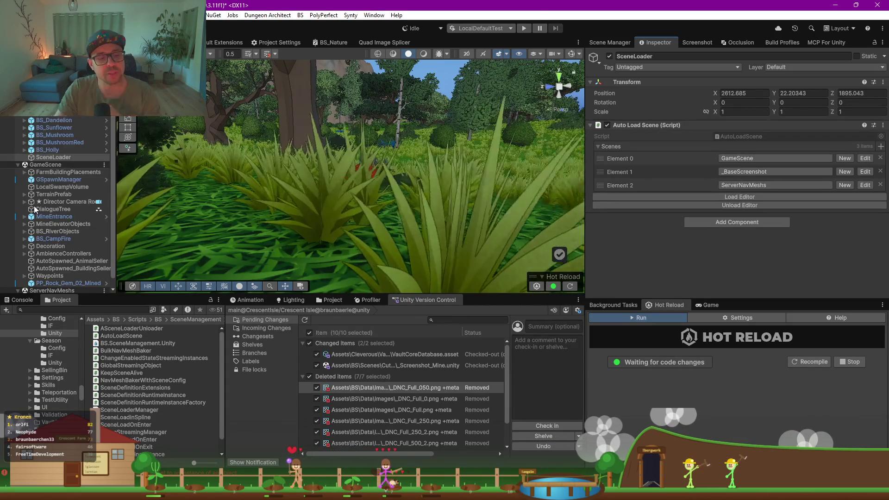
# Step: Look over the loaded forest from several angles, then select the BS_Dandelion object
pyautogui.scroll(-3, 404, 140)
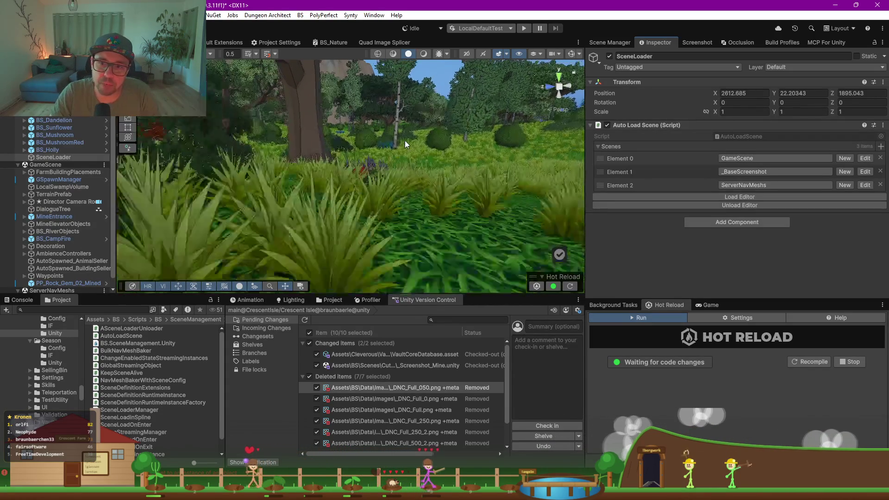
pyautogui.scroll(-3, 405, 140)
pyautogui.moveTo(405, 140)
pyautogui.mouseDown()
pyautogui.moveTo(392, 140)
pyautogui.moveTo(354, 181)
pyautogui.moveTo(371, 158)
pyautogui.moveTo(335, 146)
pyautogui.mouseUp()
pyautogui.scroll(-5, 355, 184)
pyautogui.moveTo(301, 172); pyautogui.dragTo(309, 138)
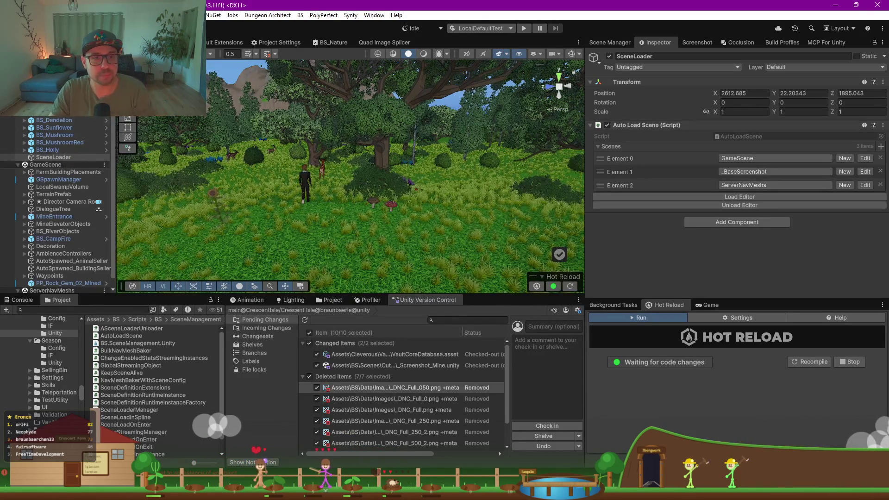
pyautogui.click(56, 120)
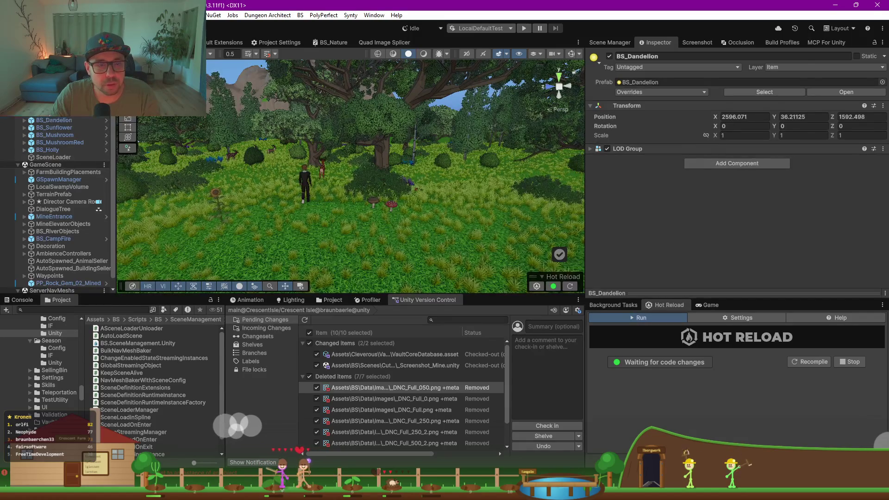
# Step: Compare the Cam_Seasons camera settings with the ScreenshotMaker settings in the Inspector
pyautogui.click(56, 112)
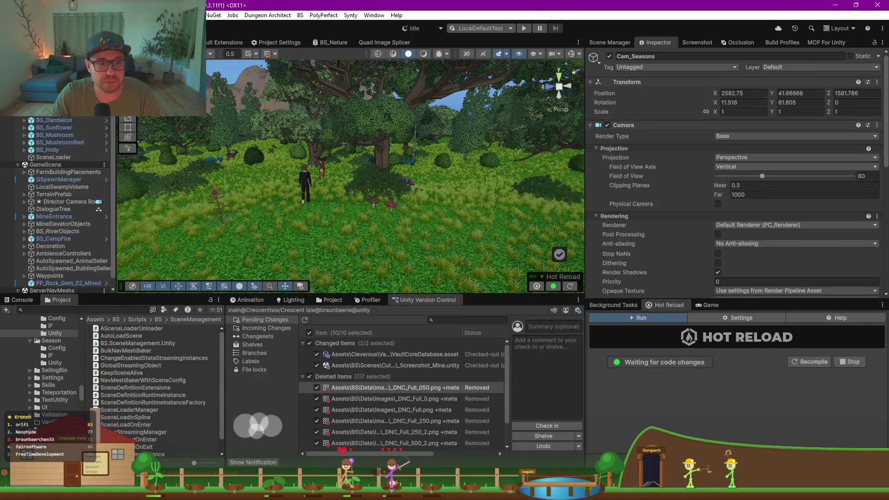
pyautogui.press('Up')
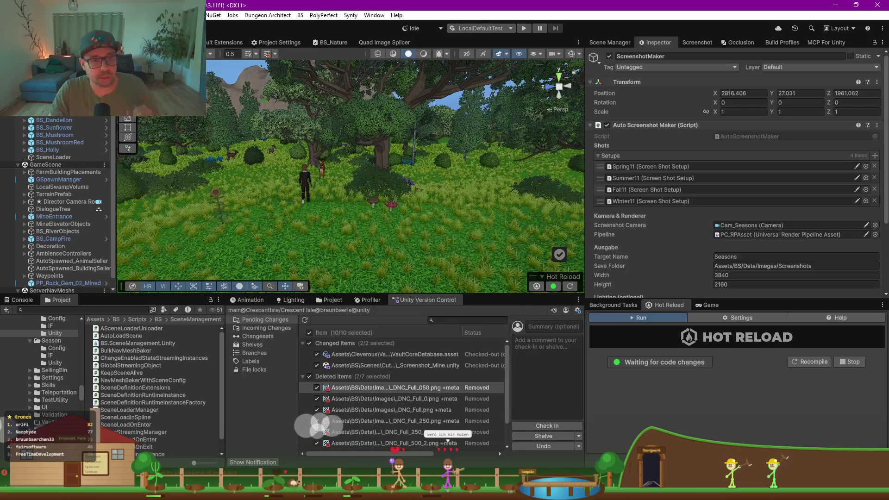
pyautogui.press('Down')
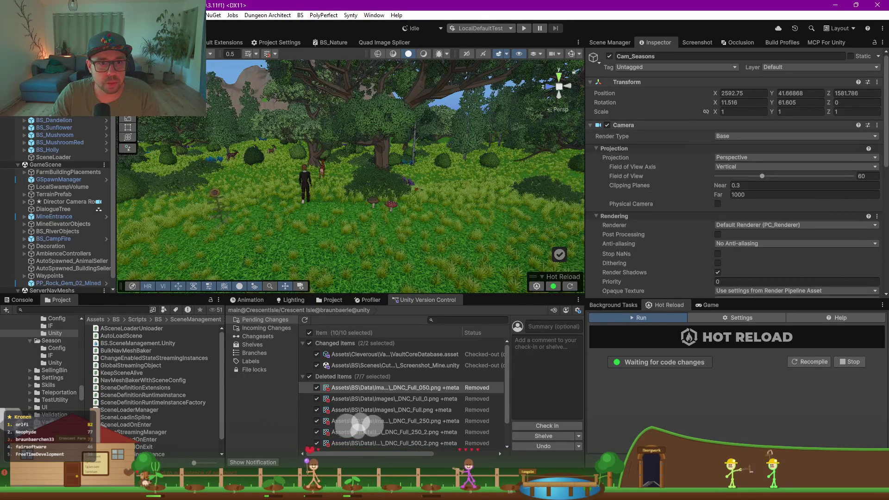
pyautogui.press('Up')
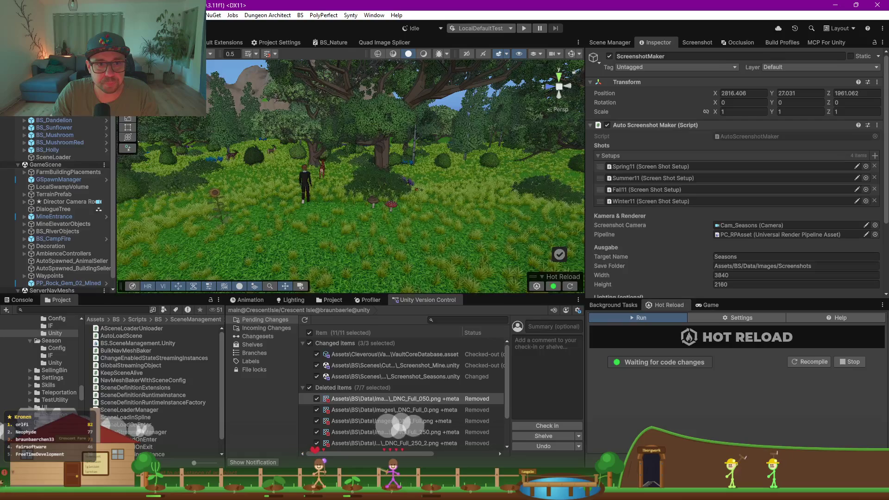
pyautogui.scroll(2, 65, 204)
# Step: Set the ScreenshotMaker target name to Seasons_tmp and render the four season screenshots
pyautogui.scroll(-3, 637, 263)
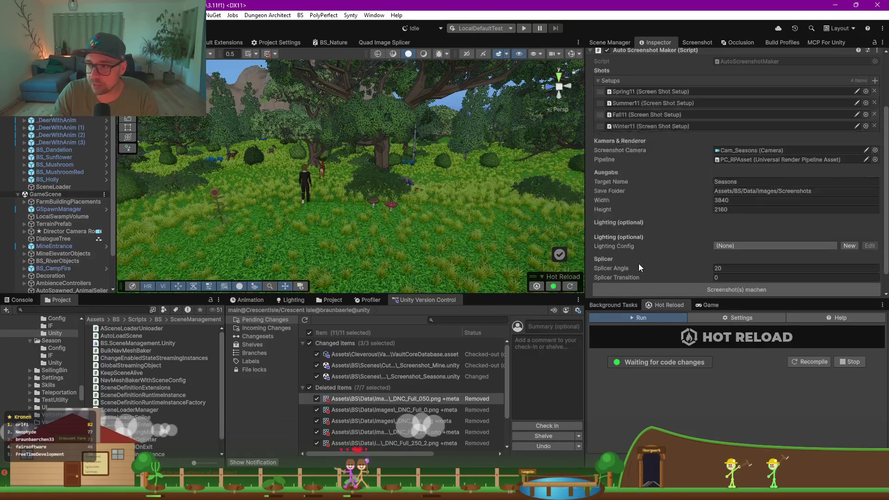
pyautogui.scroll(-2, 638, 260)
pyautogui.click(770, 157)
pyautogui.write('_tmp')
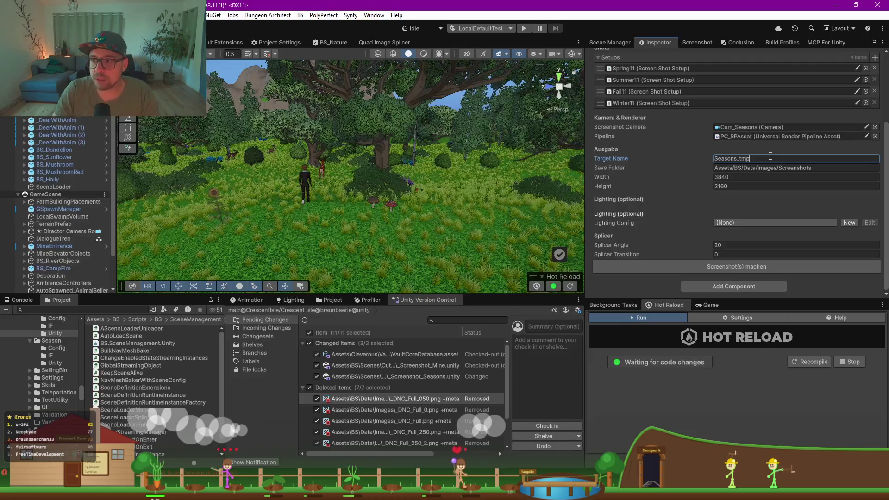
pyautogui.click(646, 284)
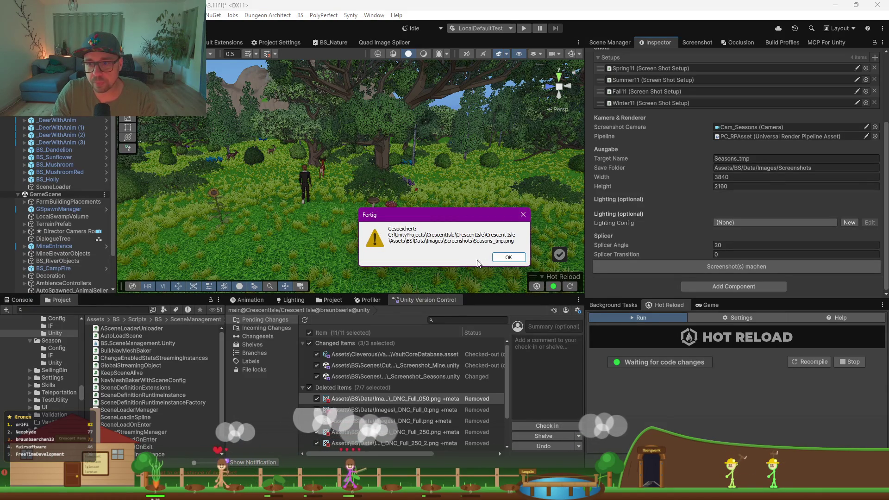
# Step: Dismiss the saved message, glance at the Console, and enlarge the Project window
pyautogui.click(509, 257)
pyautogui.click(22, 299)
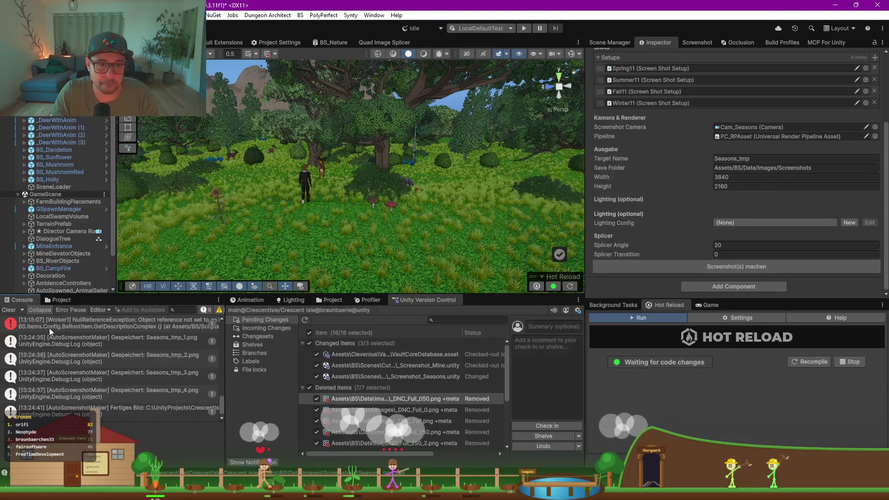
pyautogui.click(58, 300)
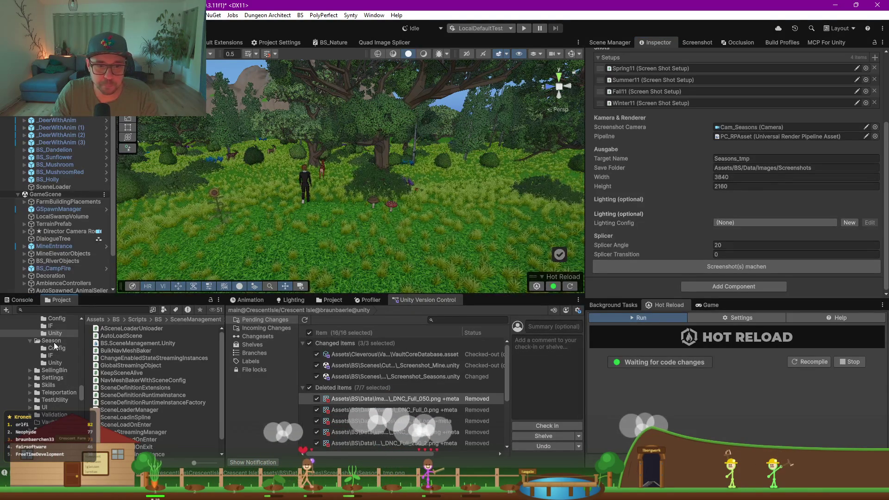
pyautogui.scroll(4, 55, 345)
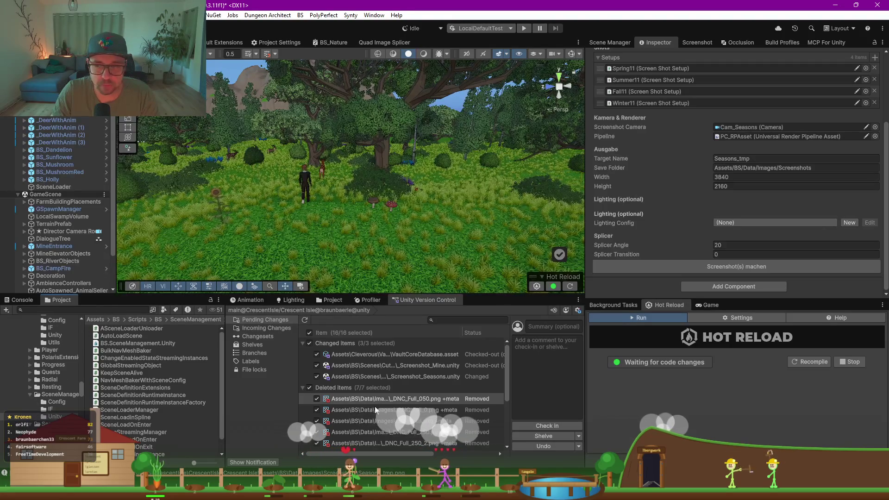
pyautogui.moveTo(153, 293); pyautogui.dragTo(153, 229)
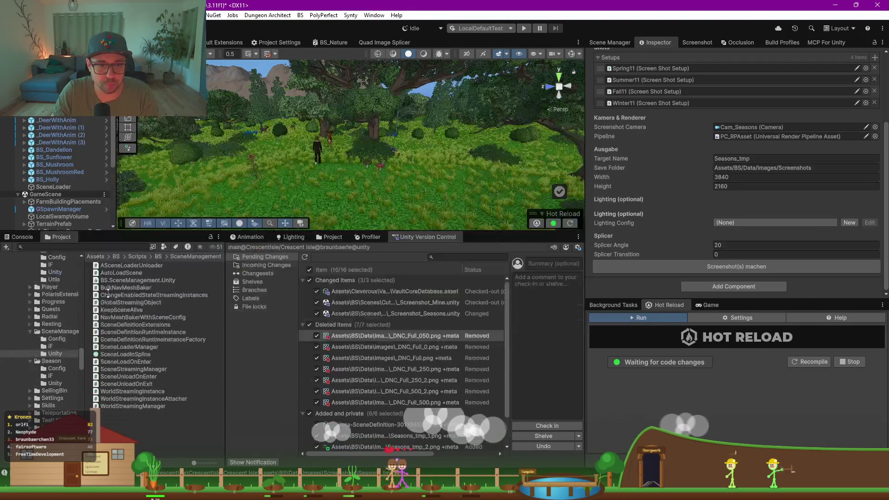
# Step: Open Assets/BS/Data/Images/Screenshots and select Seasons_tmp to show its import settings
pyautogui.click(60, 340)
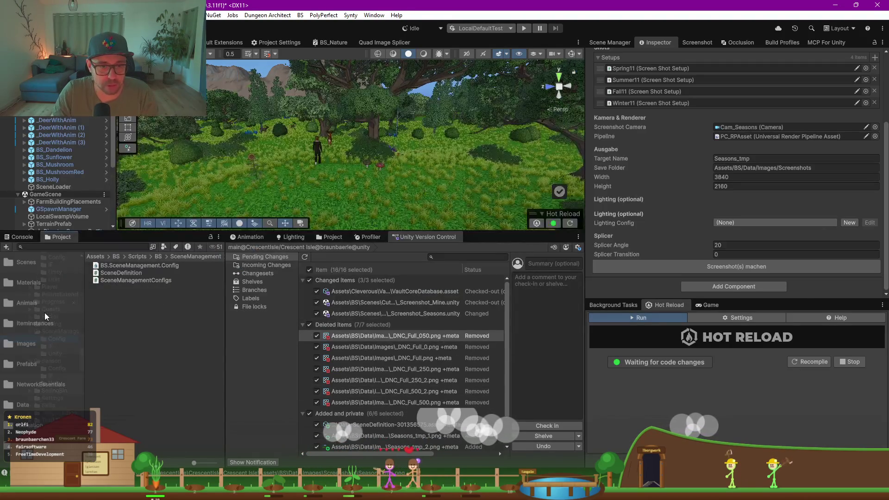
pyautogui.click(26, 345)
pyautogui.doubleClick(115, 318)
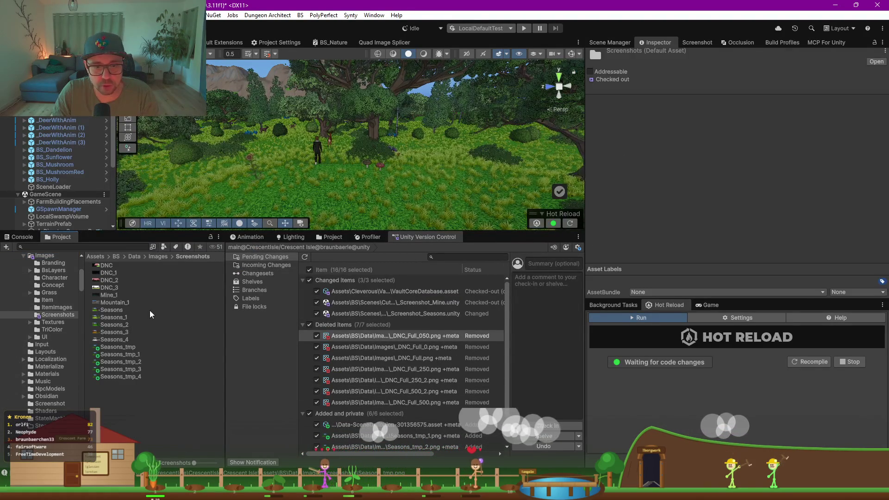
pyautogui.click(116, 348)
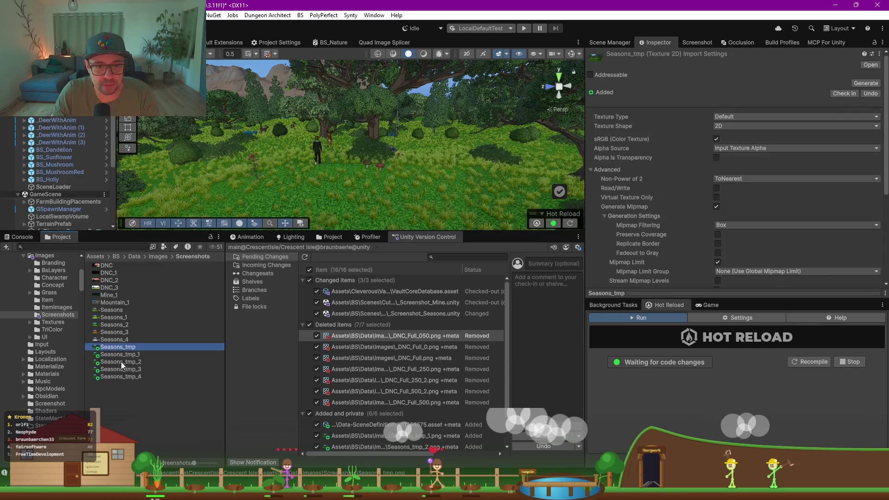
# Step: View the Seasons_tmp, Seasons_tmp_1 and Seasons_tmp_2 renders one after another in Photos
pyautogui.doubleClick(111, 348)
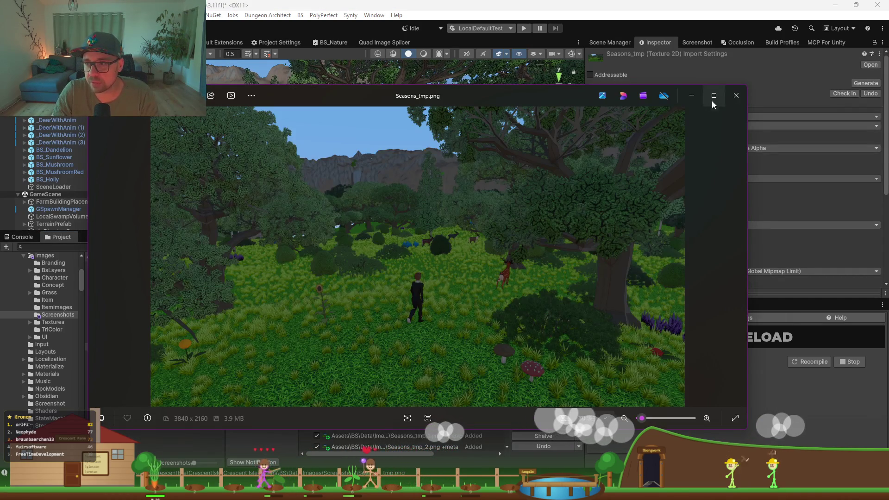
pyautogui.click(713, 98)
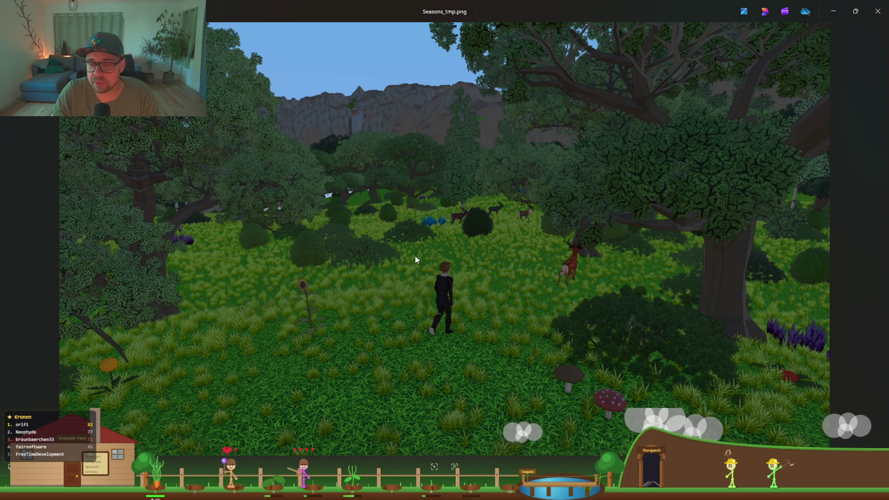
pyautogui.click(885, 8)
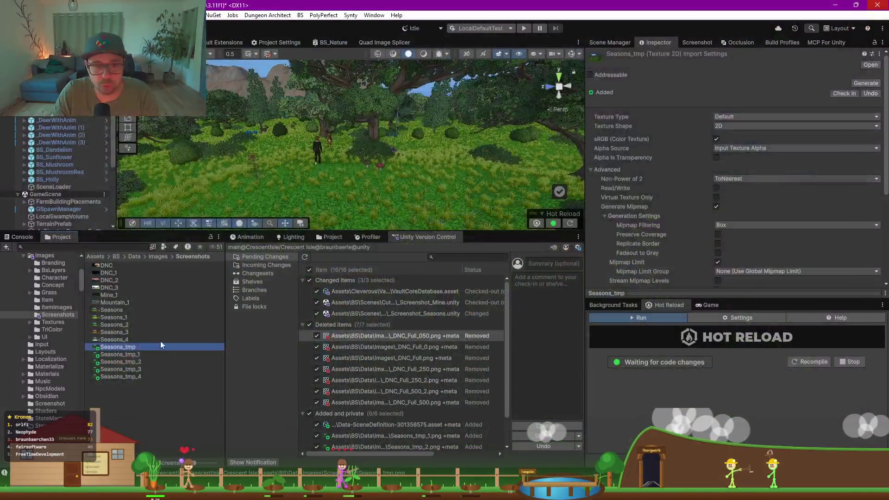
pyautogui.doubleClick(126, 349)
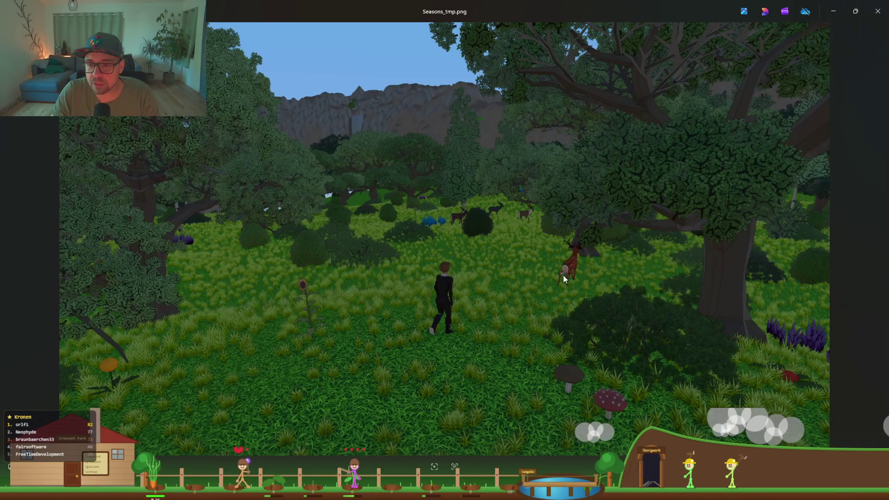
pyautogui.click(878, 15)
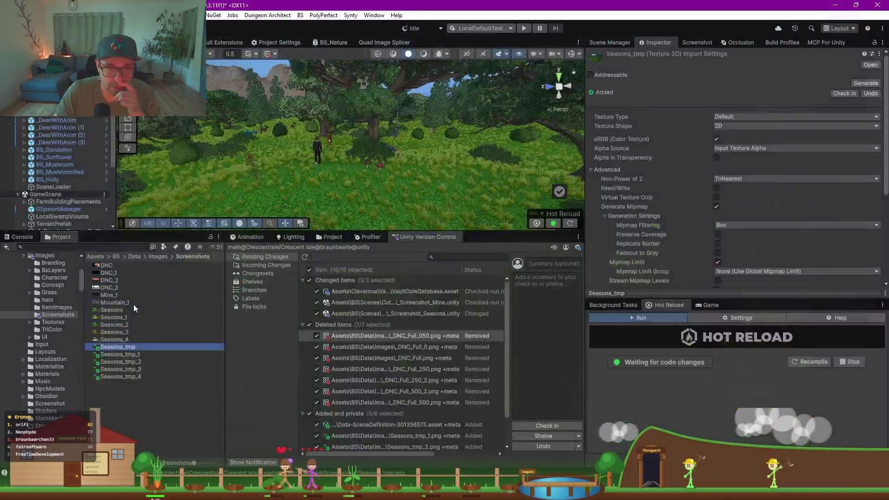
pyautogui.doubleClick(136, 353)
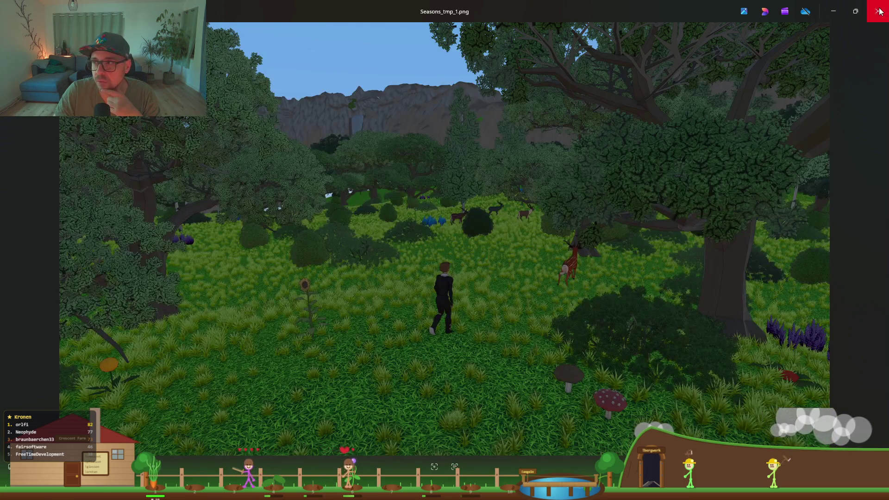
pyautogui.click(879, 11)
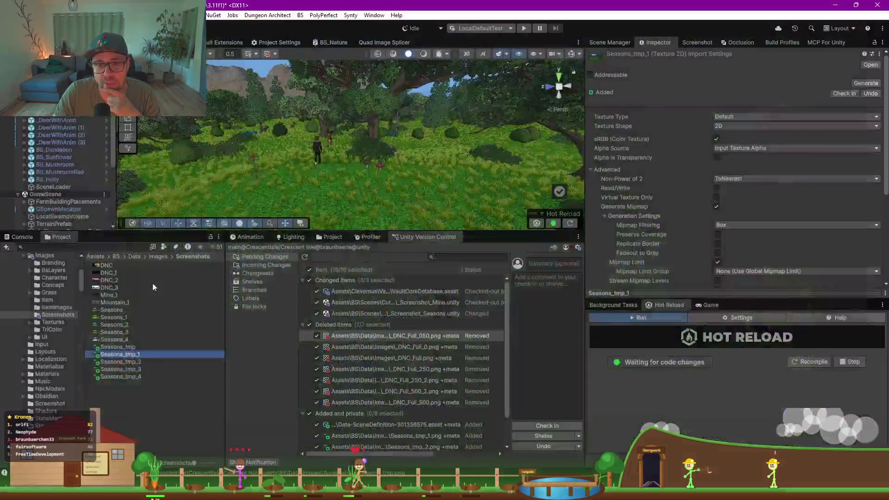
pyautogui.doubleClick(137, 363)
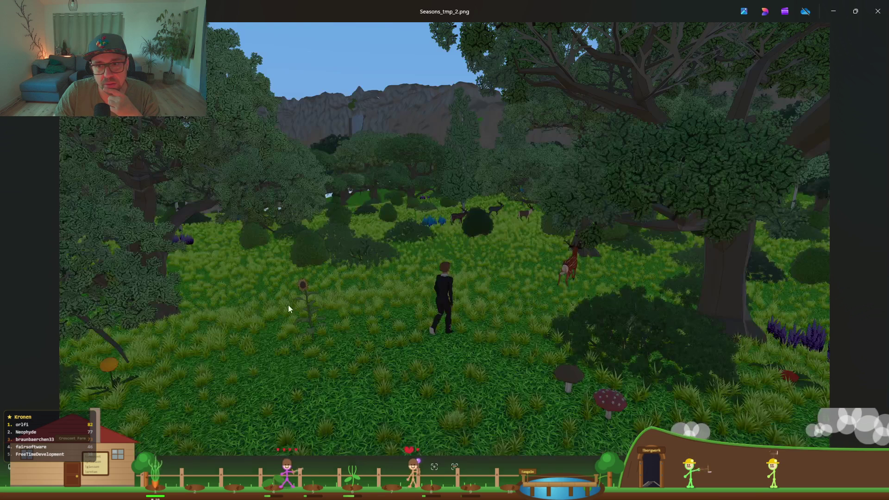
# Step: Close Photos, enlarge the Hierarchy and collapse GameScene and ServerNavMeshs
pyautogui.click(873, 12)
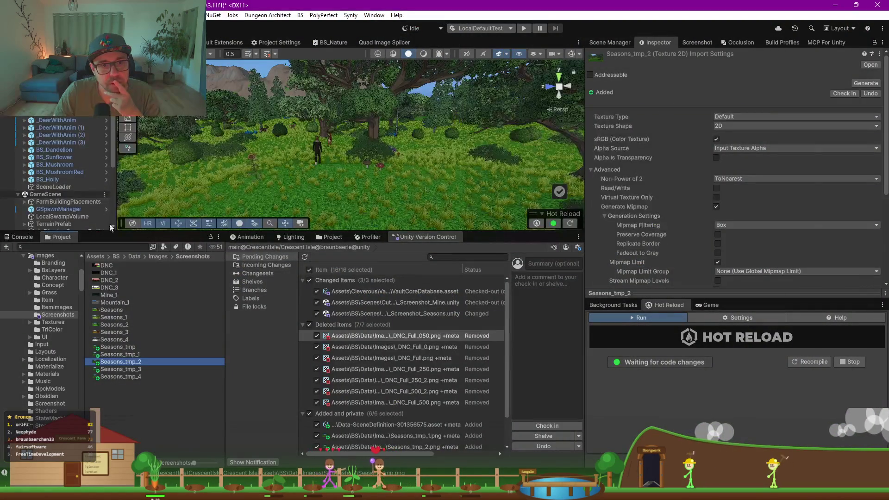
pyautogui.moveTo(104, 232); pyautogui.dragTo(104, 335)
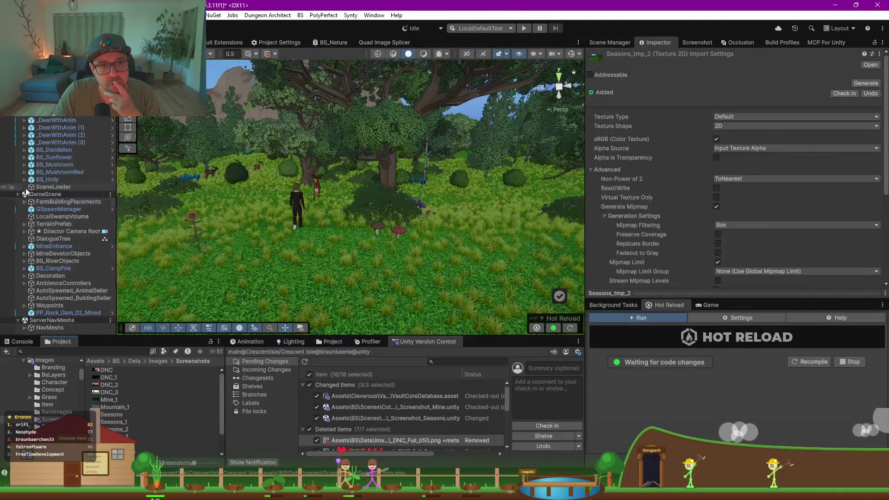
pyautogui.click(17, 194)
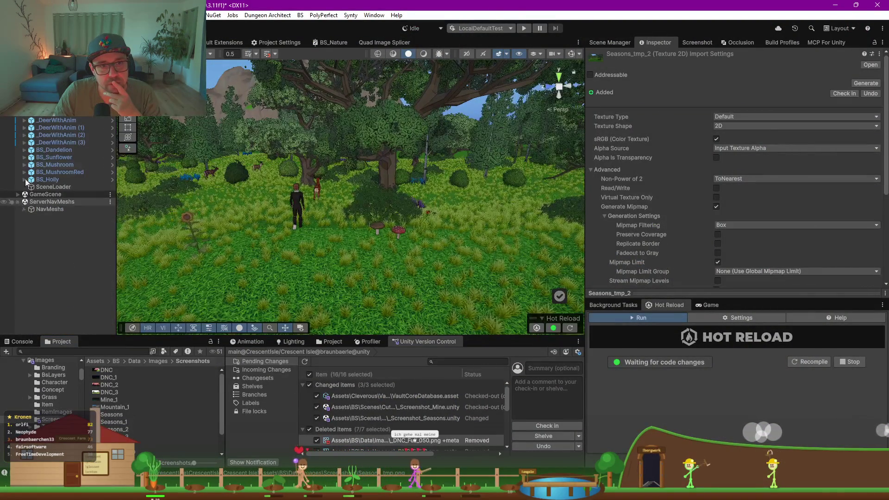
pyautogui.click(18, 201)
pyautogui.click(64, 223)
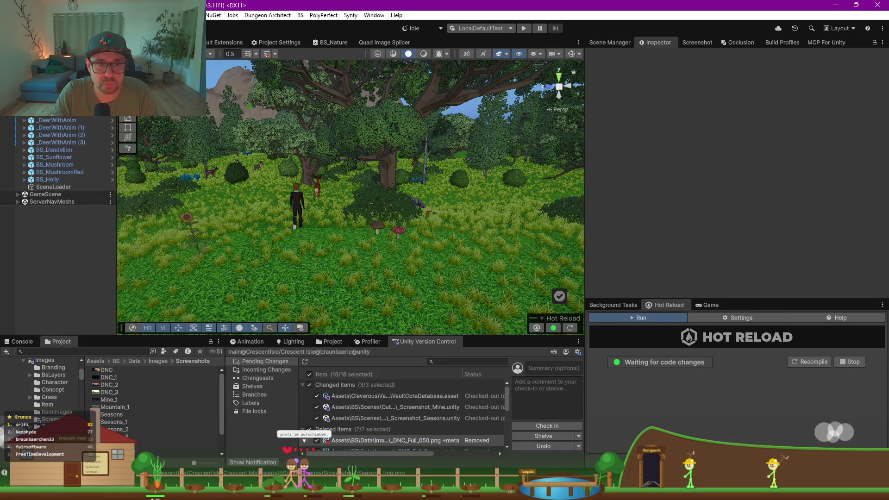
pyautogui.click(296, 209)
# Step: Select SceneLoader, load its scenes into the editor, and collapse GameScene and ServerNavMeshs again
pyautogui.click(53, 187)
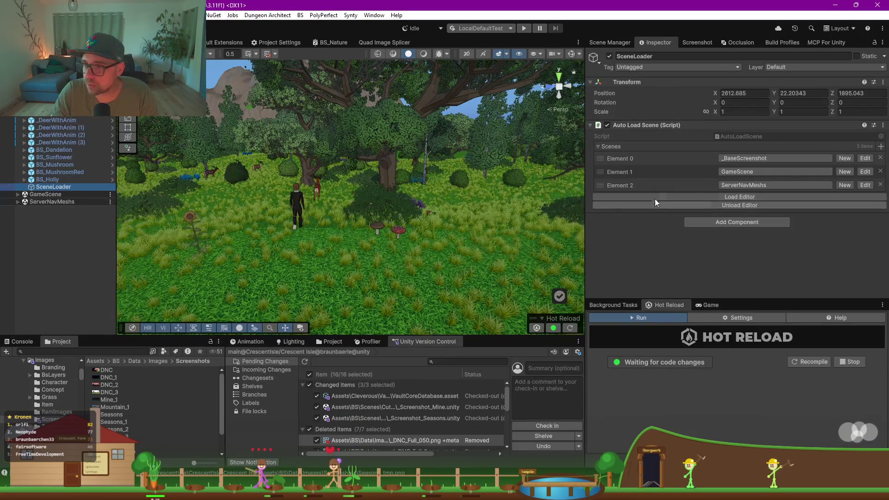
pyautogui.click(758, 198)
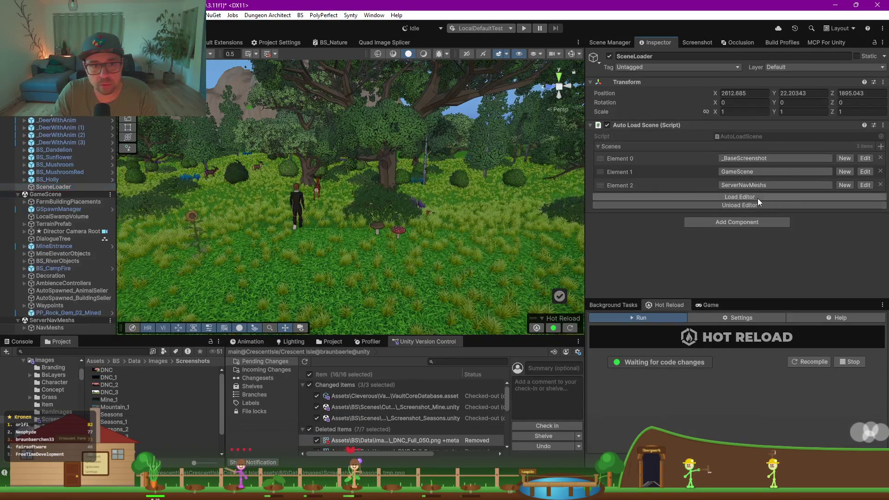
pyautogui.click(18, 195)
pyautogui.click(19, 202)
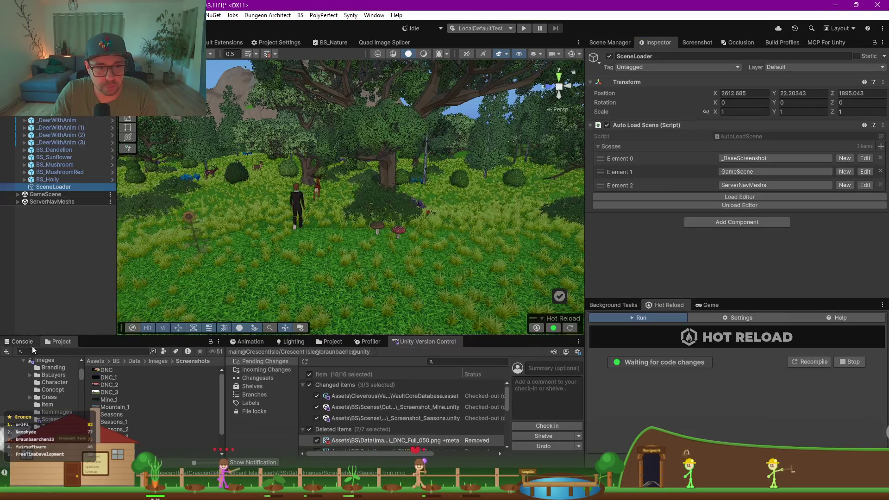
# Step: Widen and clear the Console, then load the SceneLoader's scenes into the editor
pyautogui.click(27, 342)
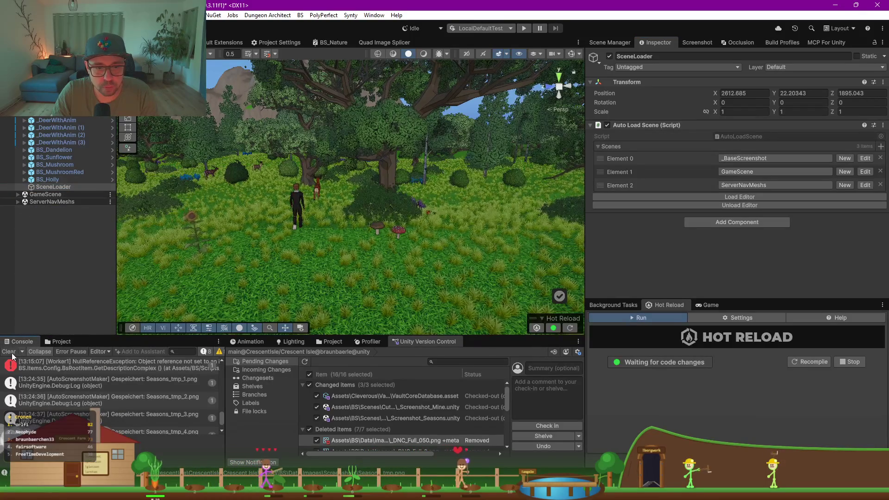
pyautogui.moveTo(225, 383); pyautogui.dragTo(375, 384)
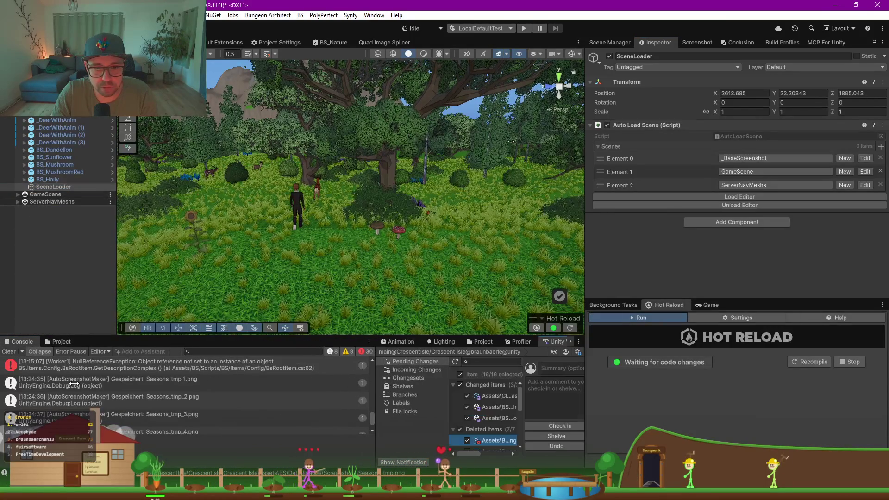
pyautogui.scroll(10, 175, 396)
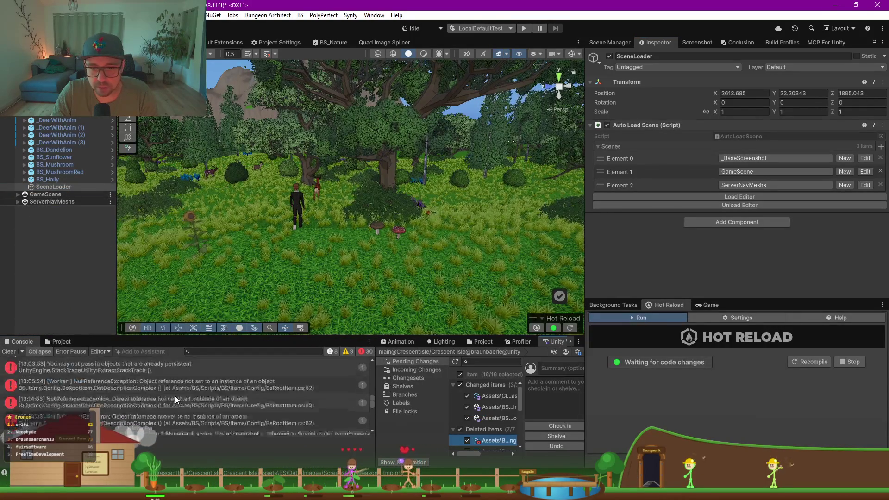
pyautogui.click(10, 353)
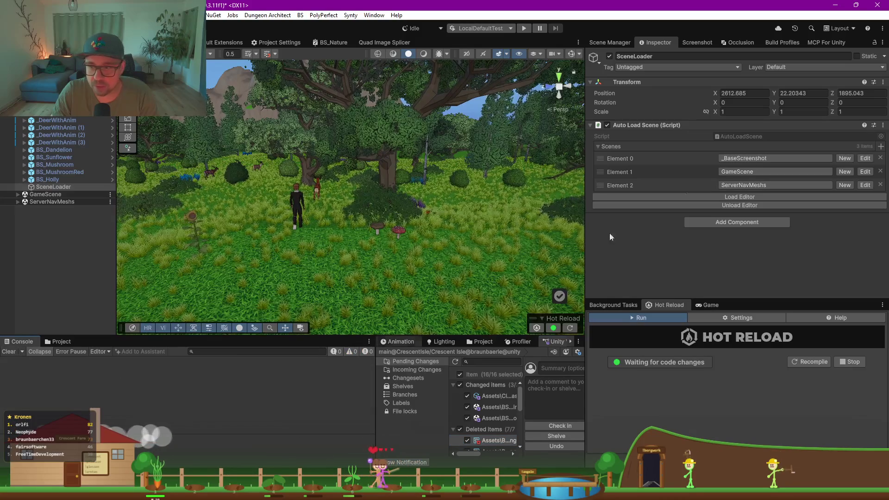
pyautogui.click(737, 197)
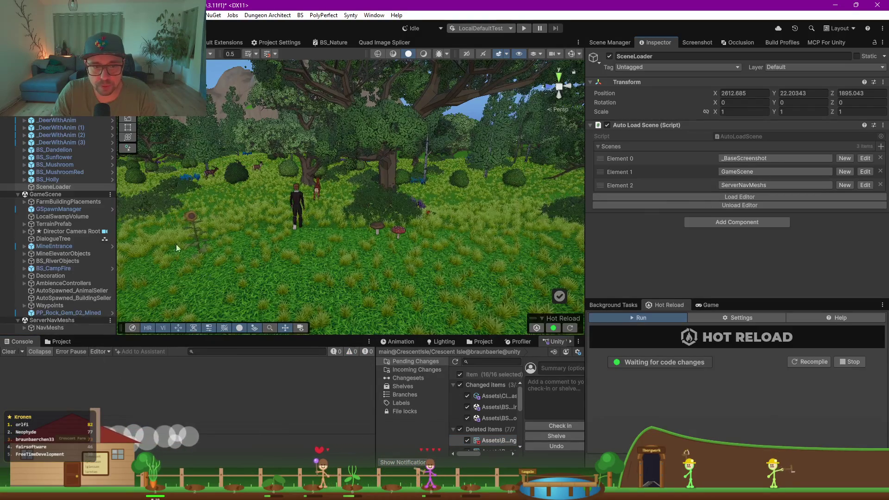
# Step: Open the AutoLoadScene script in Rider and jump to the LoadEditor definition
pyautogui.doubleClick(747, 137)
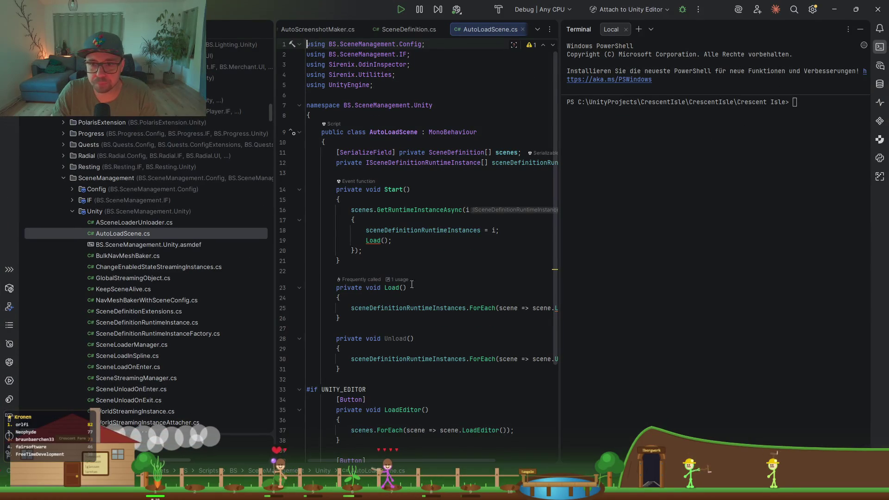
pyautogui.scroll(-2, 471, 207)
pyautogui.click(473, 299)
pyautogui.keyDown('ctrl'); pyautogui.click(473, 298); pyautogui.keyUp('ctrl')
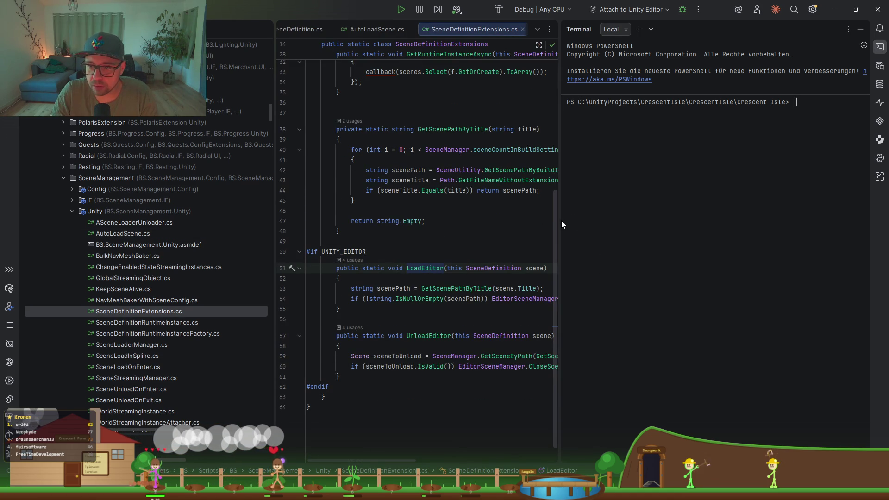
pyautogui.moveTo(560, 221); pyautogui.dragTo(658, 221)
# Step: Set a breakpoint on line 53 of LoadEditor and attach the debugger to the Unity Editor
pyautogui.click(532, 288)
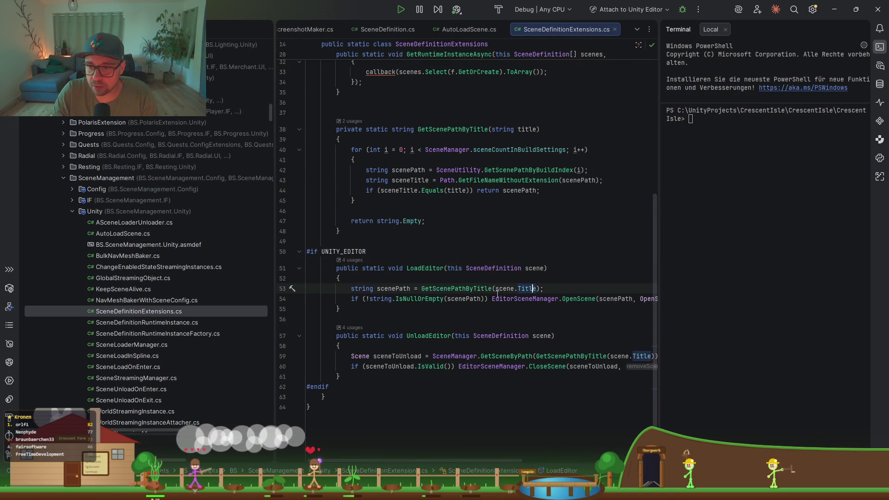
pyautogui.click(282, 288)
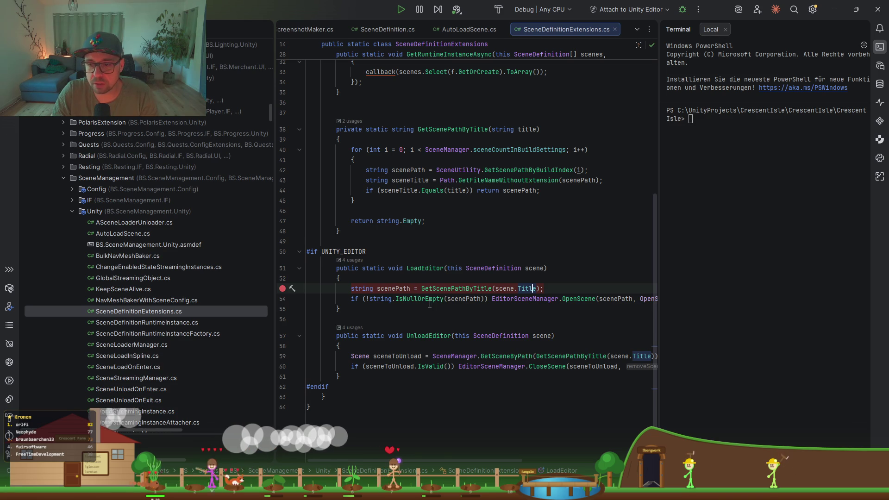
pyautogui.click(461, 298)
pyautogui.click(688, 9)
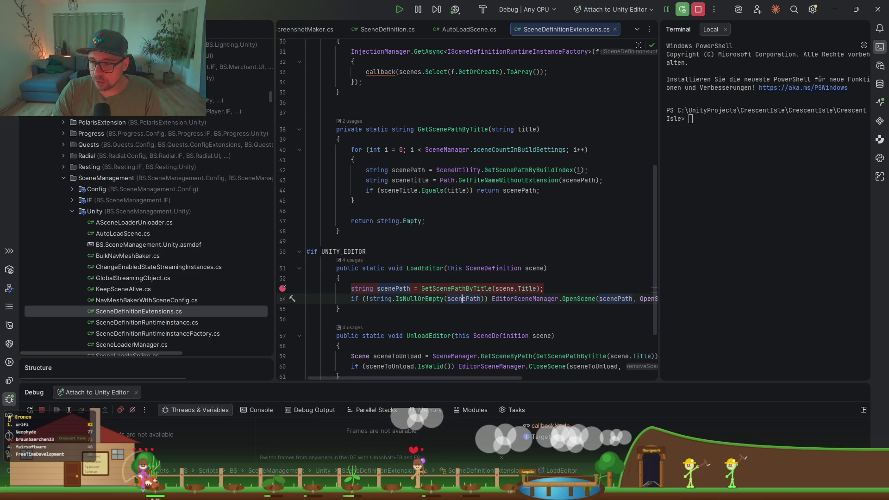
pyautogui.hotkey('alt', 'Tab')
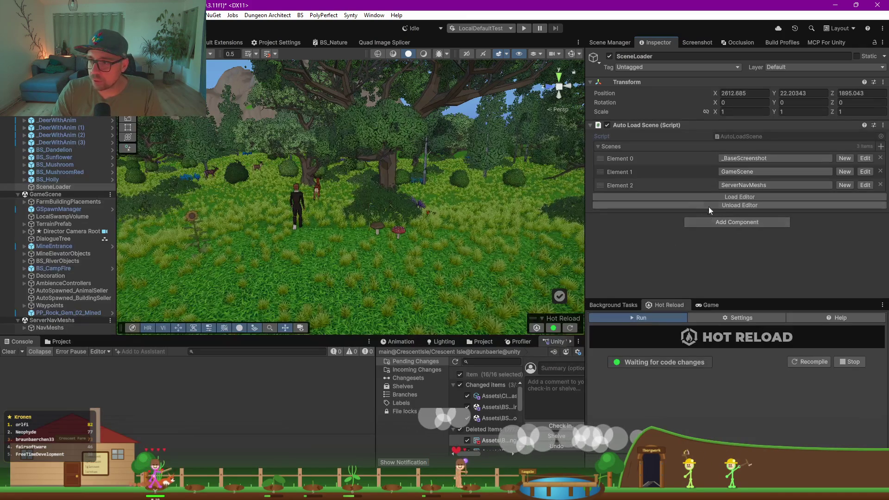
pyautogui.click(712, 198)
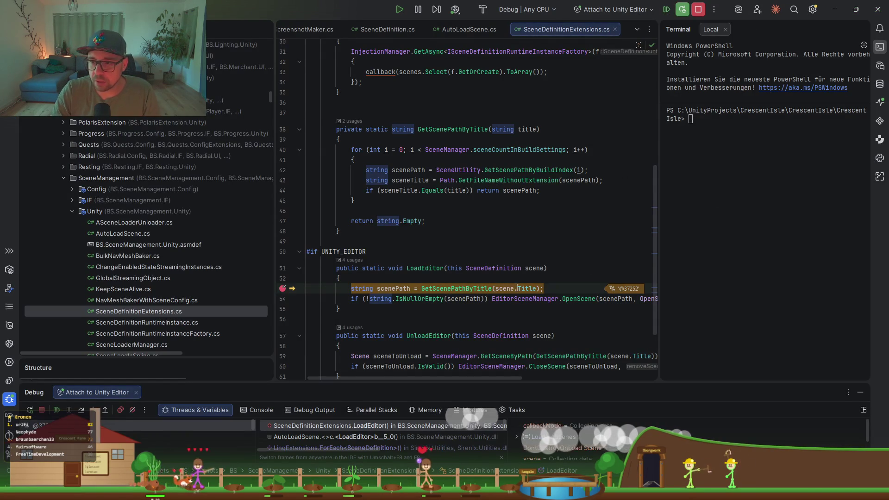
pyautogui.moveTo(528, 268)
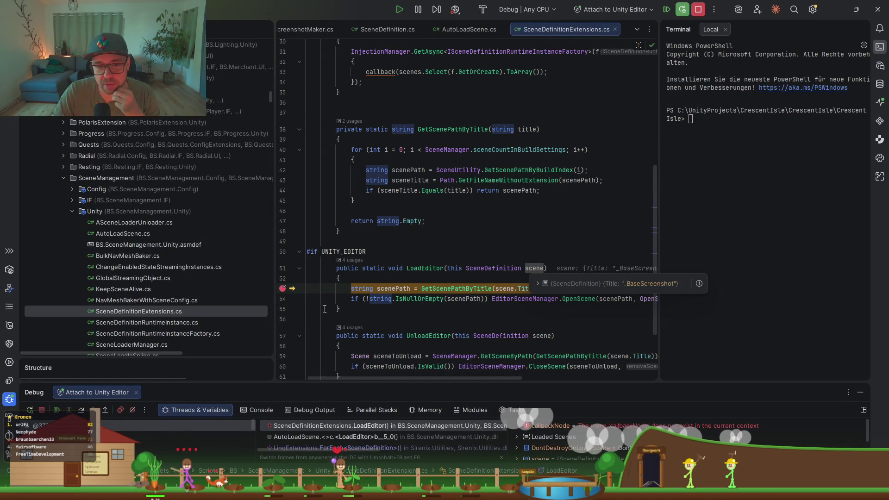
pyautogui.click(81, 411)
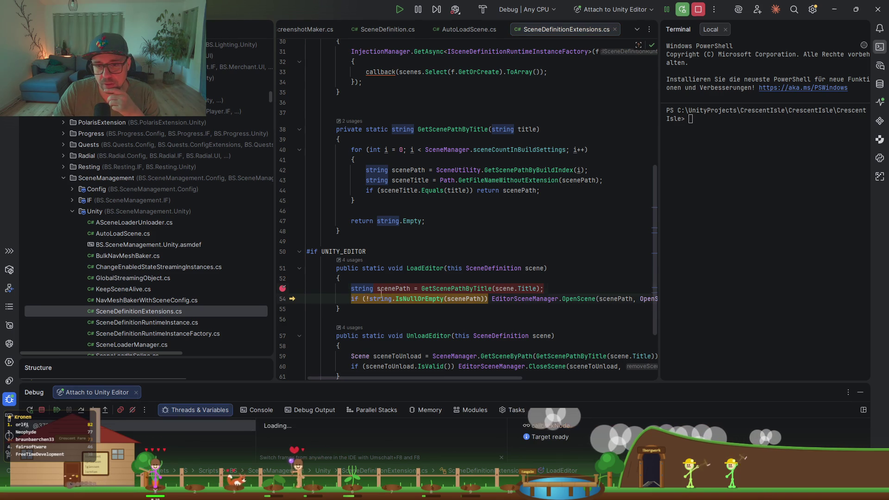
pyautogui.moveTo(390, 288)
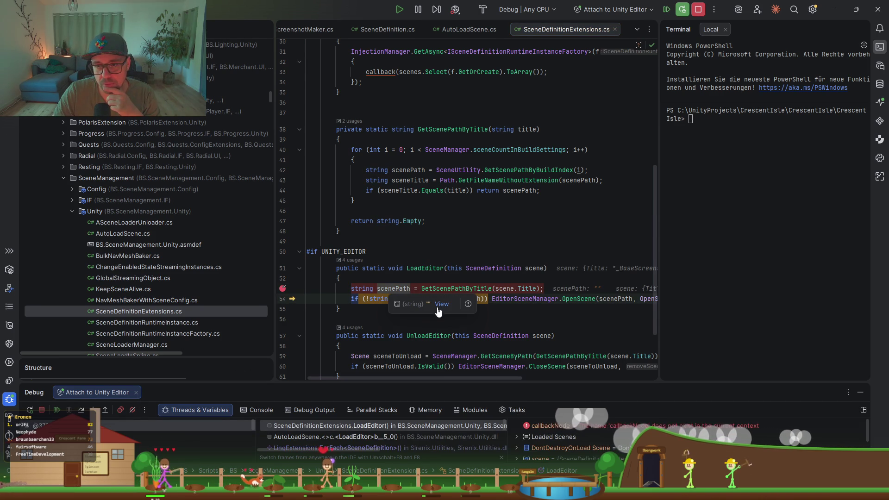
pyautogui.moveTo(530, 285)
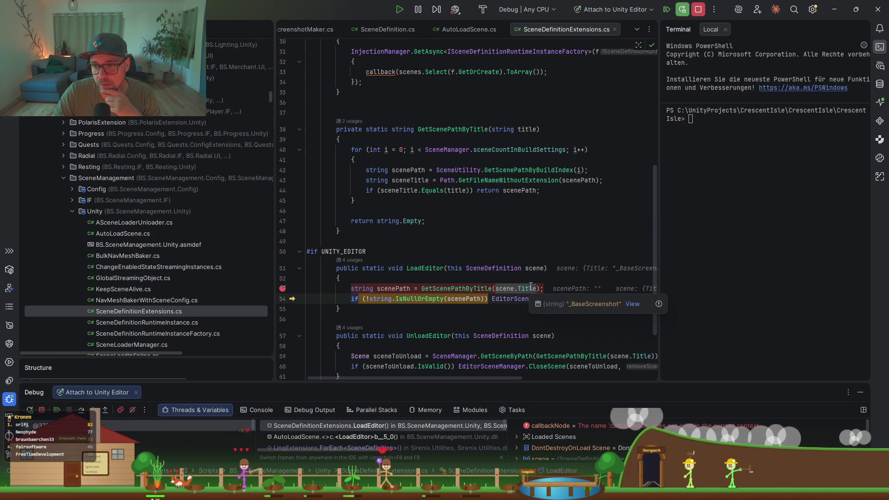
pyautogui.keyDown('ctrl'); pyautogui.click(459, 289); pyautogui.keyUp('ctrl')
pyautogui.scroll(-2, 463, 232)
pyautogui.scroll(2, 486, 186)
pyautogui.click(514, 153)
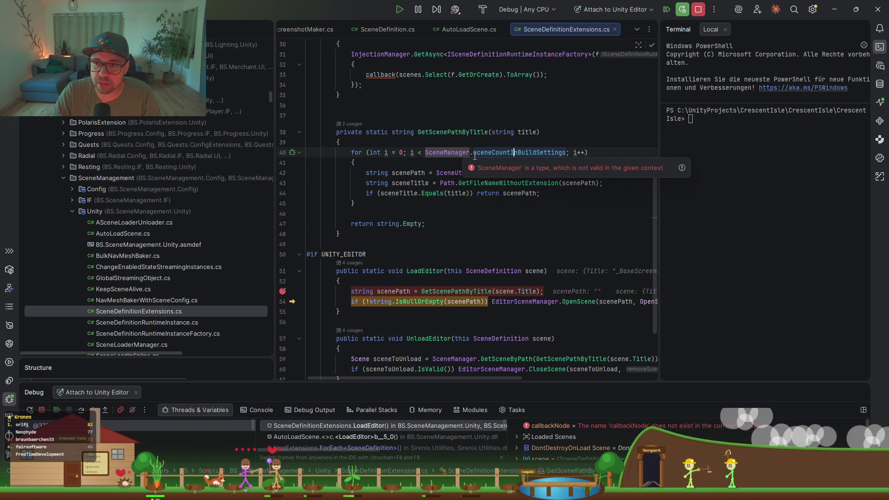
pyautogui.click(521, 173)
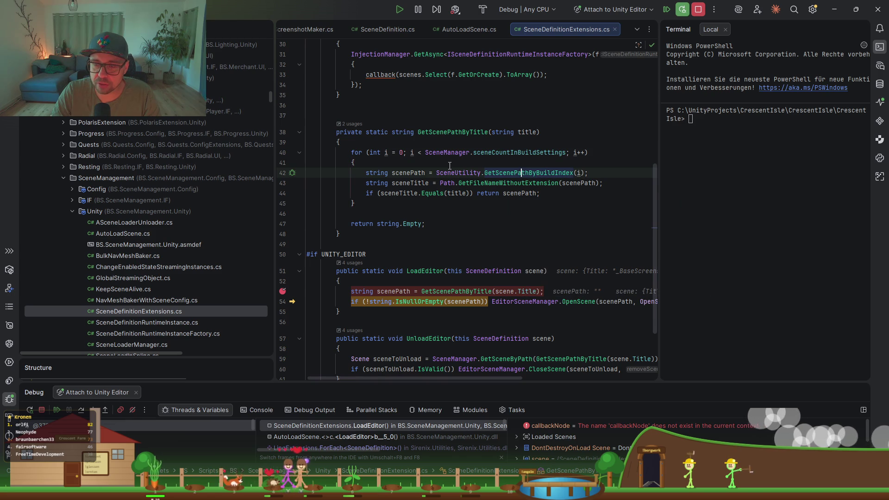
pyautogui.click(57, 411)
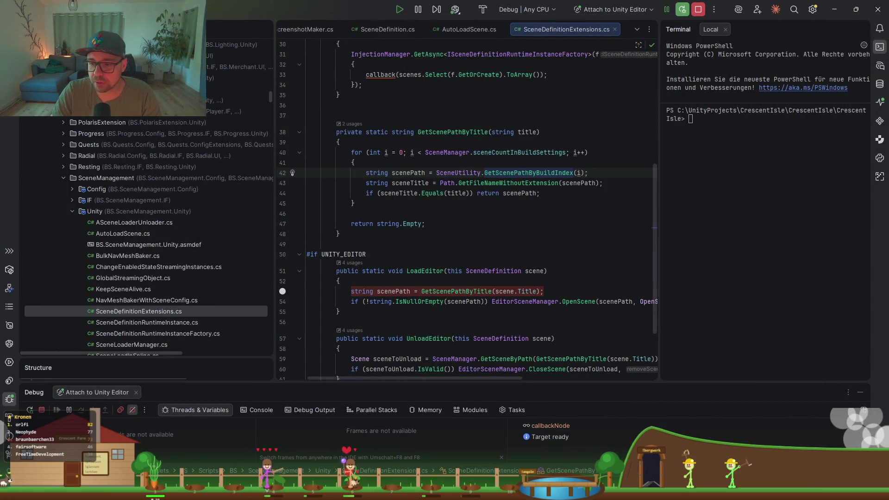
pyautogui.hotkey('alt', 'Tab')
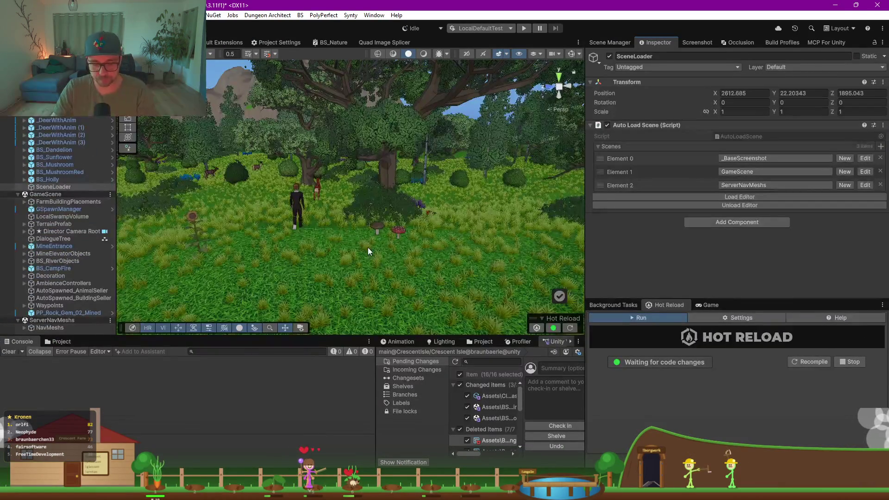
pyautogui.hotkey('ctrl', 'shift', 'b')
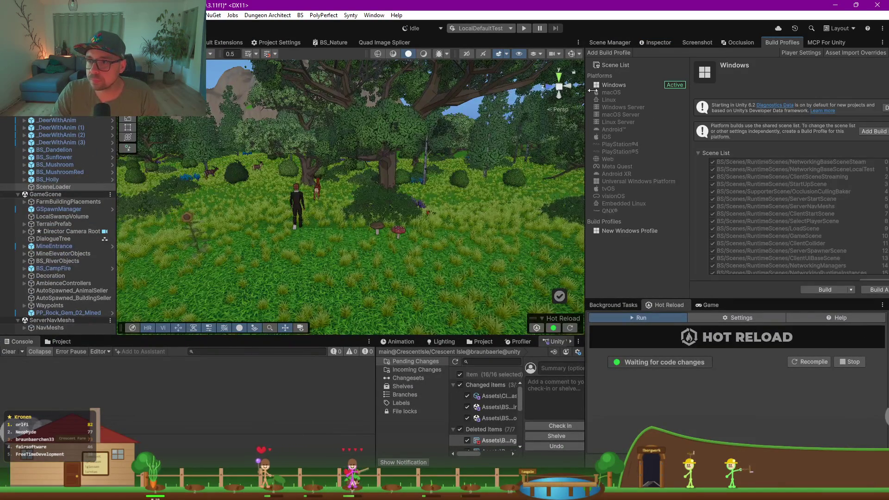
# Step: Search for _BaseScreenshot and add it to the end of the build Scene List, unchecked
pyautogui.click(610, 66)
pyautogui.moveTo(584, 104); pyautogui.dragTo(498, 104)
pyautogui.scroll(-4, 757, 170)
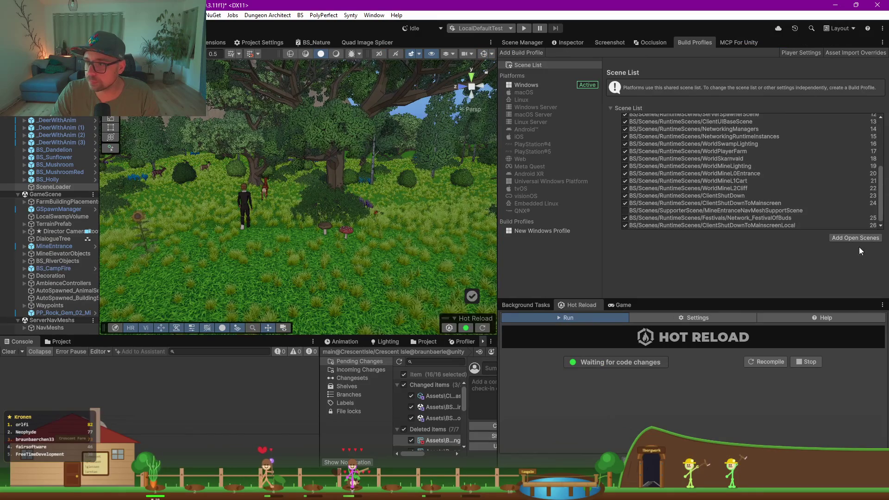
pyautogui.click(70, 343)
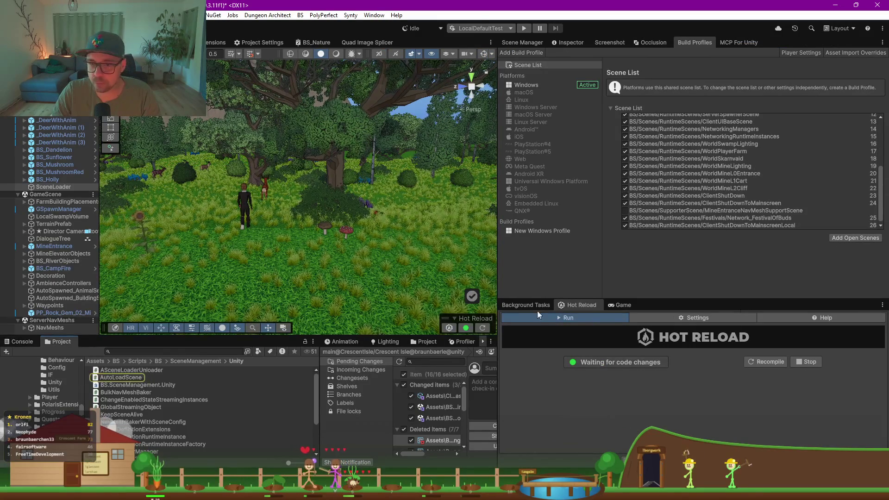
pyautogui.click(141, 352)
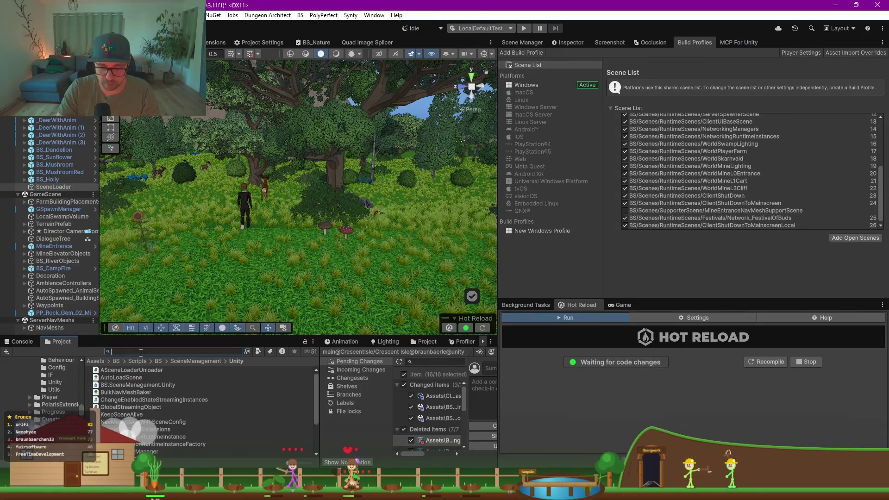
pyautogui.write('haseSc')
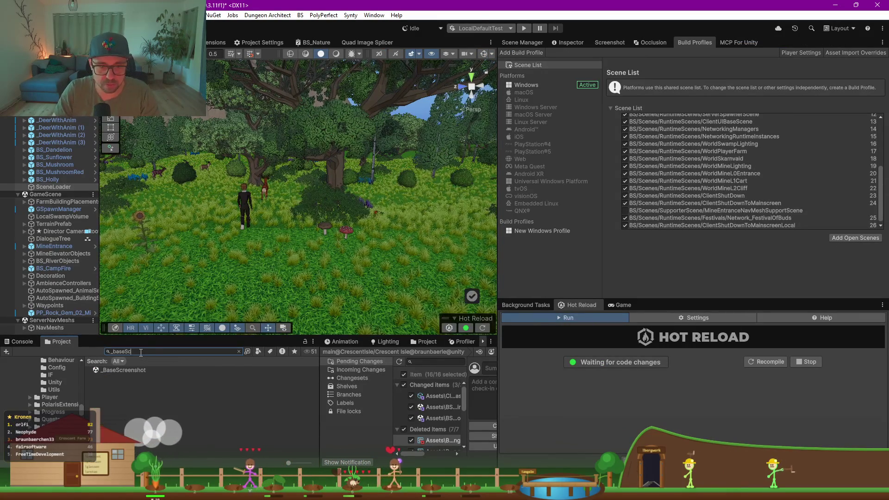
pyautogui.moveTo(95, 369)
pyautogui.mouseDown()
pyautogui.moveTo(716, 243)
pyautogui.moveTo(709, 226)
pyautogui.mouseUp()
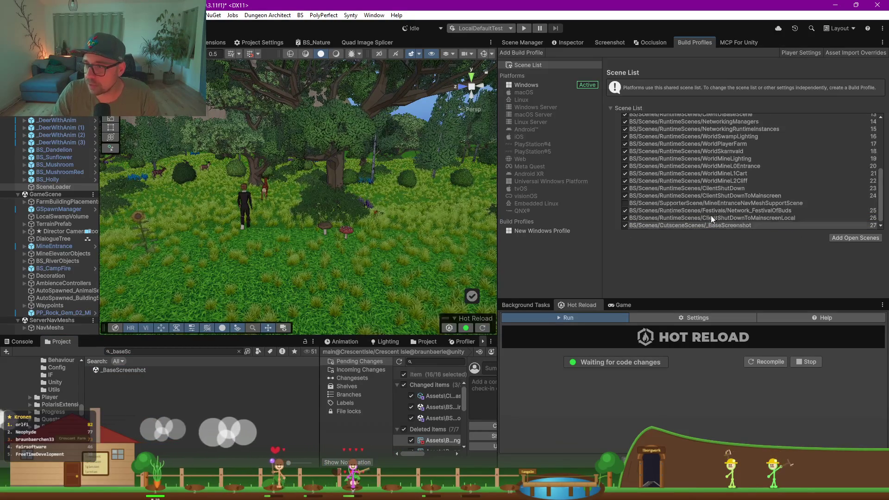
pyautogui.click(625, 226)
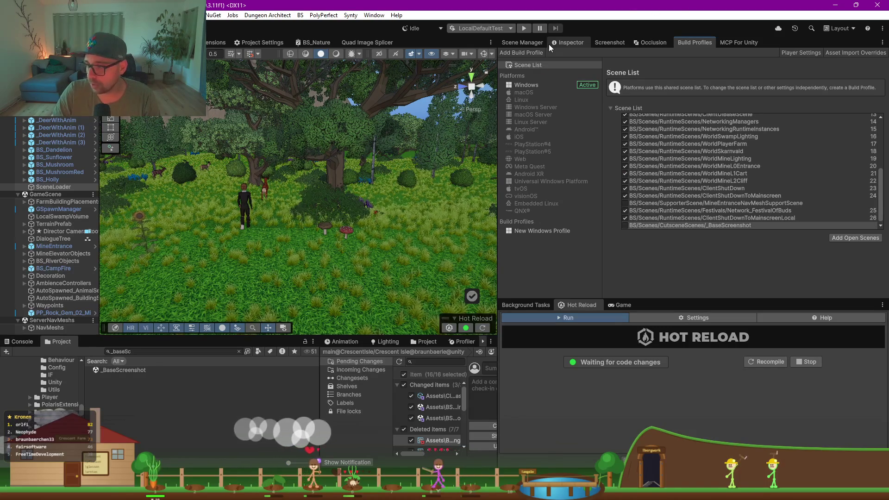
pyautogui.click(519, 42)
# Step: Load the SceneLoader's scenes, now including _BaseScreenshot, then select the seasons ScreenshotMaker
pyautogui.click(568, 42)
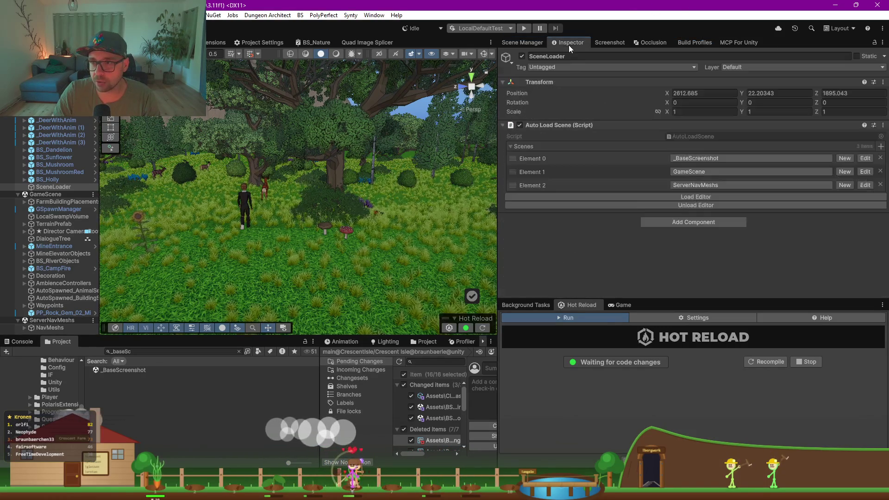
pyautogui.click(696, 196)
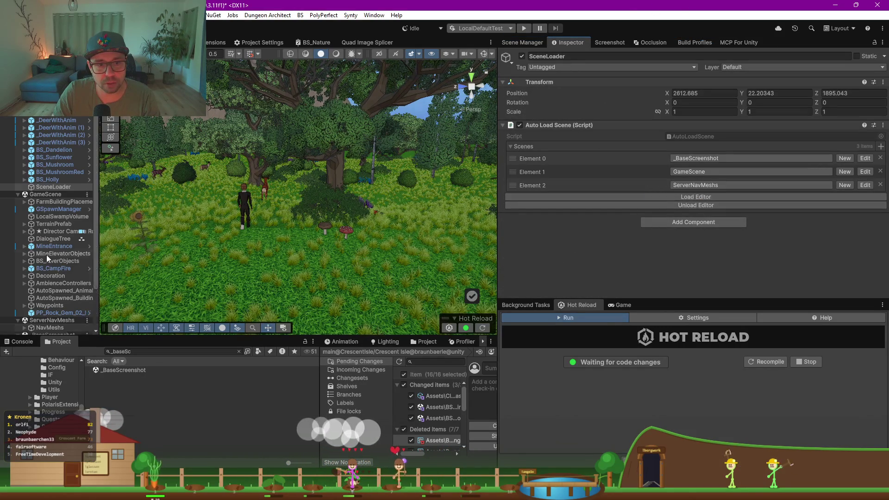
pyautogui.scroll(-3, 47, 254)
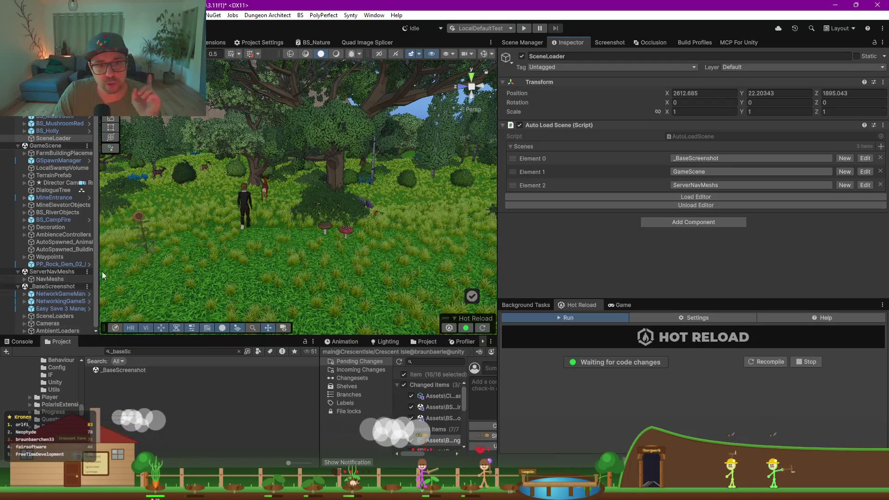
pyautogui.scroll(3, 69, 153)
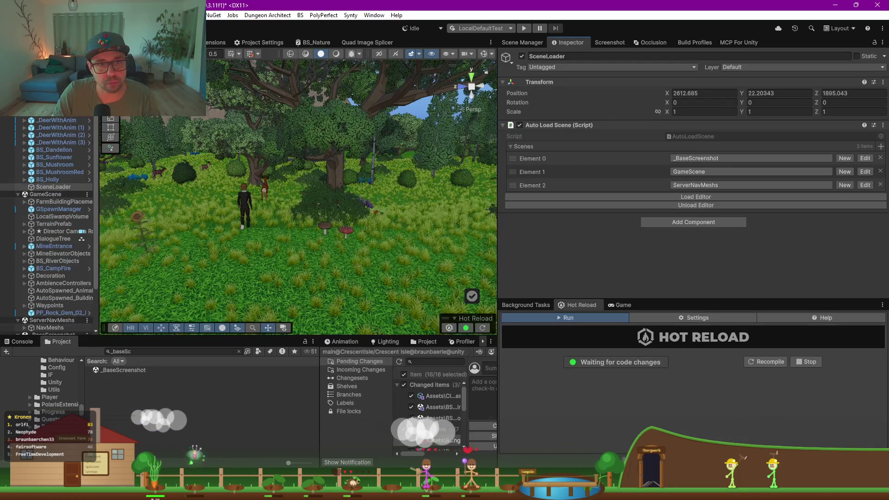
pyautogui.click(398, 186)
pyautogui.scroll(-3, 627, 237)
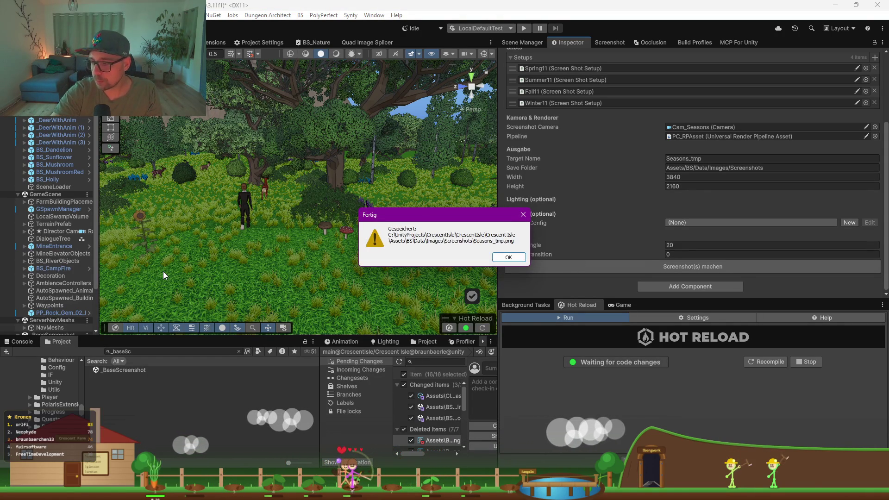
# Step: Dismiss the Seasons_tmp.png saved confirmation and clear the Project tab's asset search
pyautogui.click(506, 257)
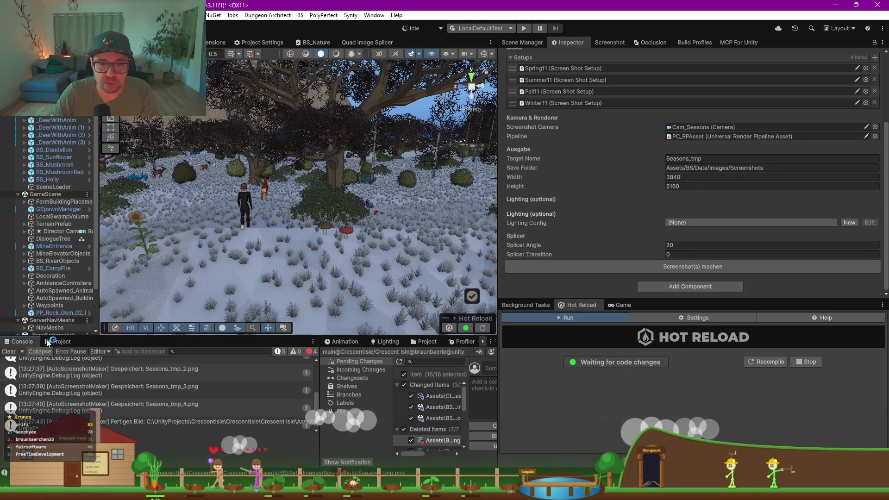
pyautogui.click(66, 343)
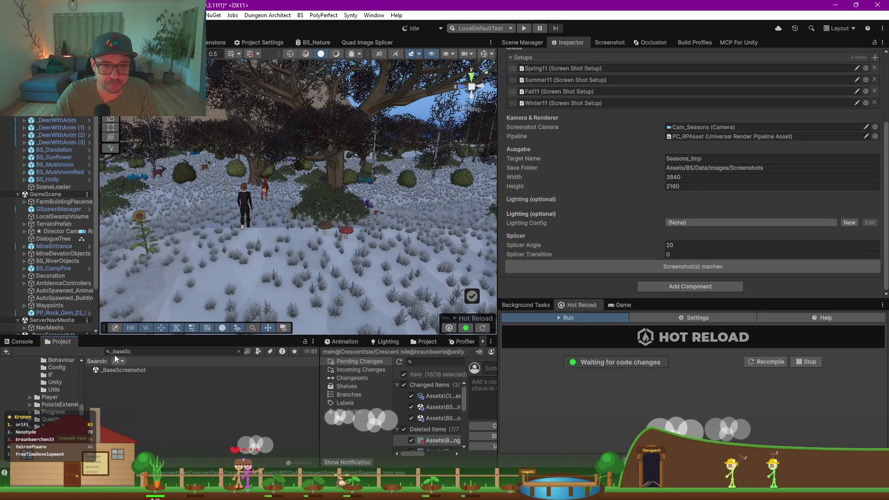
pyautogui.press('BackSpace')
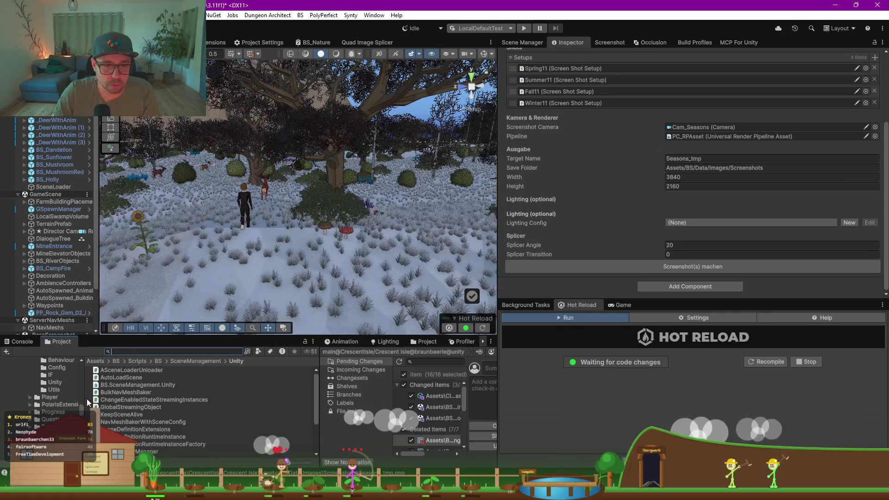
pyautogui.scroll(10, 60, 402)
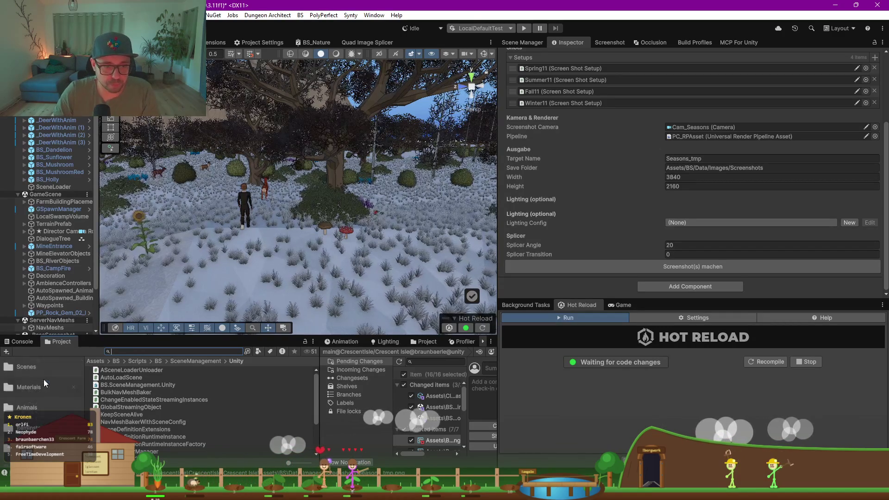
# Step: Open Assets/BS/Data/Images/Screenshots and view Seasons_tmp in the image viewer
pyautogui.click(44, 361)
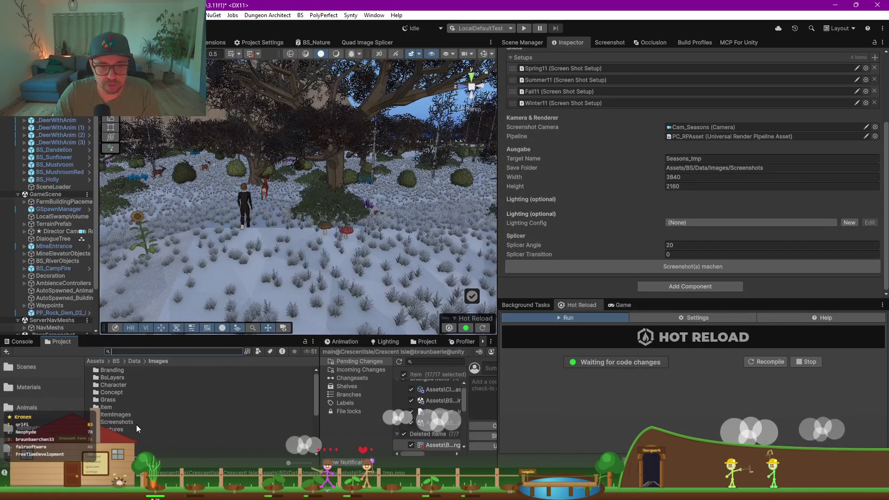
pyautogui.doubleClick(117, 422)
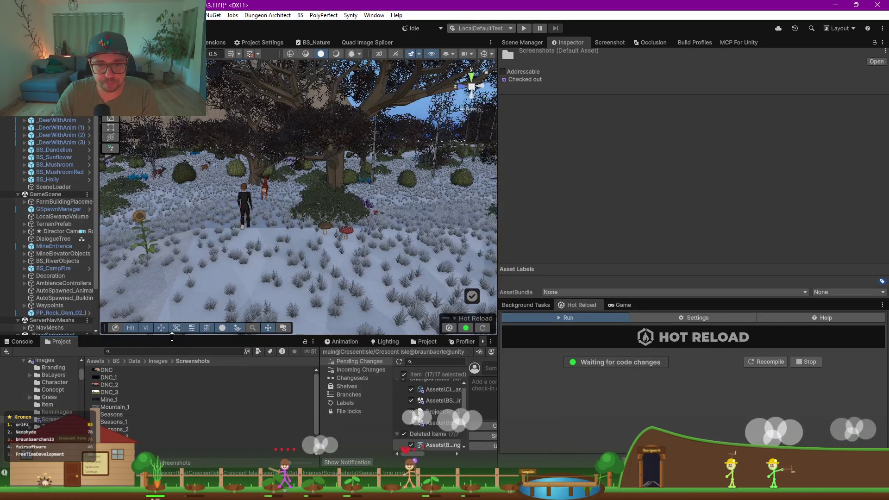
pyautogui.moveTo(189, 336); pyautogui.dragTo(190, 188)
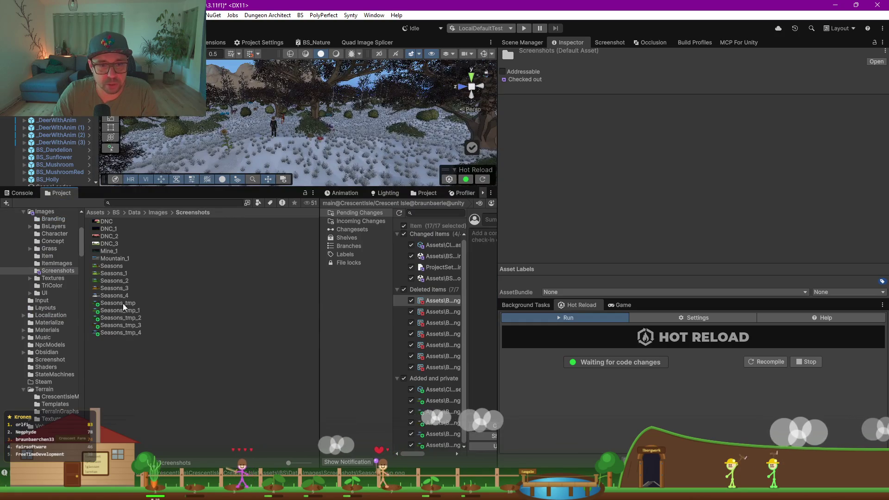
pyautogui.doubleClick(124, 304)
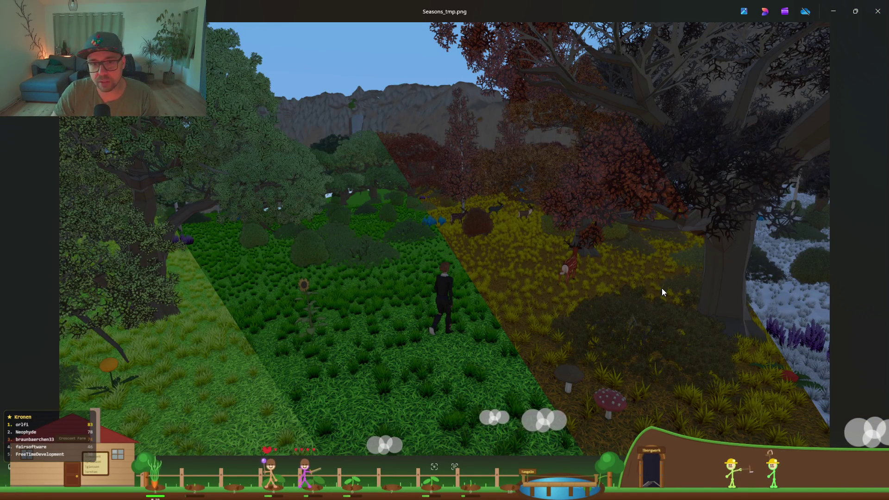
# Step: Review each Seasons_tmp season screenshot in Windows Photos, from the four-season comparison through the snowy winter render
pyautogui.click(879, 20)
pyautogui.click(123, 310)
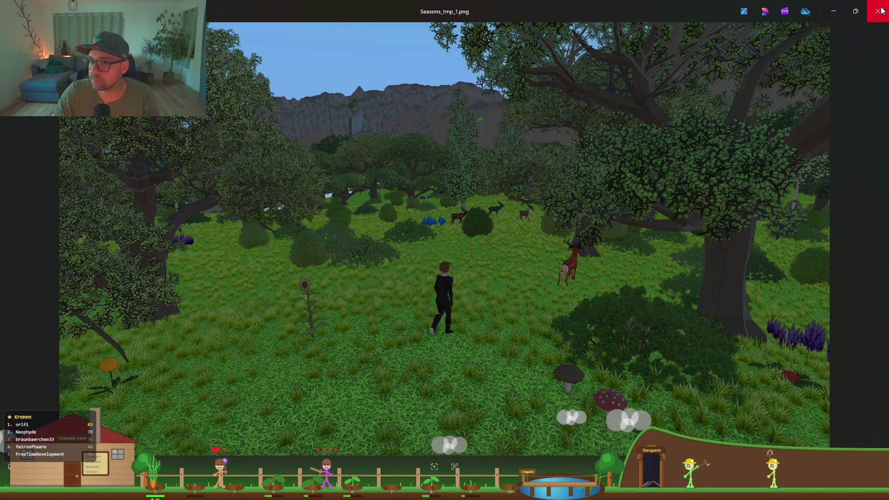
pyautogui.click(832, 10)
pyautogui.click(140, 319)
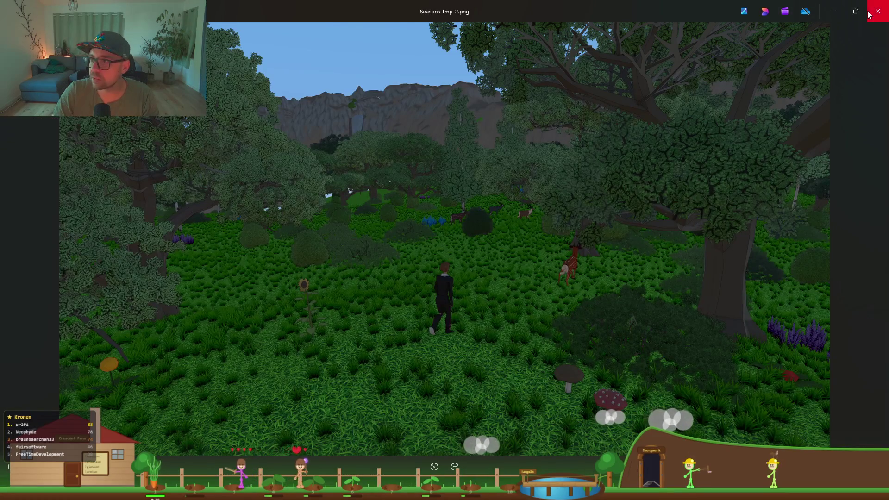
pyautogui.click(877, 11)
pyautogui.click(130, 325)
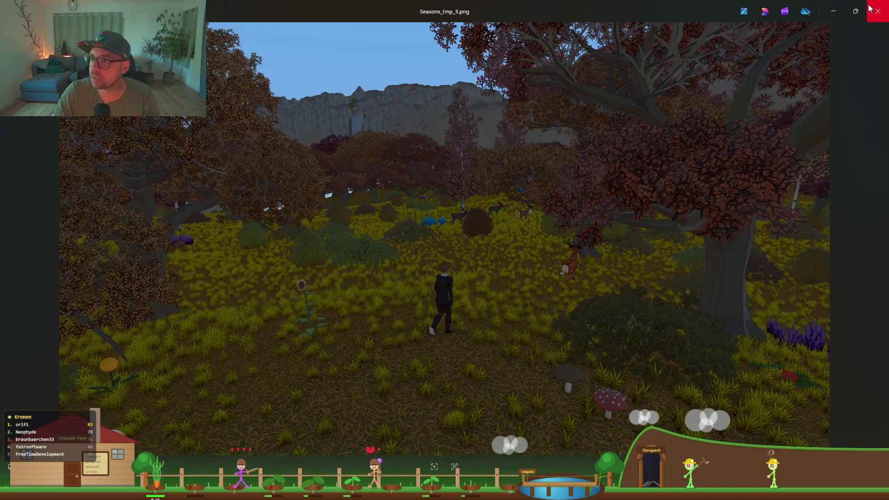
pyautogui.click(869, 8)
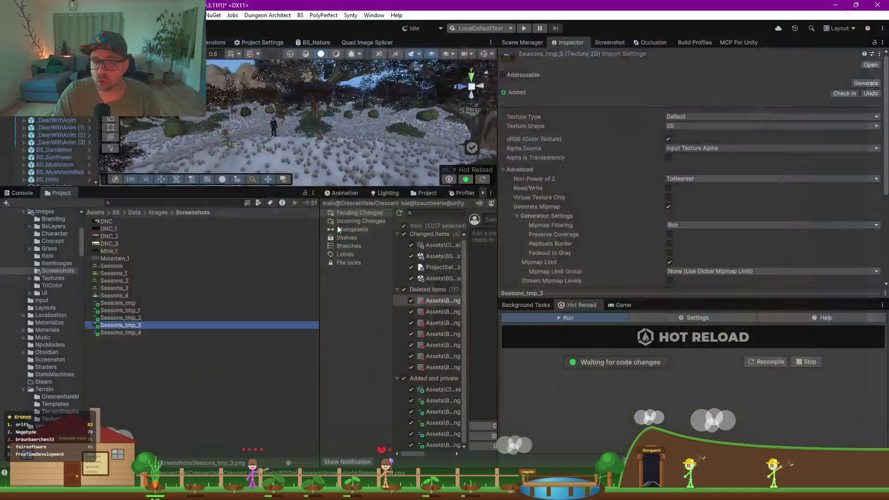
pyautogui.doubleClick(140, 335)
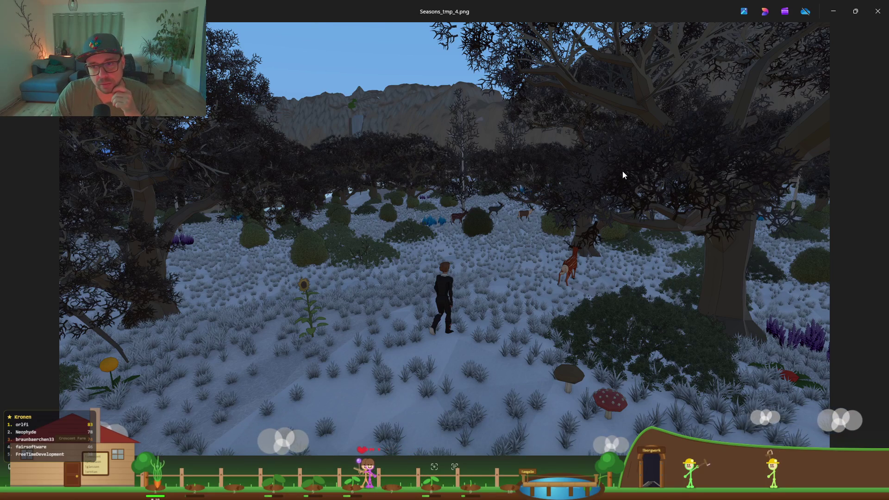
pyautogui.click(877, 11)
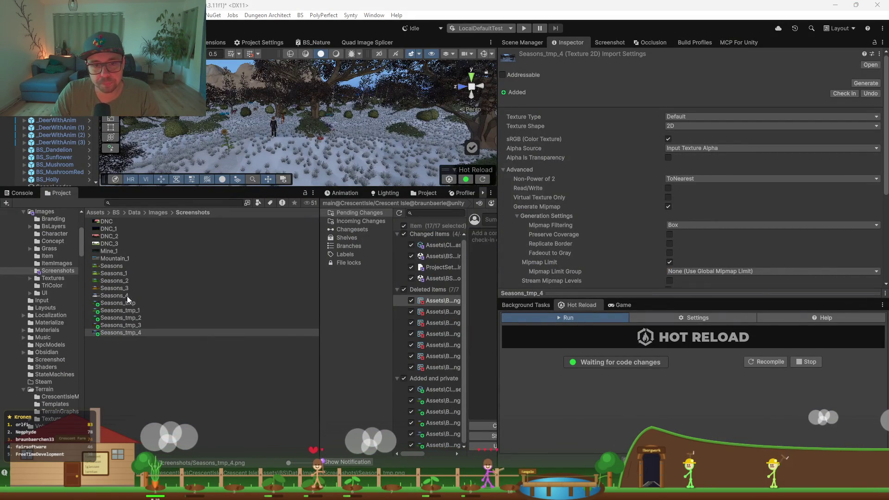
pyautogui.click(112, 304)
# Step: Delete the five temporary screenshots, Seasons_tmp through Seasons_tmp_4
pyautogui.keyDown('shift'); pyautogui.click(124, 332); pyautogui.keyUp('shift')
pyautogui.press('Delete')
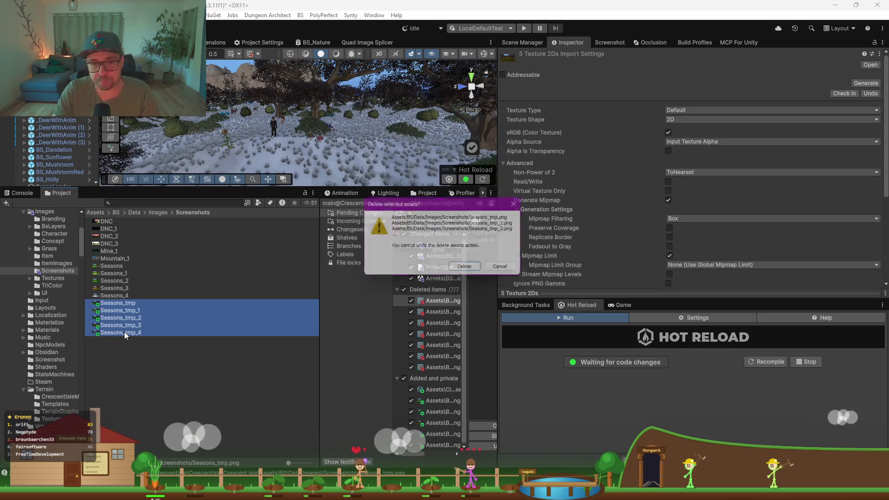
pyautogui.press('Return')
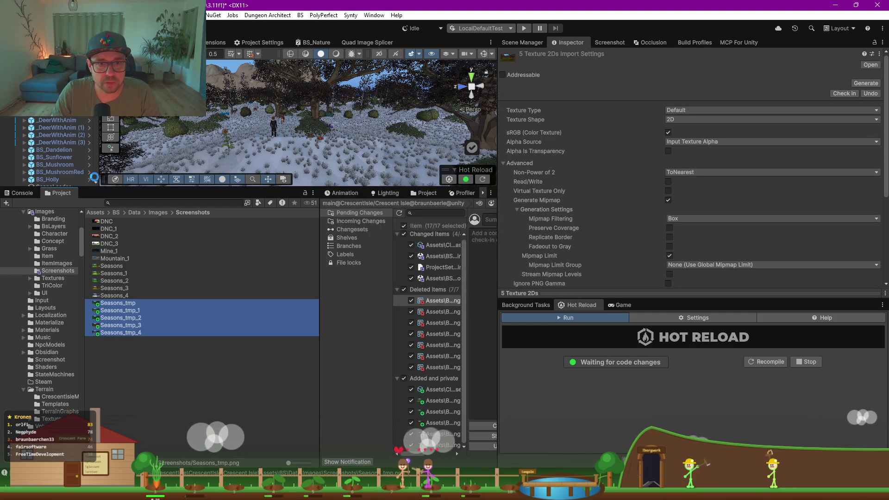
# Step: Enlarge the scene view and hierarchy, then list the project's scenes and open _Screenshot_DNC alone
pyautogui.moveTo(141, 187); pyautogui.dragTo(141, 296)
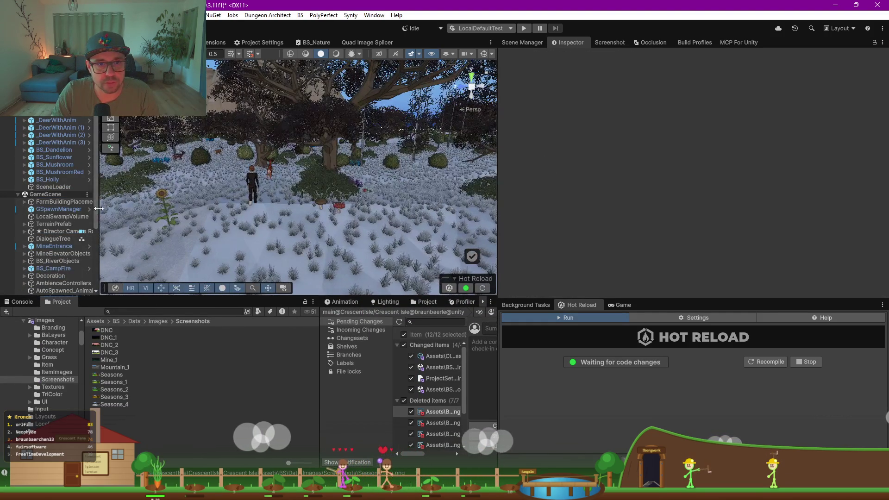
pyautogui.moveTo(99, 209); pyautogui.dragTo(167, 208)
pyautogui.click(88, 151)
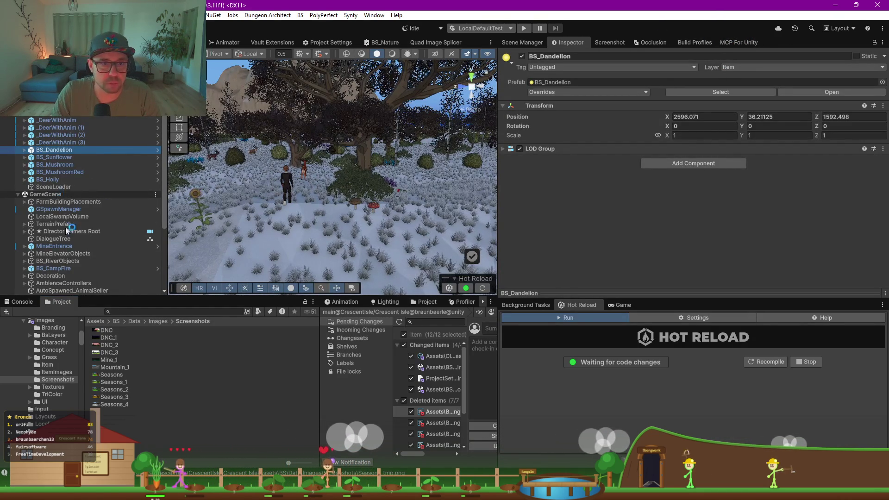
pyautogui.click(613, 43)
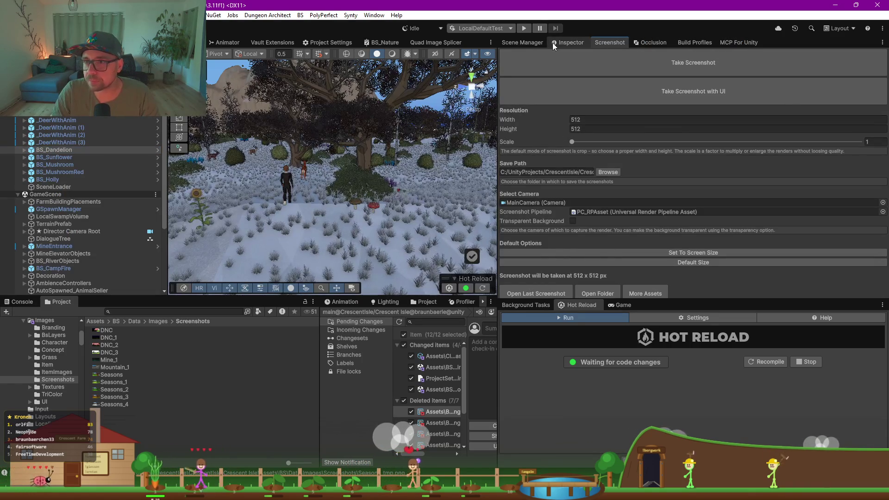
pyautogui.click(540, 43)
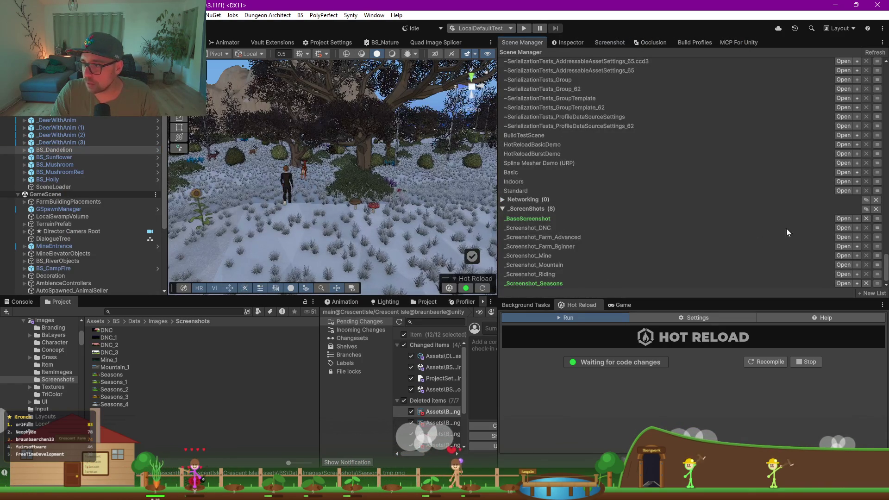
pyautogui.click(846, 227)
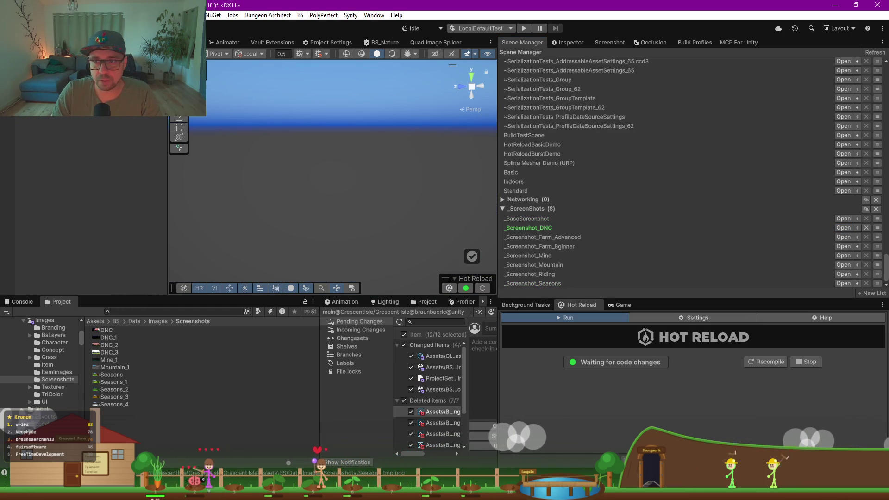
# Step: Clear the SceneLoader's auto-load Scenes list, removing WorldMineL0Entrance and the other entries
pyautogui.click(570, 41)
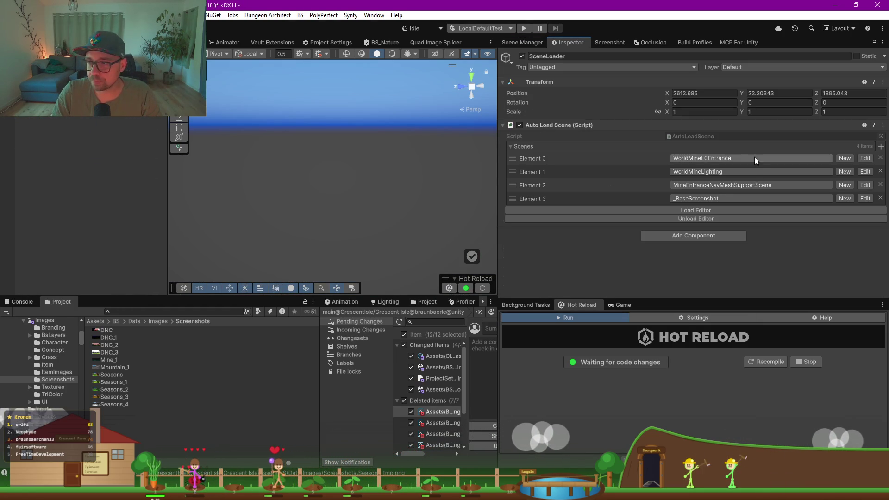
pyautogui.click(880, 198)
pyautogui.click(880, 185)
pyautogui.click(880, 171)
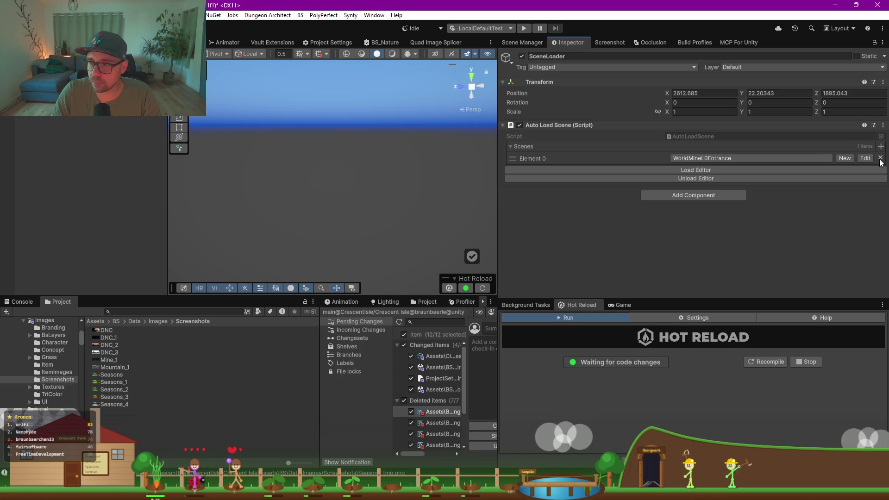
pyautogui.click(880, 158)
pyautogui.rightClick(666, 144)
pyautogui.moveTo(701, 199)
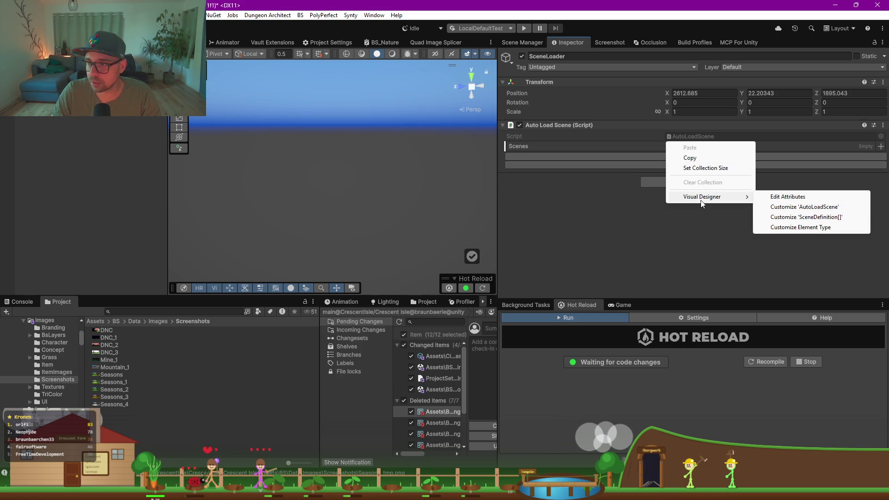
pyautogui.click(690, 158)
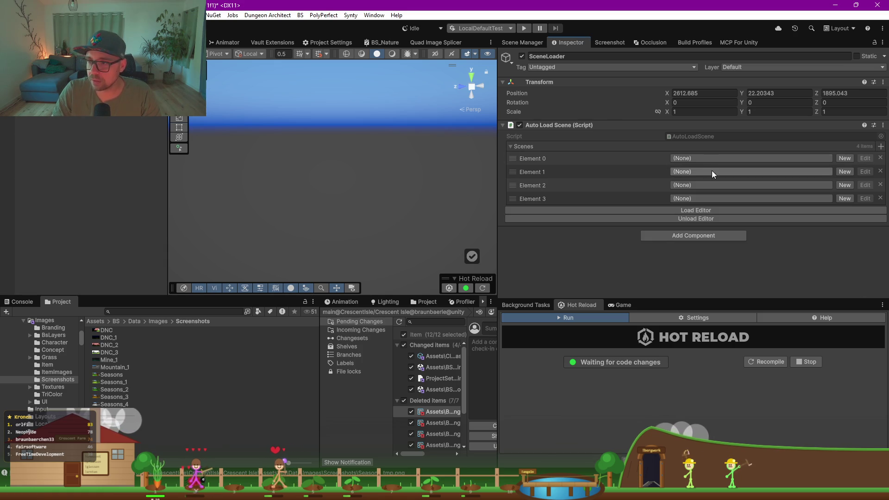
# Step: Set scene Elements 0–2 to _BaseScreenshot, GameScene and WorldSkarnvald
pyautogui.click(707, 160)
pyautogui.write('_Bas')
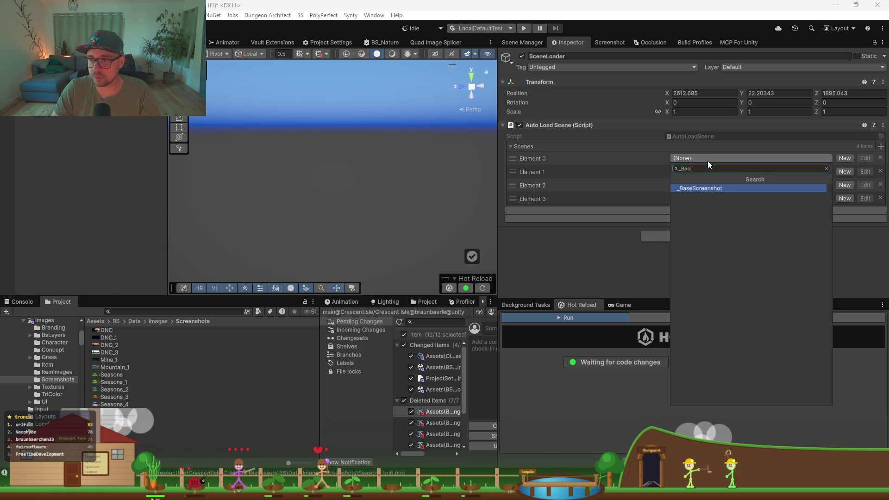
pyautogui.press('Return')
pyautogui.click(714, 172)
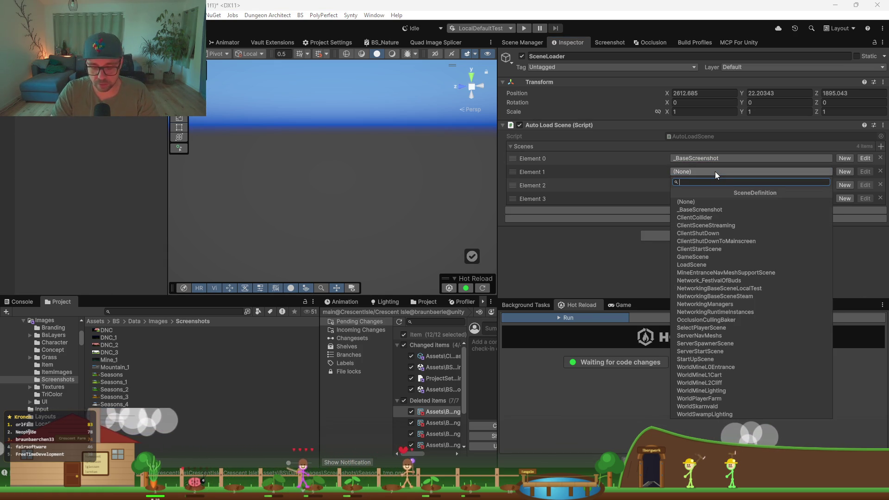
pyautogui.write('game')
pyautogui.press('Return')
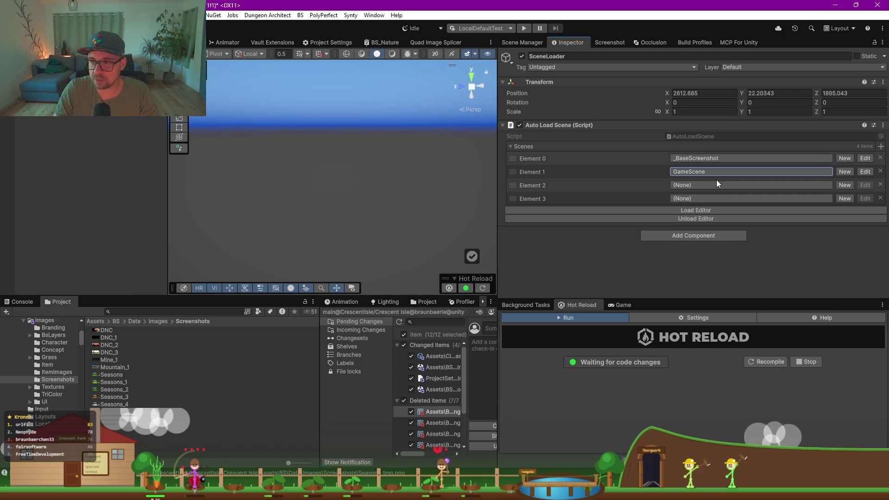
pyautogui.click(717, 185)
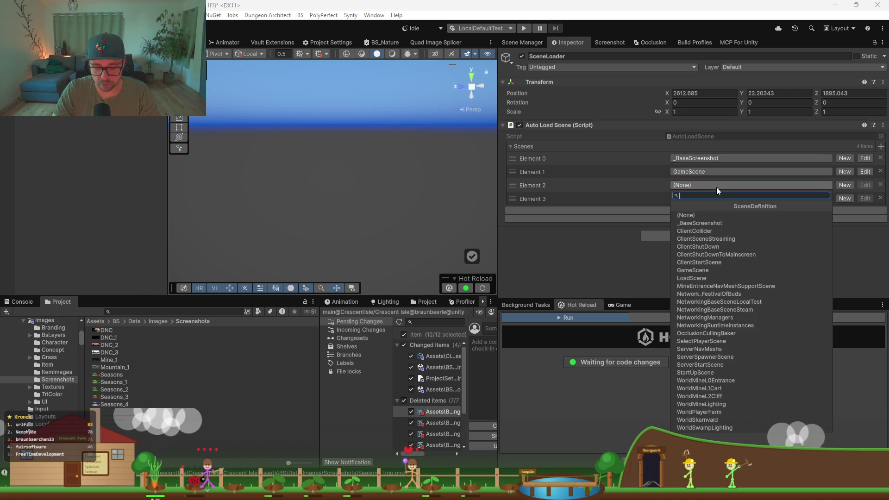
pyautogui.write('skarn')
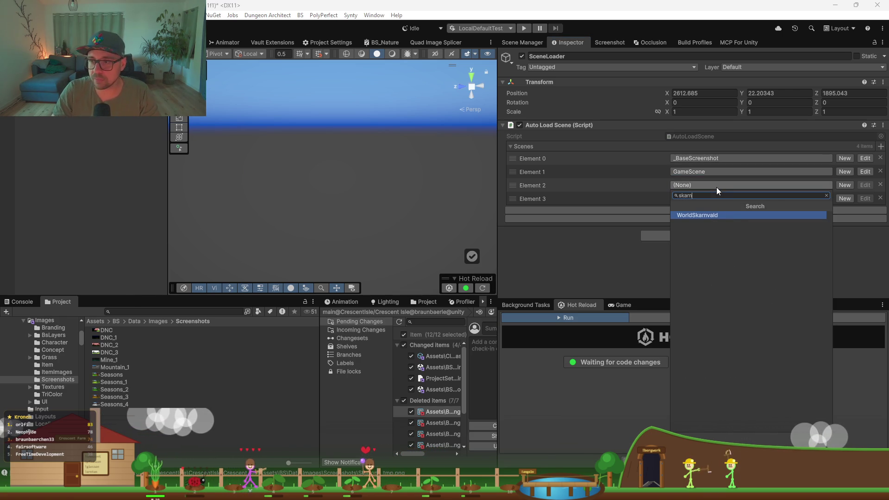
pyautogui.click(727, 214)
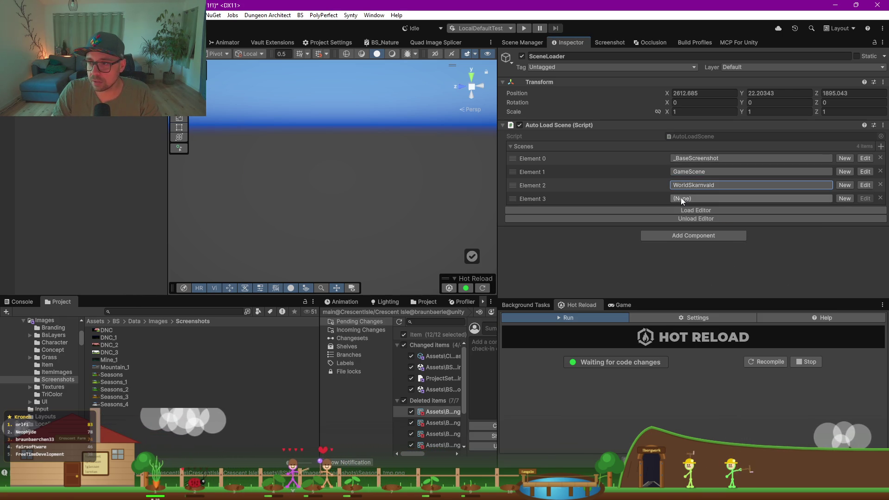
# Step: Remove the empty fourth scene slot, deselect SceneLoader and save the scene
pyautogui.click(681, 198)
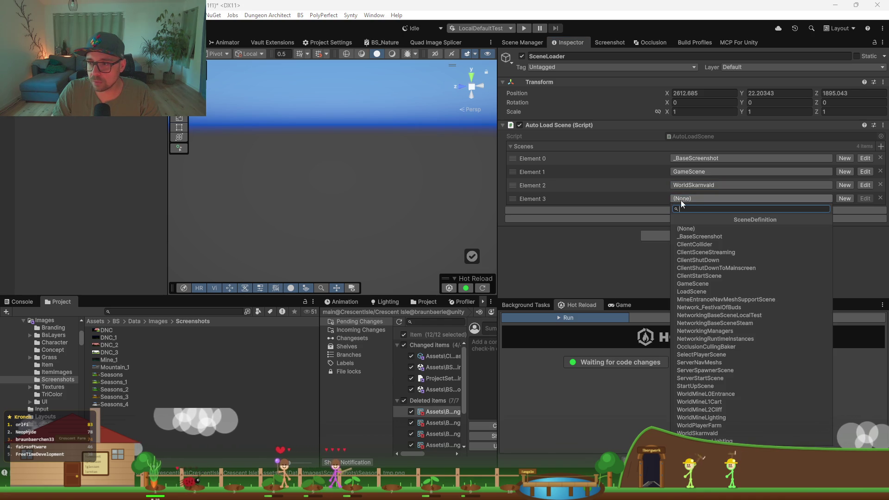
pyautogui.click(588, 287)
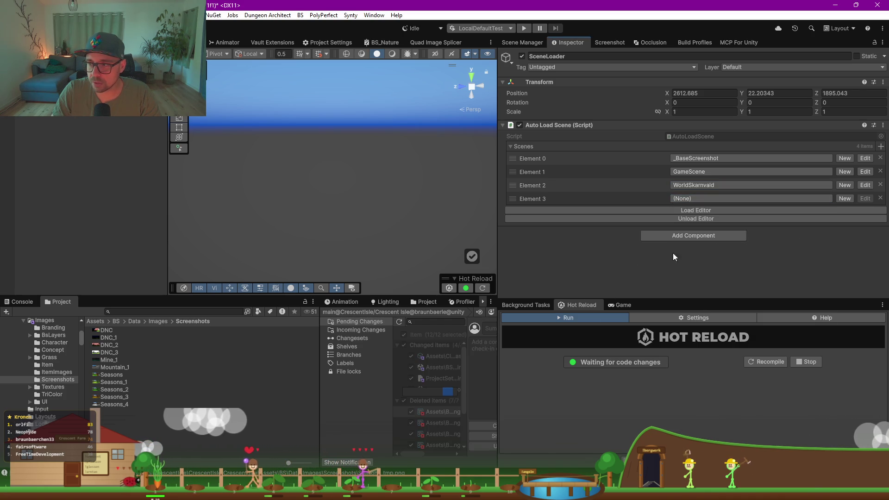
pyautogui.click(879, 198)
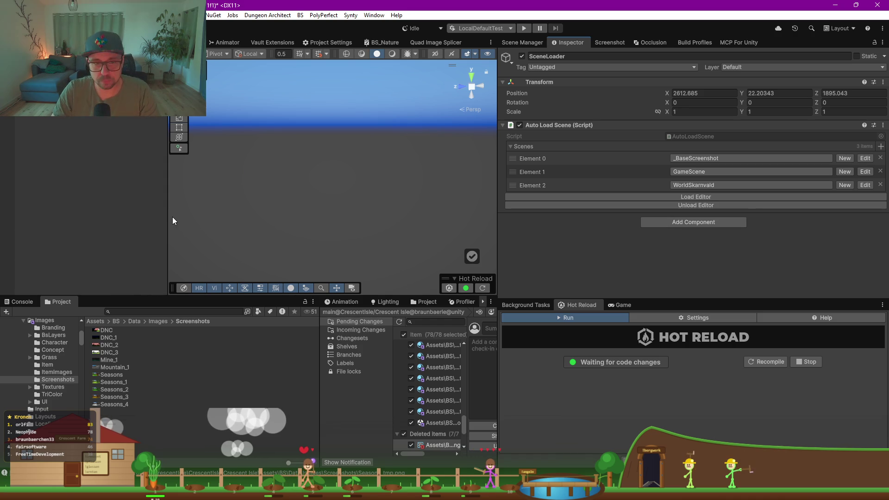
pyautogui.click(144, 204)
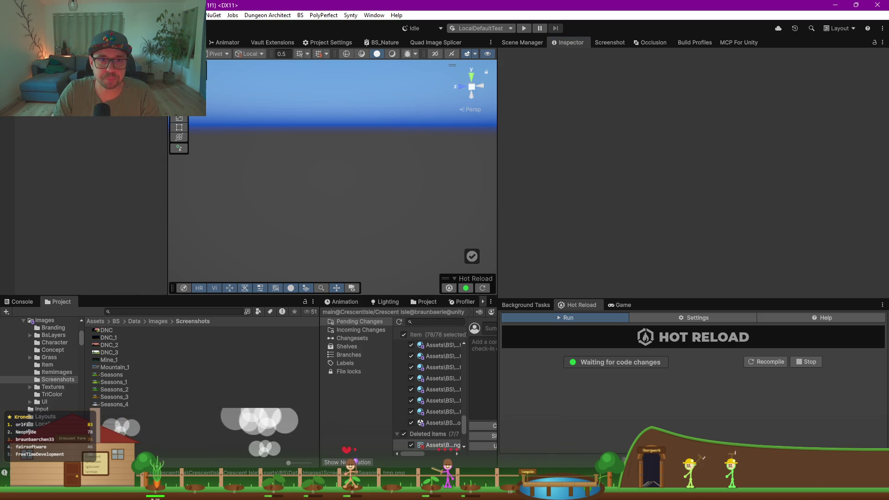
pyautogui.hotkey('ctrl', 'z')
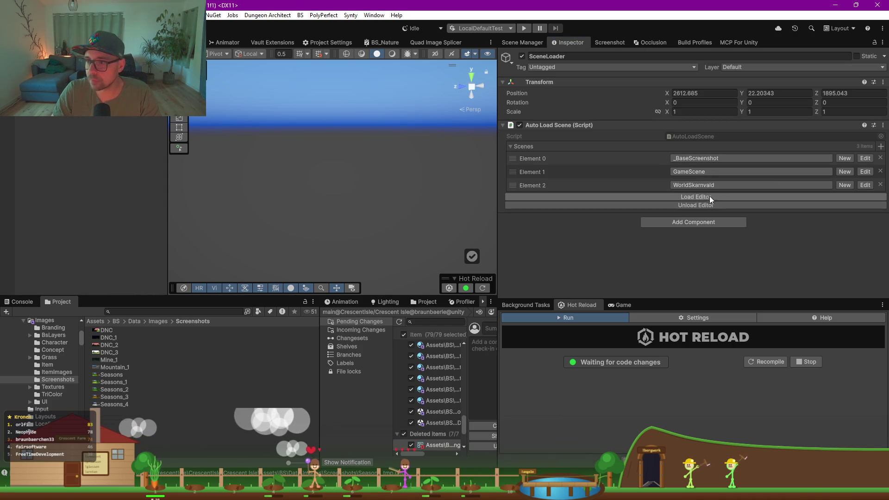
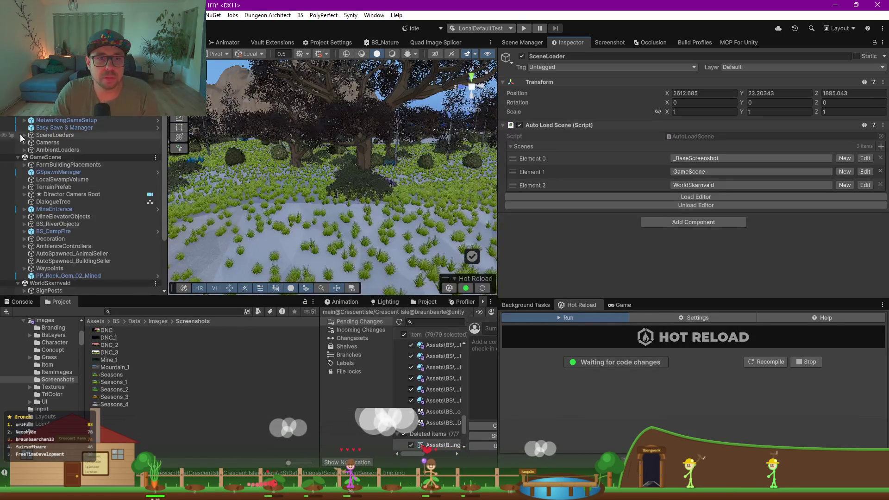
# Step: Select Cam_DNC, try Align With View and undo it, then align the Scene view to the camera
pyautogui.click(353, 171)
pyautogui.press('f')
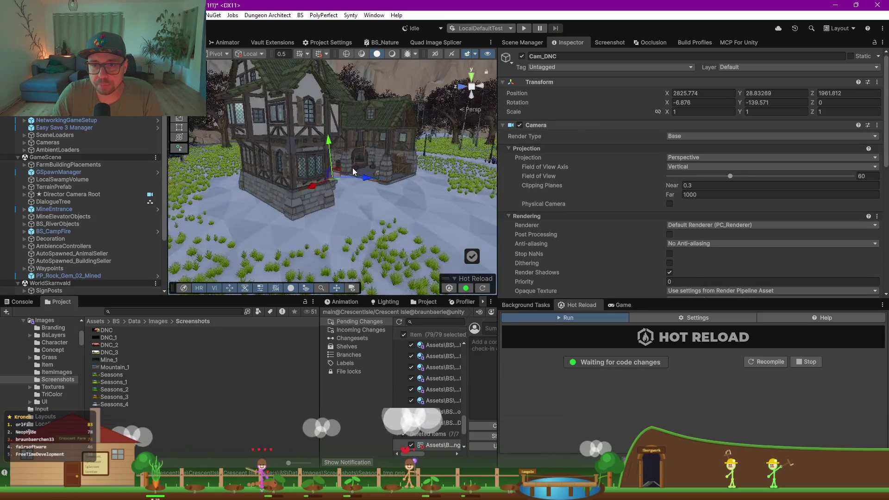
pyautogui.rightClick(57, 282)
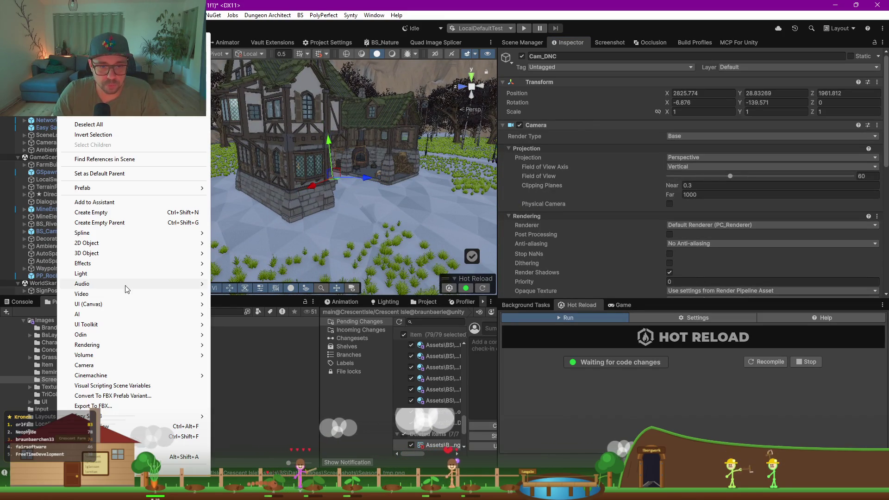
pyautogui.click(160, 436)
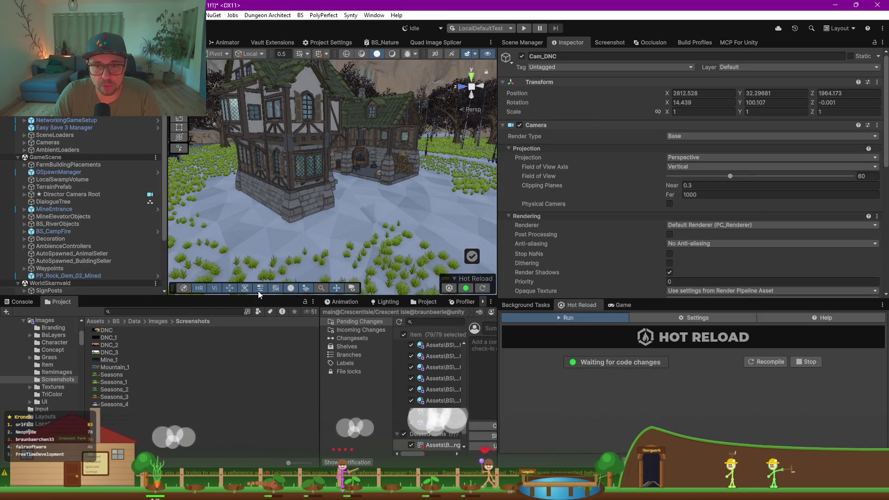
pyautogui.hotkey('ctrl', 'z')
pyautogui.rightClick(103, 318)
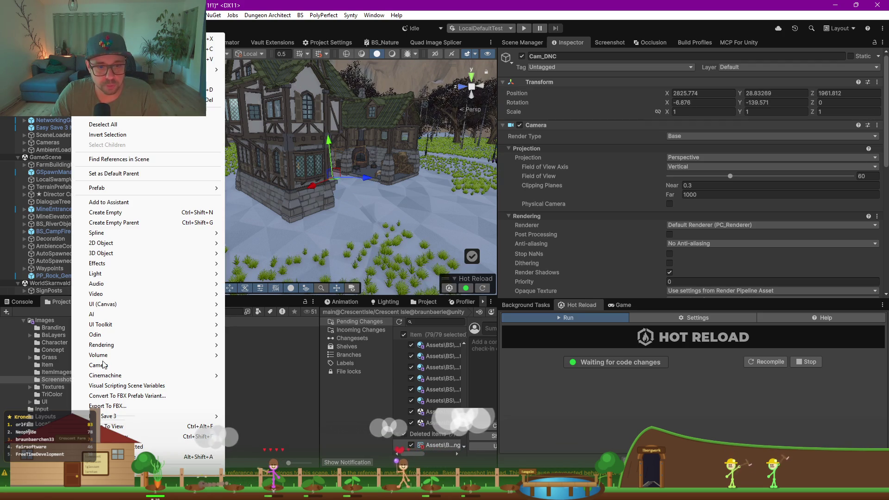
pyautogui.click(143, 447)
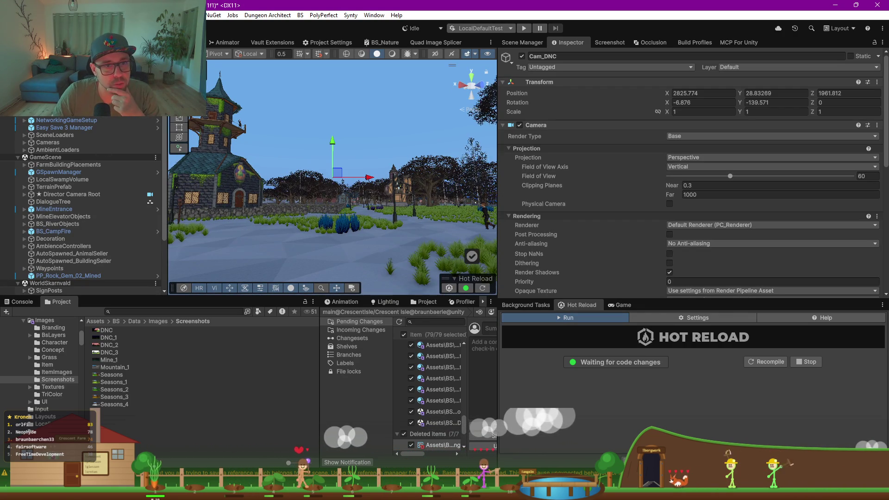
# Step: Change the screenshot target name to DNC_tmp and render DNC_tmp.png into the Screenshots folder
pyautogui.scroll(-10, 694, 185)
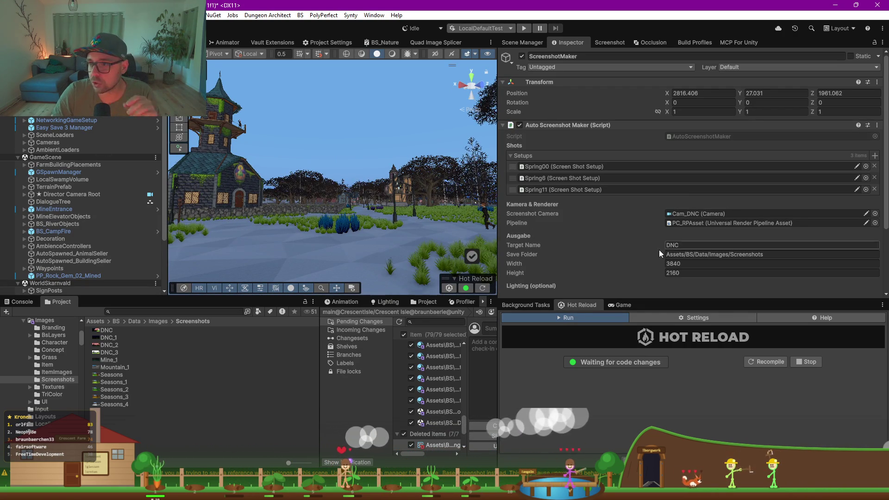
pyautogui.scroll(-1, 606, 217)
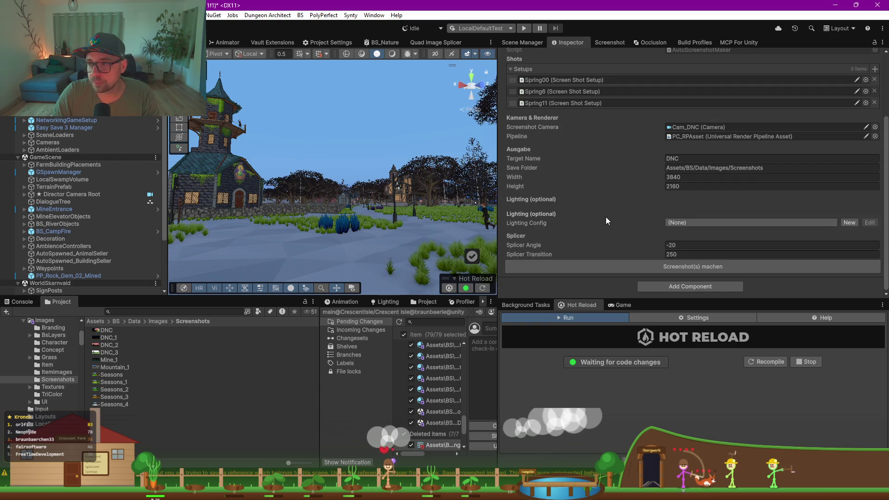
pyautogui.scroll(2, 535, 193)
pyautogui.scroll(3, 535, 193)
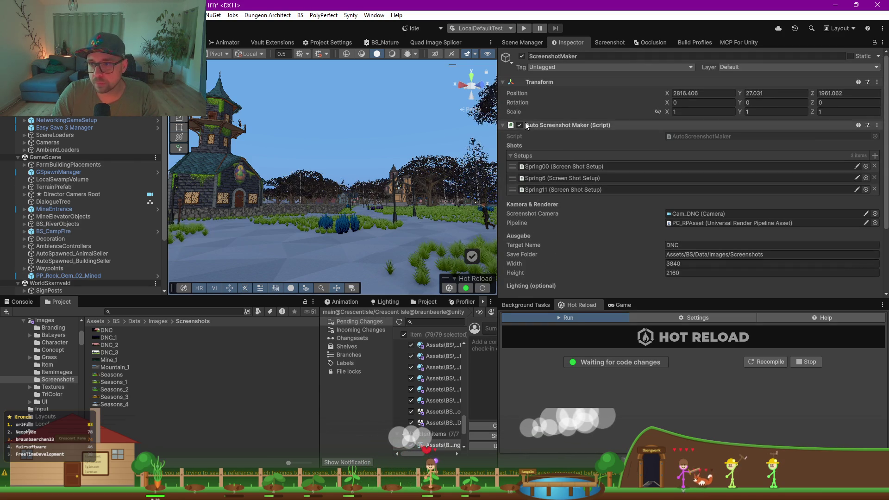
pyautogui.click(578, 125)
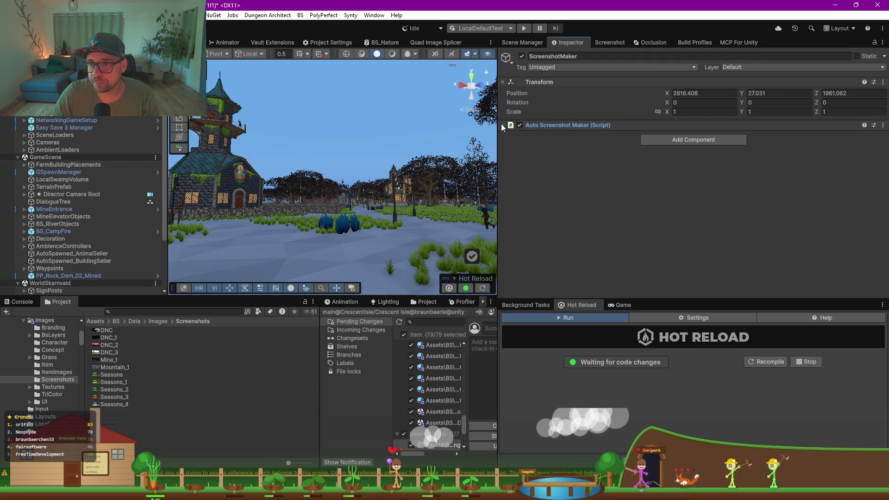
pyautogui.click(529, 124)
pyautogui.click(697, 245)
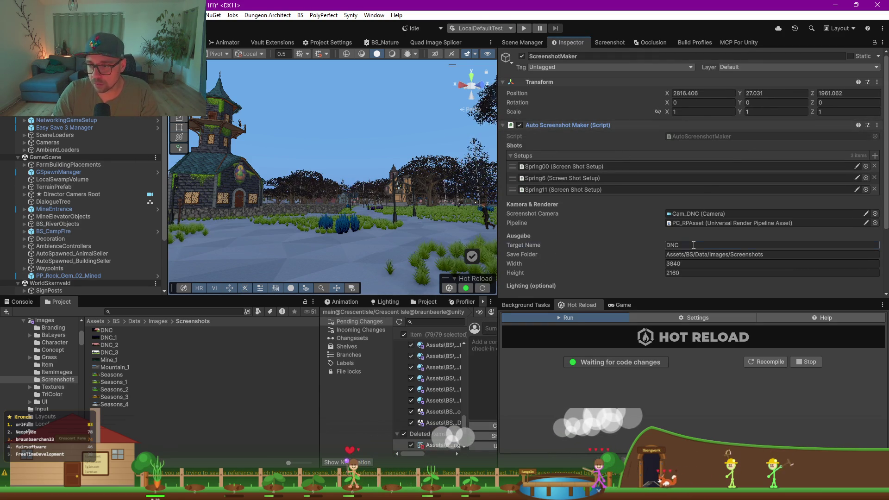
pyautogui.write('_tmp')
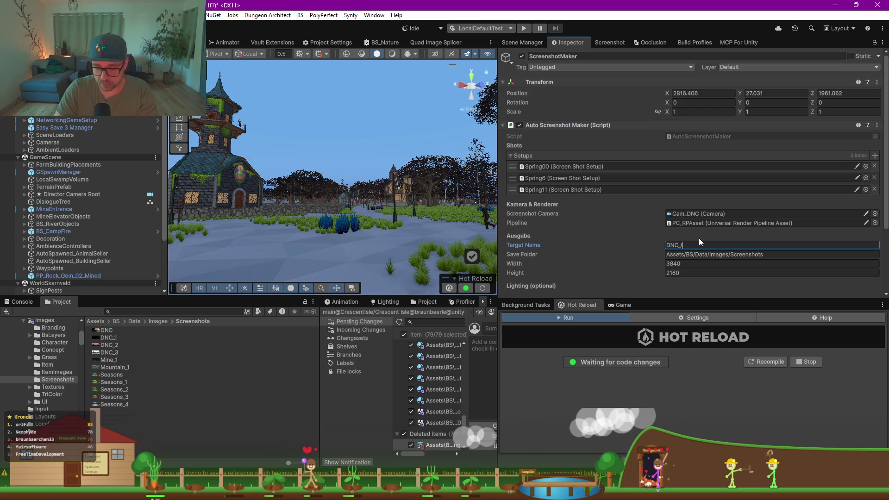
pyautogui.scroll(-3, 617, 229)
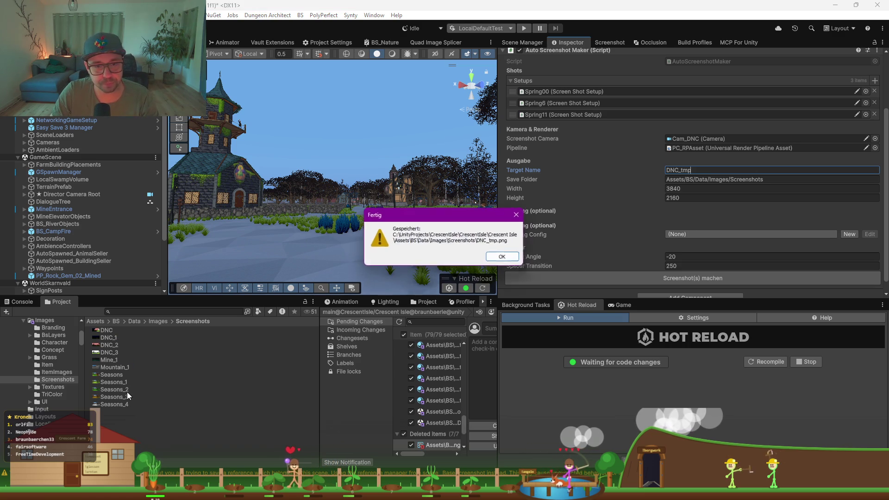
pyautogui.press('Return')
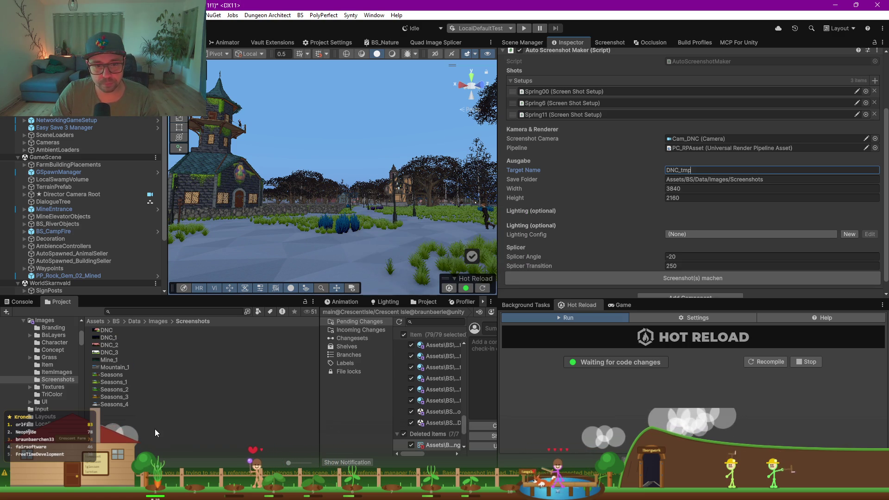
# Step: Review the DNC_tmp.png and DNC_tmp_1.png renders full size in the image viewer and close them
pyautogui.click(113, 362)
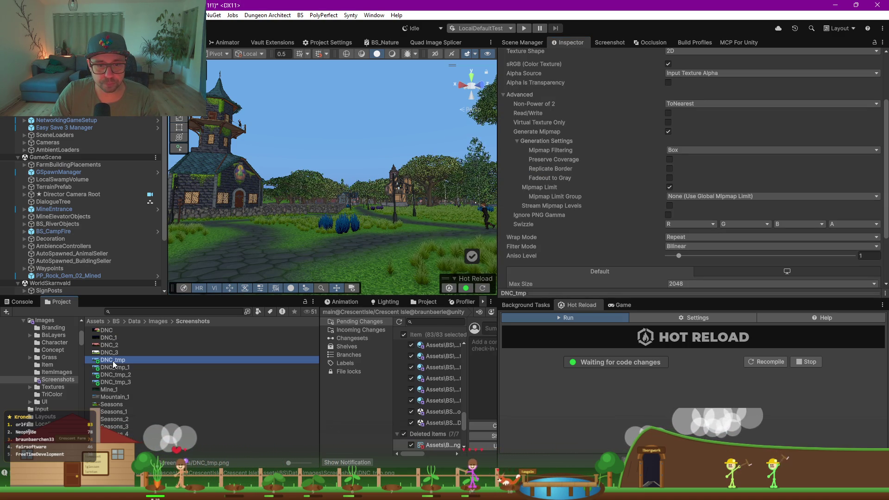
pyautogui.doubleClick(113, 360)
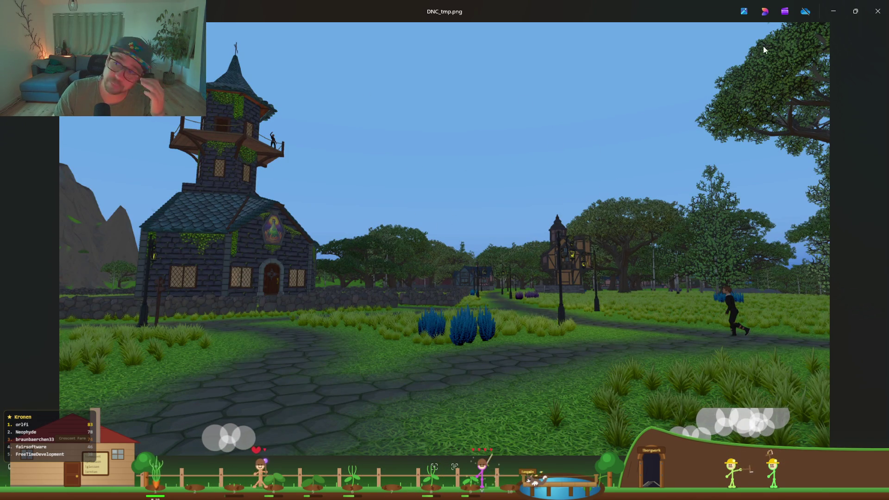
pyautogui.click(878, 11)
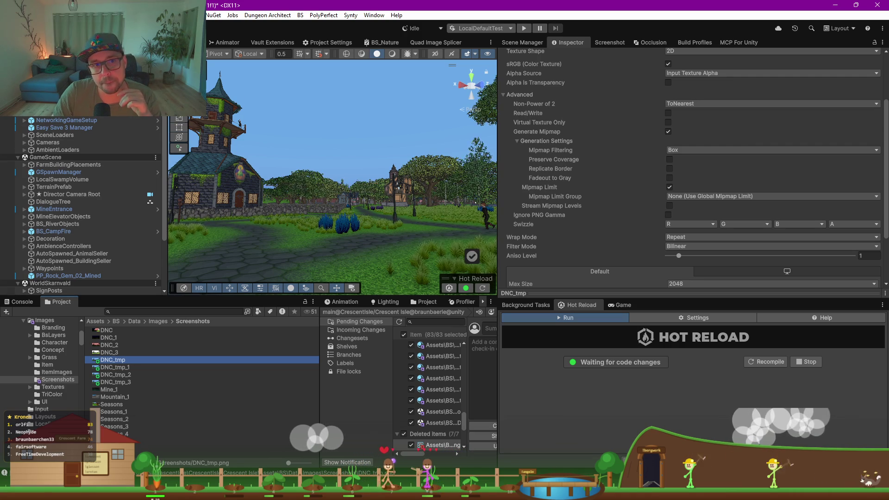
pyautogui.click(394, 204)
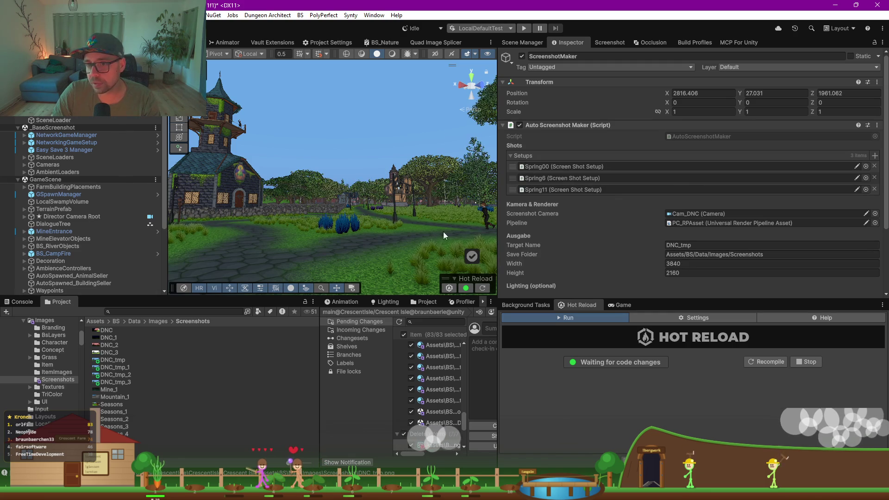
pyautogui.click(124, 368)
pyautogui.doubleClick(124, 367)
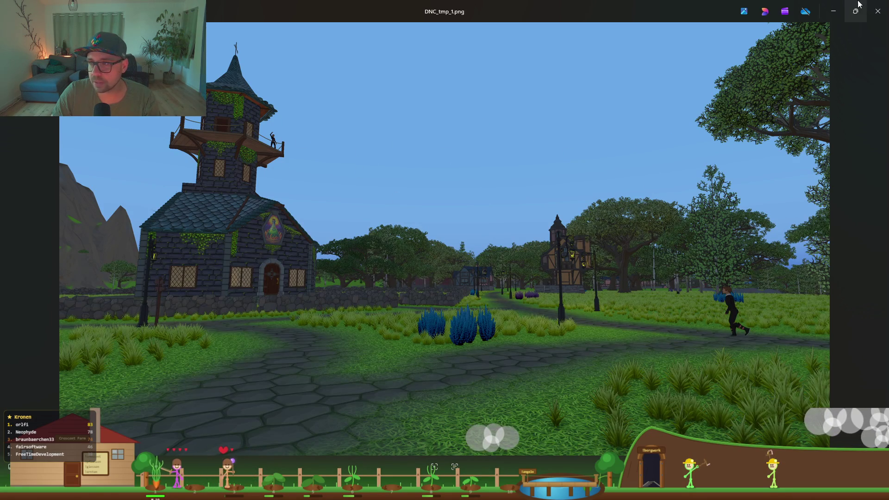
pyautogui.click(877, 11)
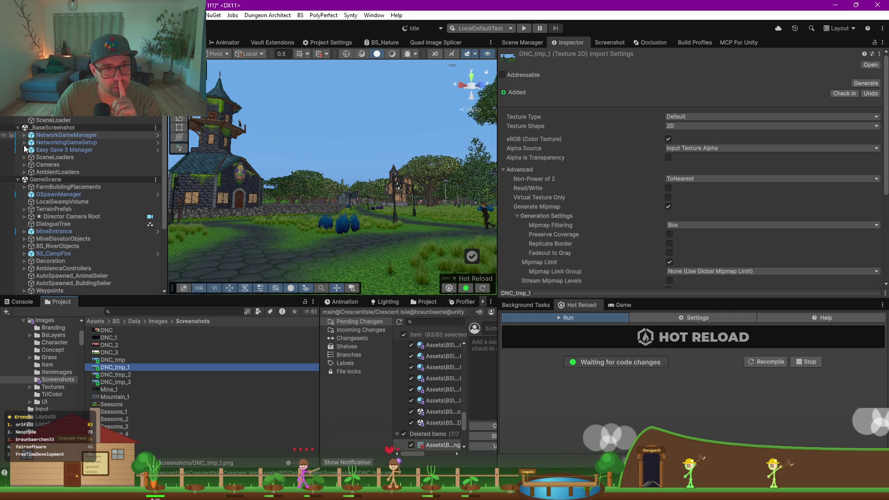
pyautogui.click(24, 143)
# Step: Enable MainLights to turn the _BaseScreenshot scene to night, checking its Sun light
pyautogui.click(38, 150)
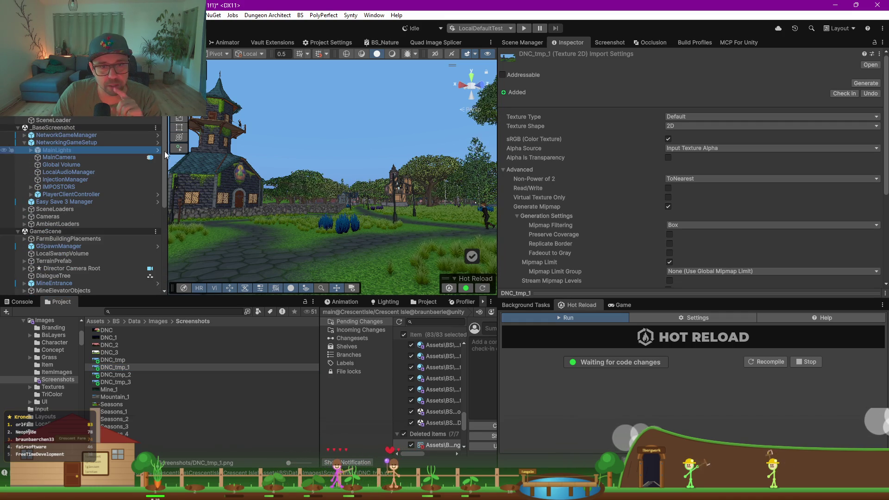
pyautogui.click(522, 56)
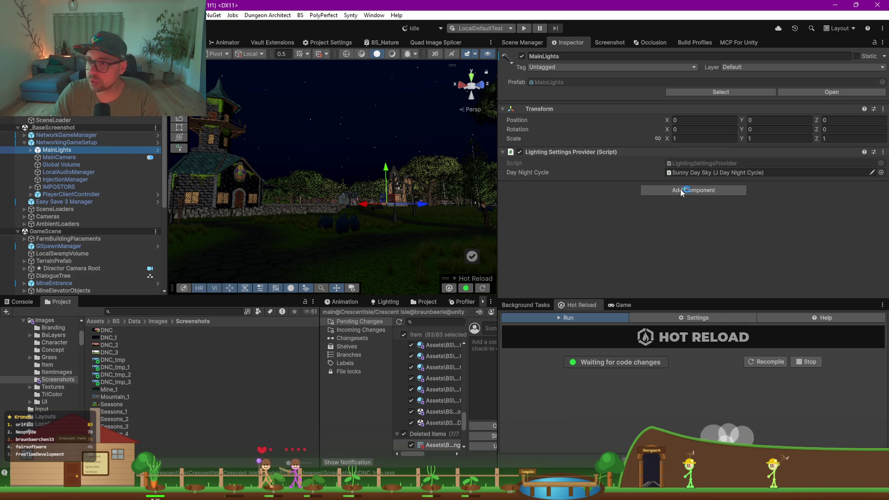
pyautogui.click(56, 113)
pyautogui.click(31, 150)
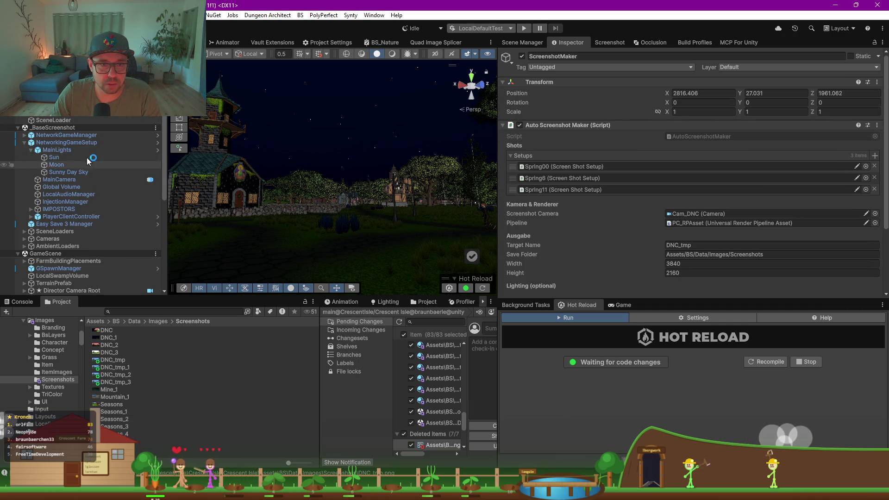
pyautogui.click(62, 157)
pyautogui.click(59, 150)
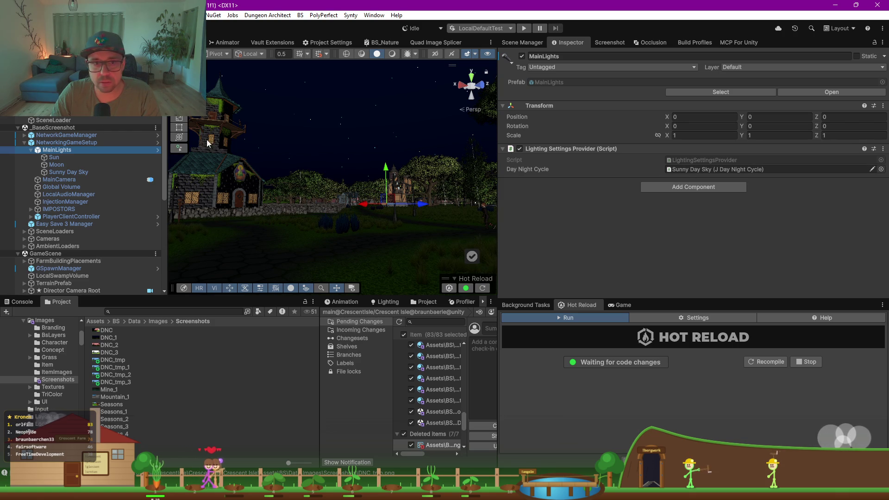
pyautogui.click(57, 113)
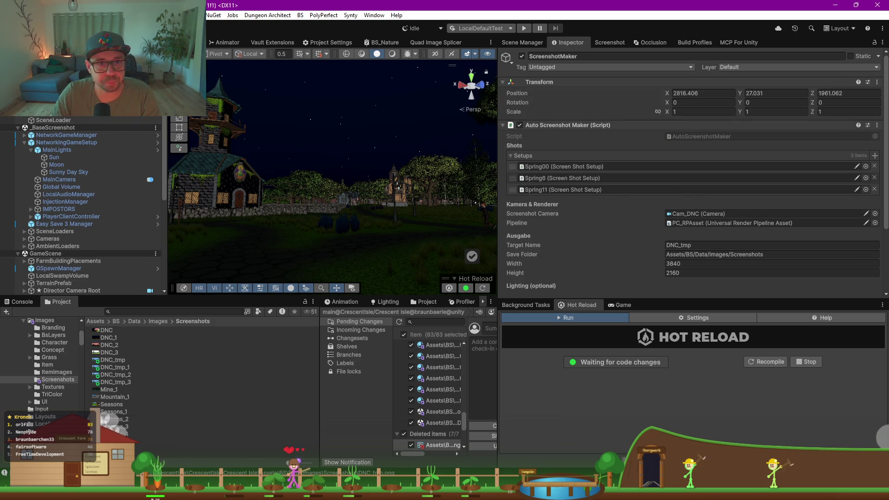
# Step: Open the AutoScreenshotMaker script from the ScreenshotMaker inspector for editing
pyautogui.scroll(-3, 676, 227)
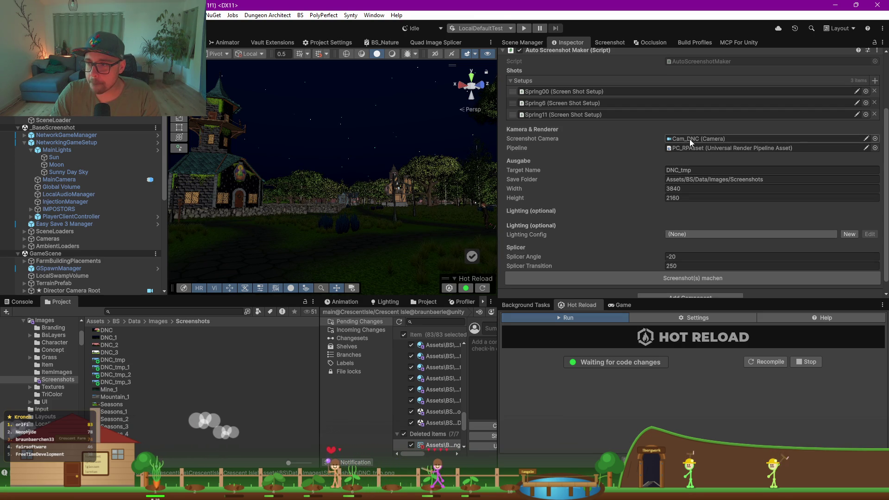
pyautogui.scroll(2, 612, 146)
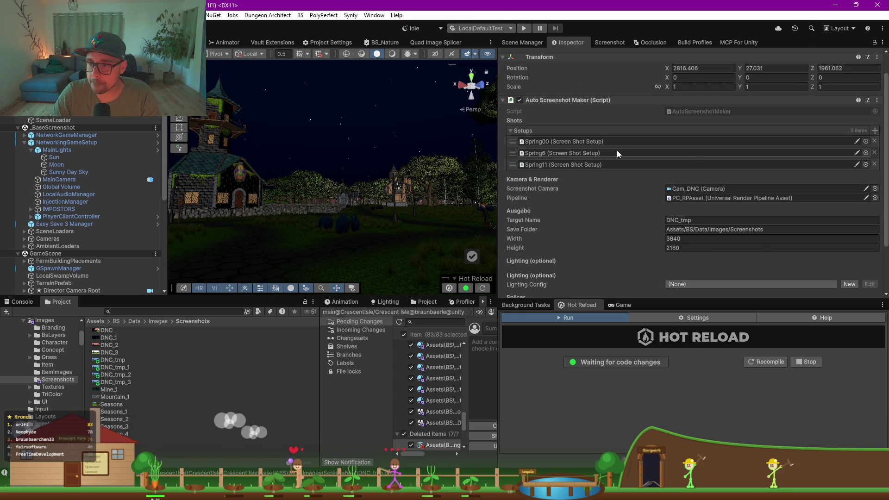
pyautogui.scroll(-3, 617, 150)
pyautogui.scroll(3, 702, 232)
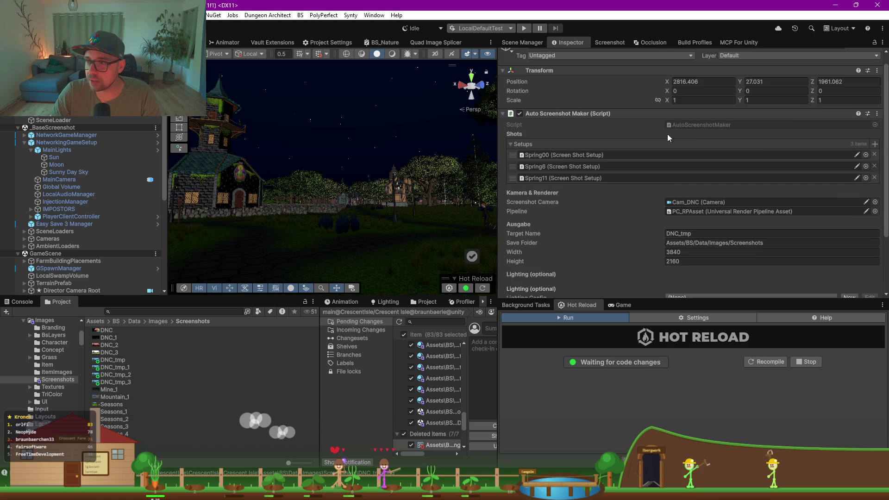
pyautogui.doubleClick(685, 127)
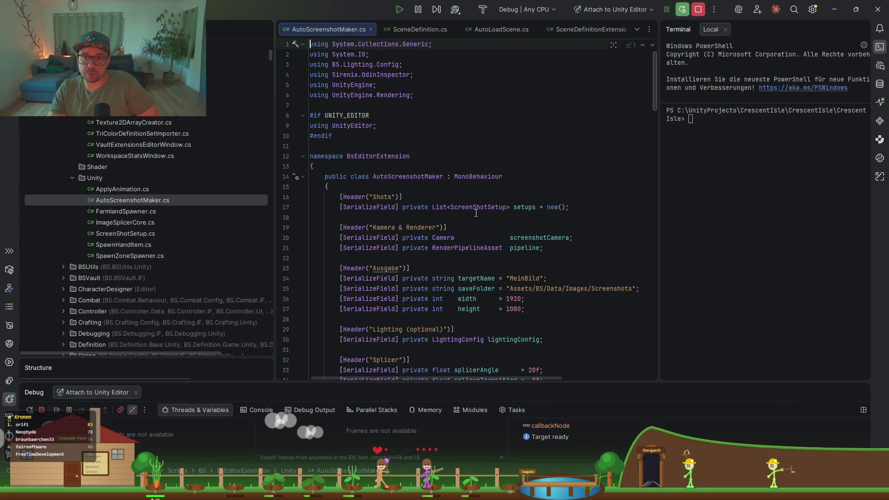
# Step: Add [SerializeField] private bool turnOffGlobalLighting = true; below the lightingConfig field
pyautogui.scroll(-2, 524, 243)
pyautogui.scroll(-2, 525, 243)
pyautogui.click(616, 264)
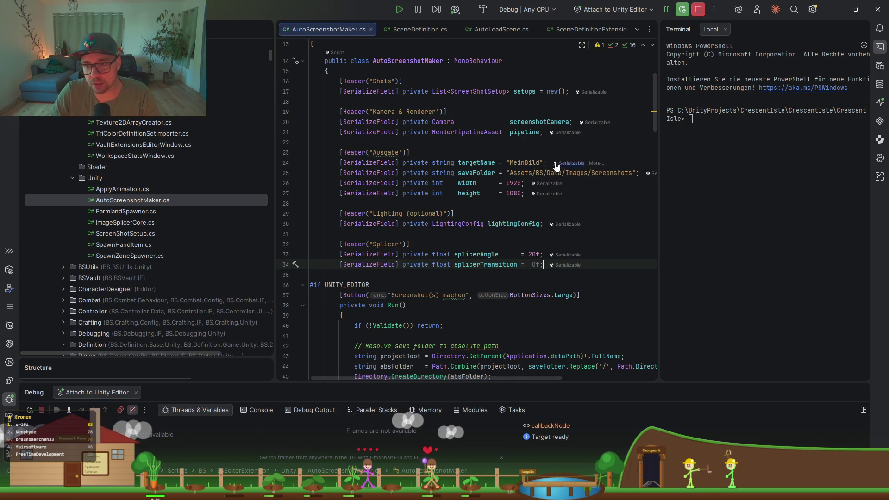
pyautogui.click(639, 132)
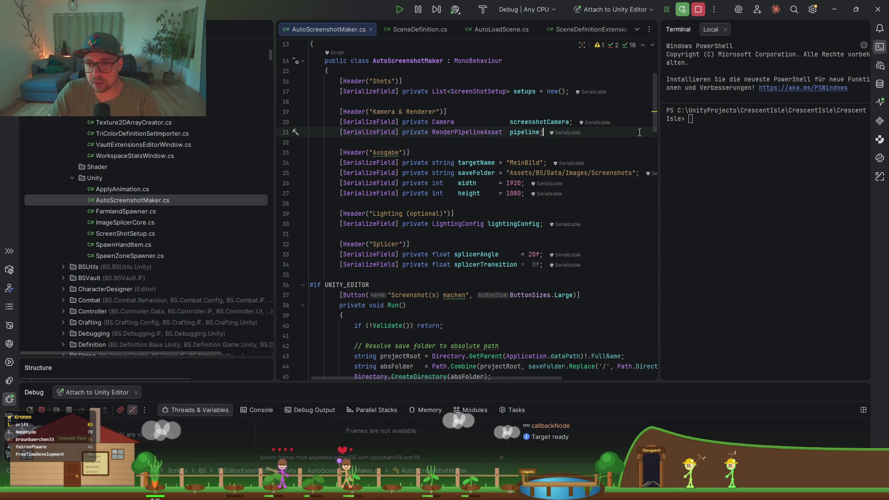
pyautogui.click(531, 214)
pyautogui.click(637, 227)
pyautogui.press('Return')
pyautogui.write('[')
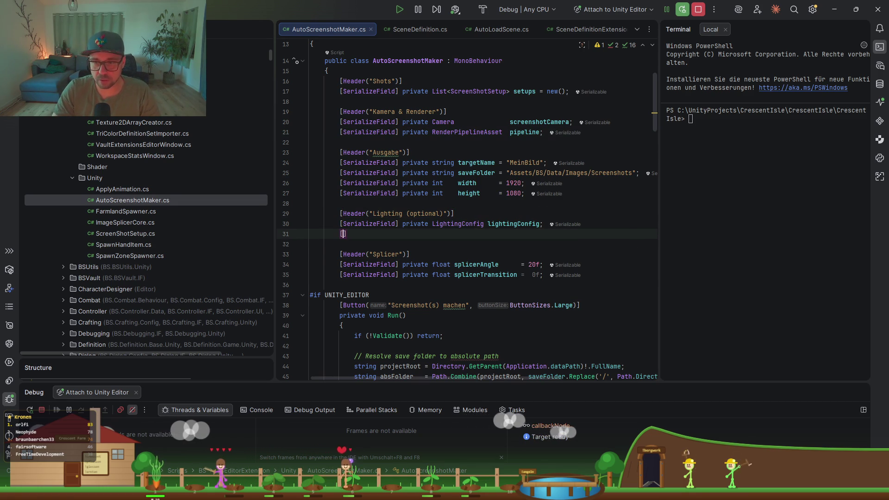
pyautogui.write('Serlki')
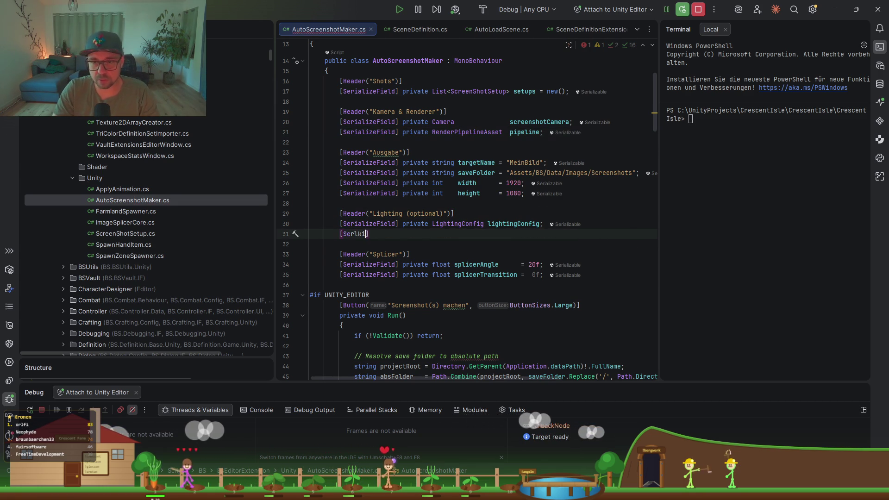
pyautogui.hotkey('ctrl', 'space')
pyautogui.press('Return')
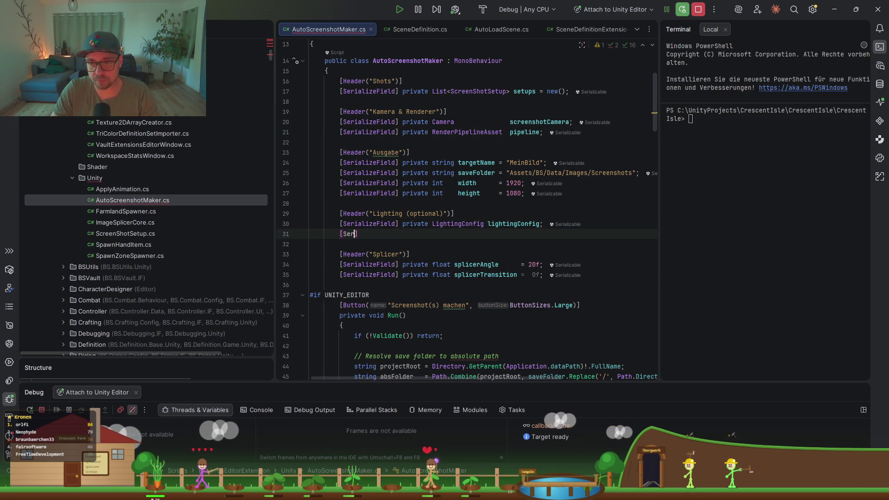
pyautogui.write('private')
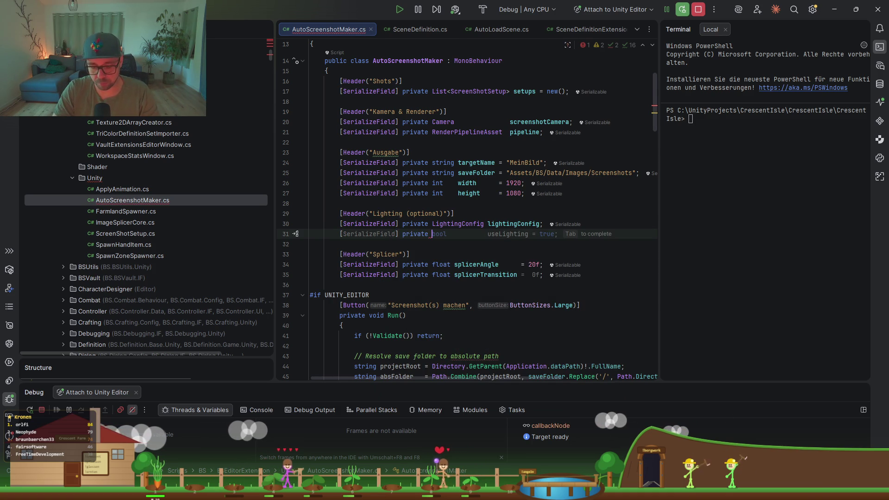
pyautogui.write(' bool')
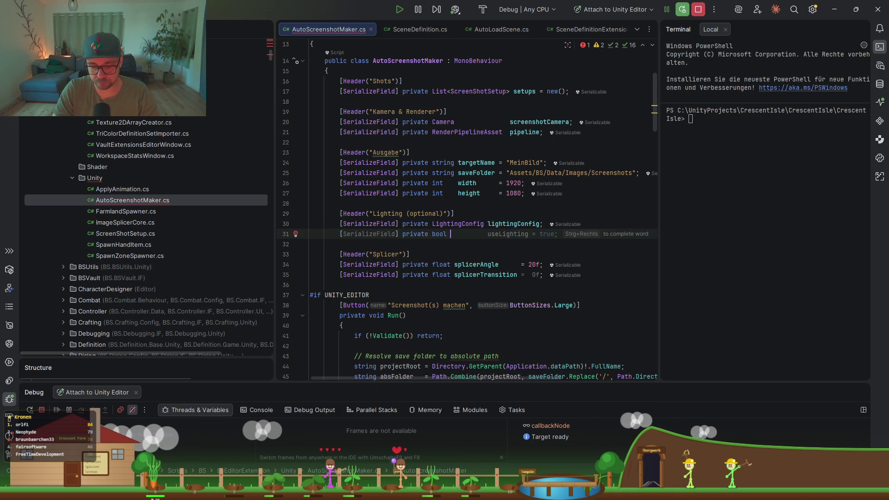
pyautogui.write('turn')
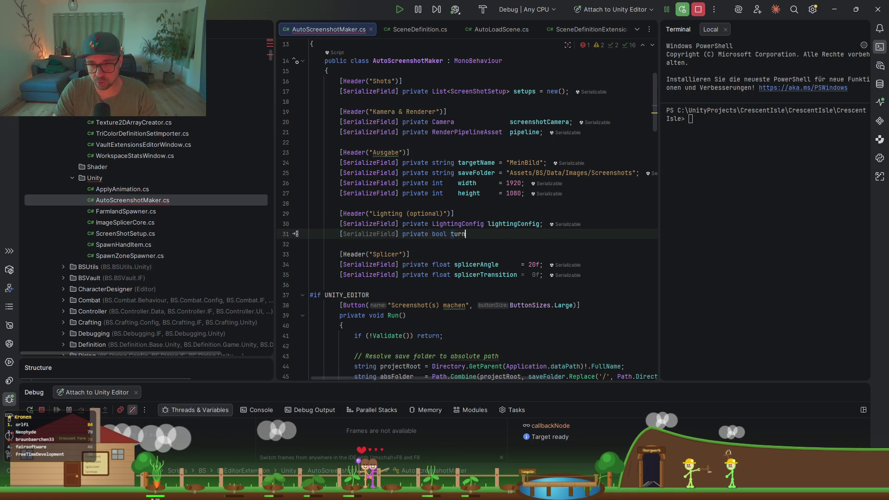
pyautogui.write('Light')
pyautogui.press('Tab')
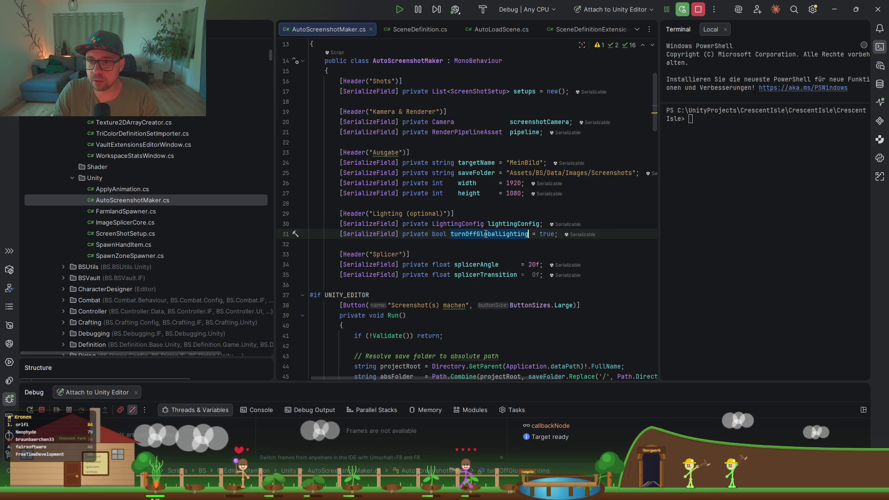
# Step: Scroll through the Run() method and inspect the setups list field
pyautogui.scroll(-6, 458, 216)
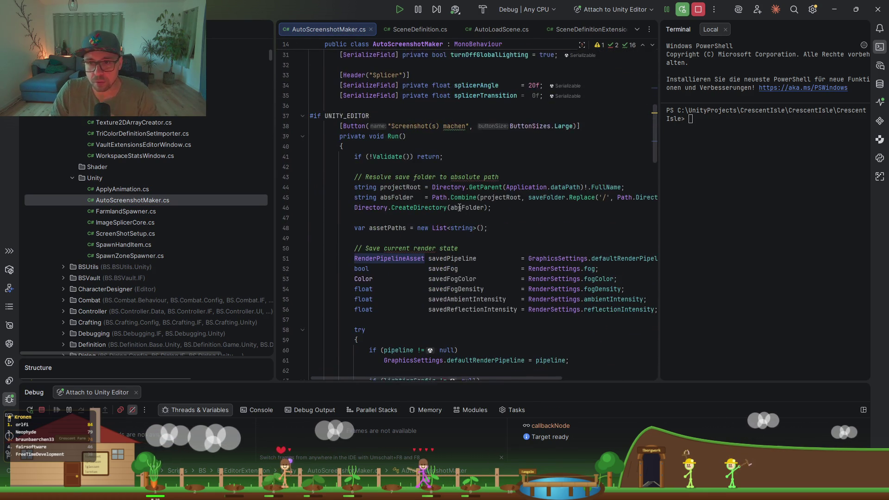
pyautogui.moveTo(275, 199); pyautogui.dragTo(147, 208)
pyautogui.scroll(-3, 380, 255)
pyautogui.scroll(-3, 380, 255)
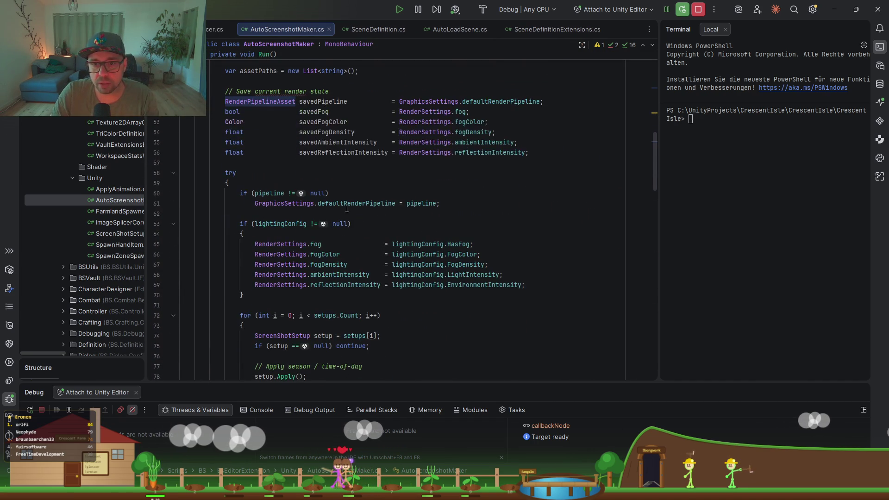
pyautogui.scroll(-3, 345, 199)
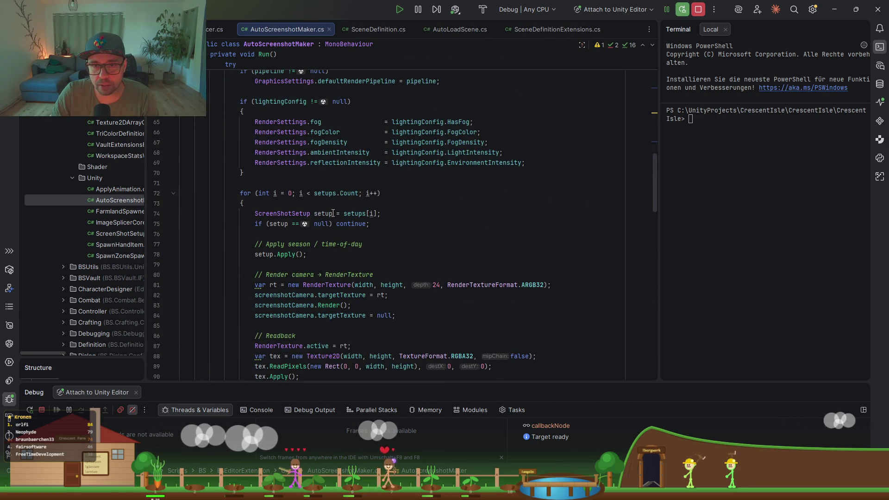
pyautogui.scroll(2, 305, 208)
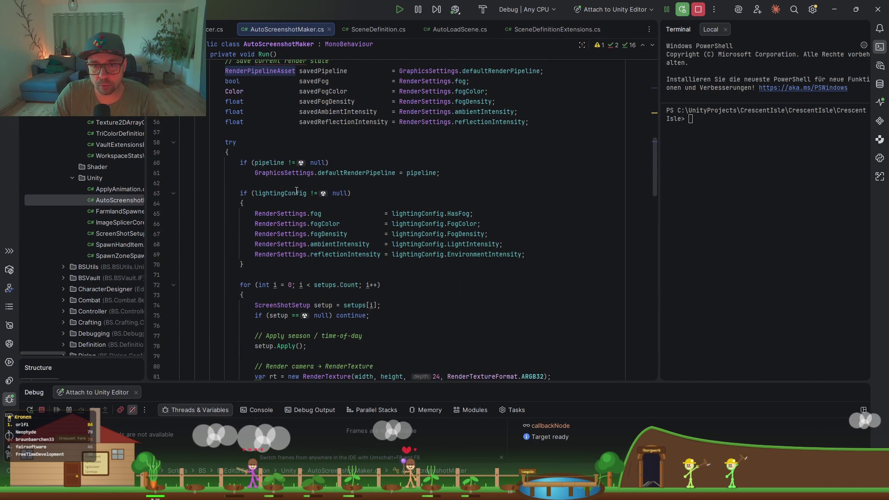
pyautogui.scroll(-10, 302, 225)
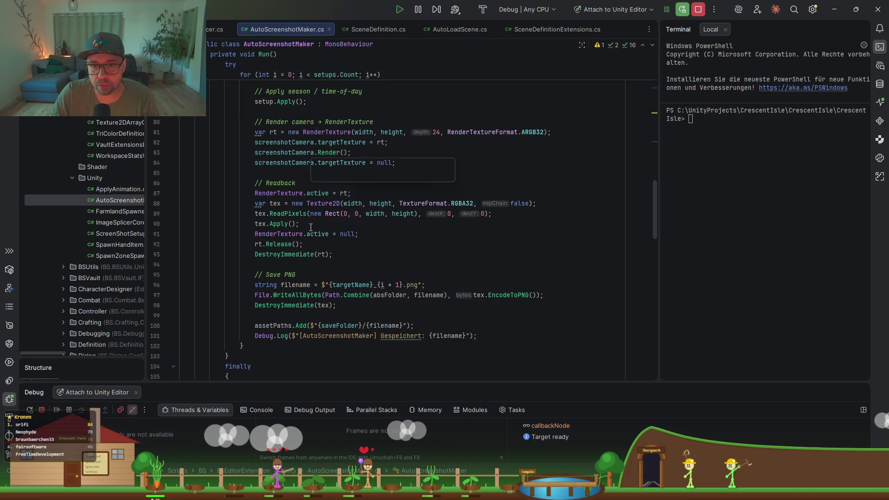
pyautogui.scroll(-10, 311, 227)
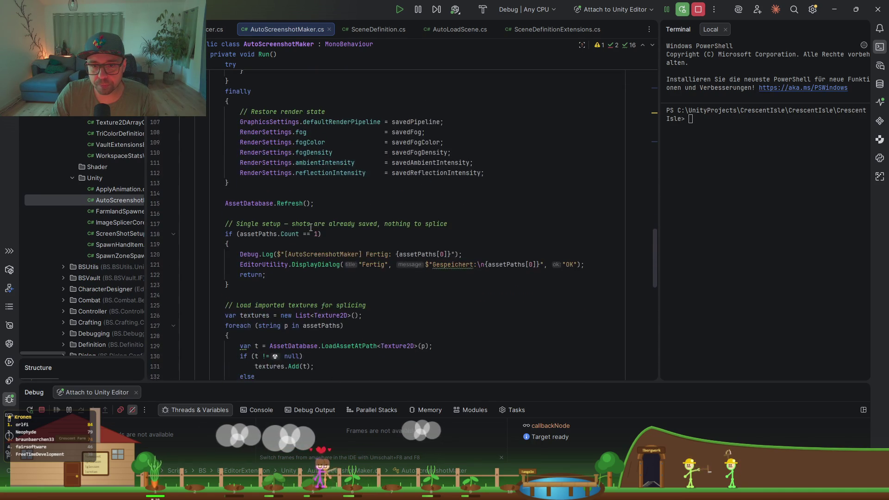
pyautogui.scroll(-2, 327, 203)
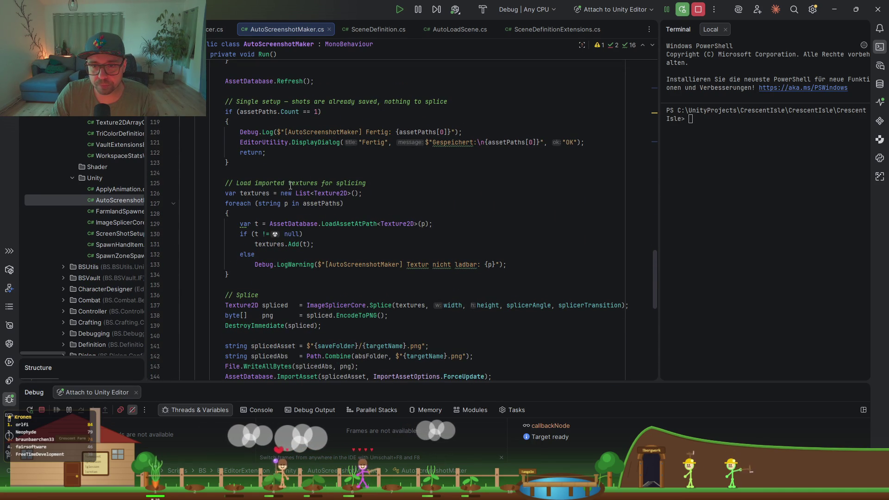
pyautogui.scroll(-10, 294, 183)
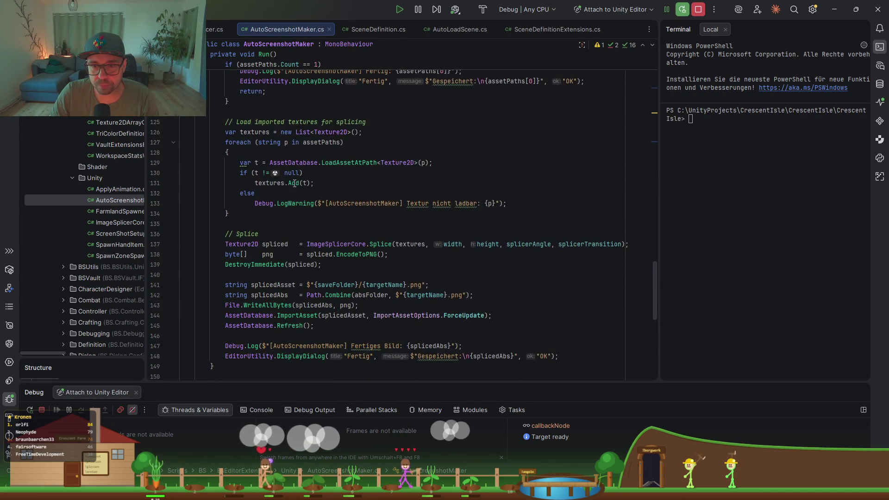
pyautogui.scroll(-3, 295, 184)
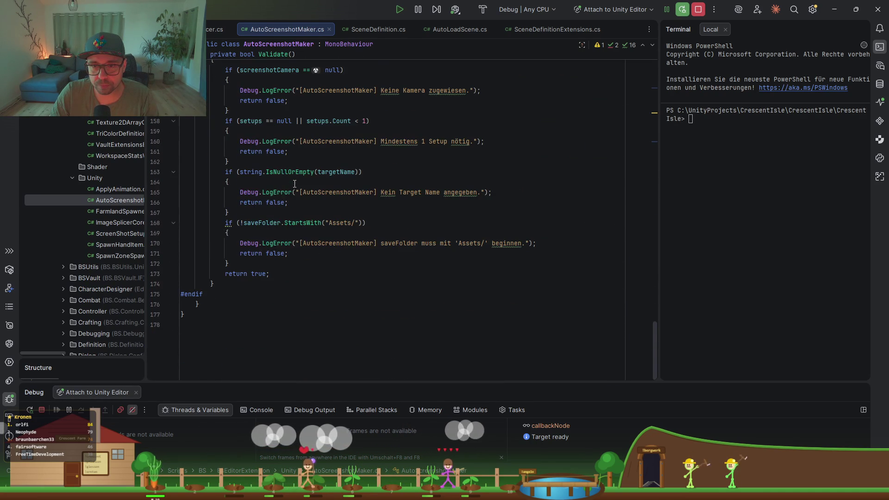
pyautogui.scroll(20, 307, 226)
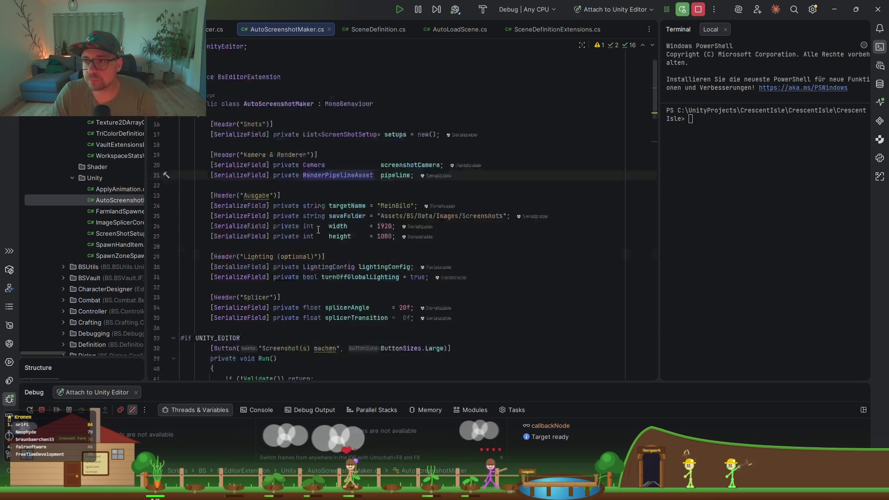
pyautogui.click(391, 214)
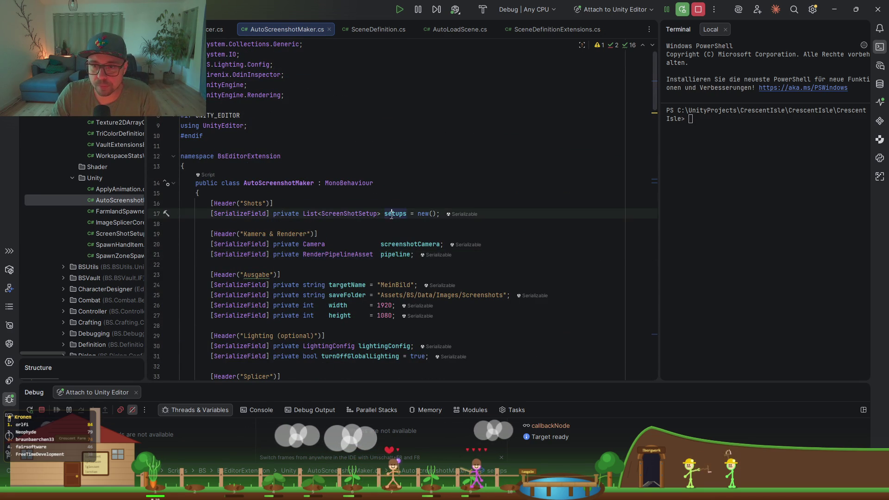
pyautogui.scroll(-3, 354, 228)
pyautogui.scroll(-18, 375, 159)
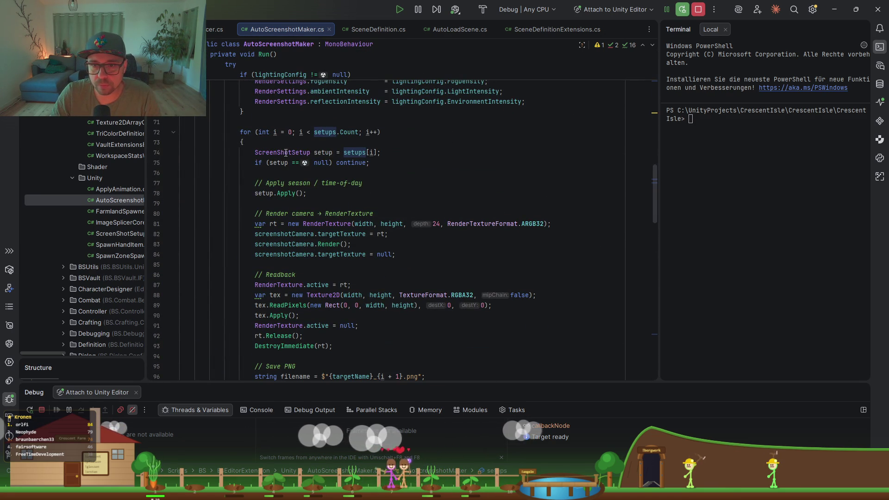
# Step: Jump to ScreenShotSetup.Apply() and take its JDayNightCycle lookup line
pyautogui.click(285, 152)
pyautogui.click(319, 153)
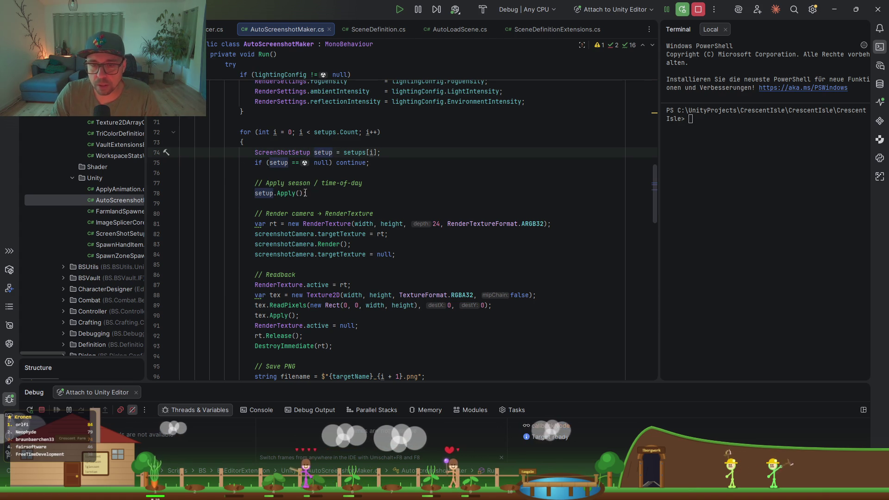
pyautogui.keyDown('ctrl'); pyautogui.click(287, 196); pyautogui.keyUp('ctrl')
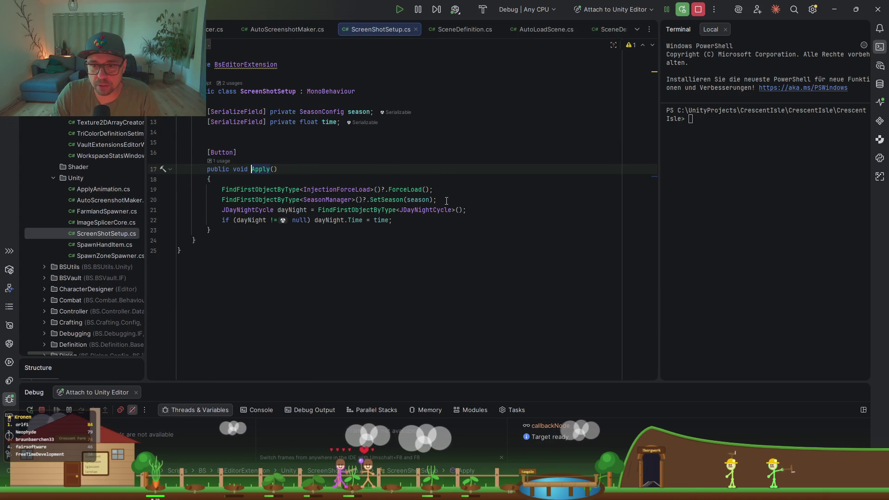
pyautogui.click(285, 188)
pyautogui.moveTo(466, 210); pyautogui.dragTo(477, 202)
pyautogui.hotkey('ctrl', 'c')
pyautogui.click(477, 203)
# Step: Back in Run(), fold the setups loop and paste the JDayNightCycle lookup after it
pyautogui.hotkey('ctrl', '-')
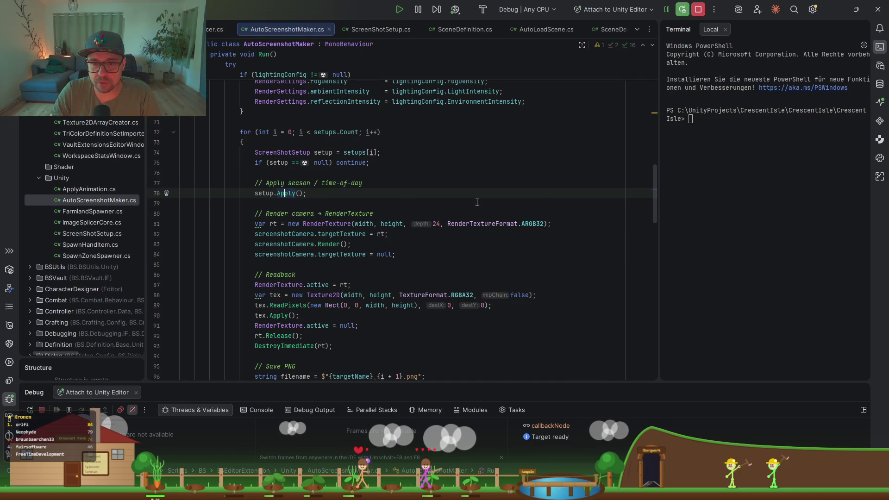
pyautogui.scroll(-4, 254, 157)
pyautogui.scroll(7, 274, 235)
pyautogui.click(173, 255)
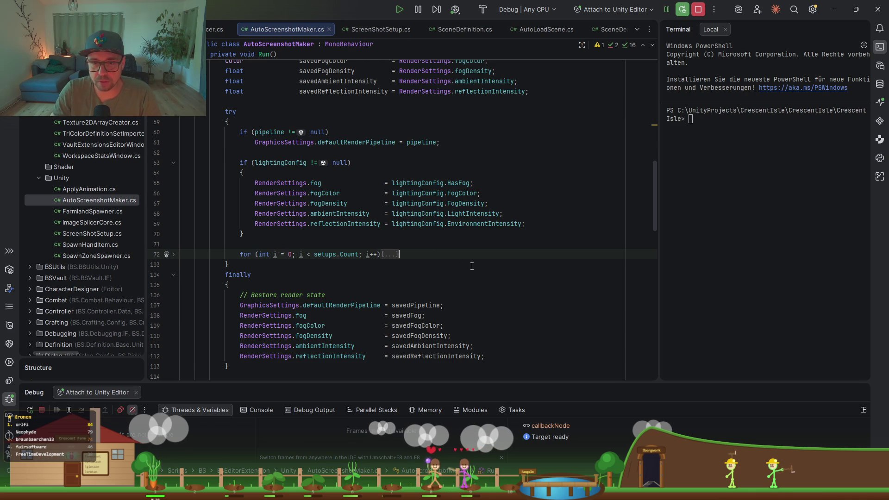
pyautogui.hotkey('ctrl', 'v')
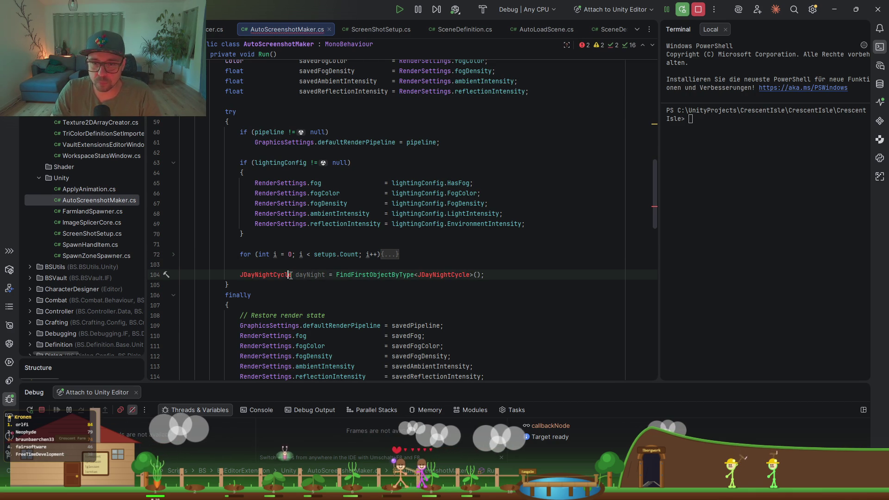
# Step: Import the missing JDayNightCycle reference and start an indented line below the dayNight lookup
pyautogui.hotkey('alt', 'Return')
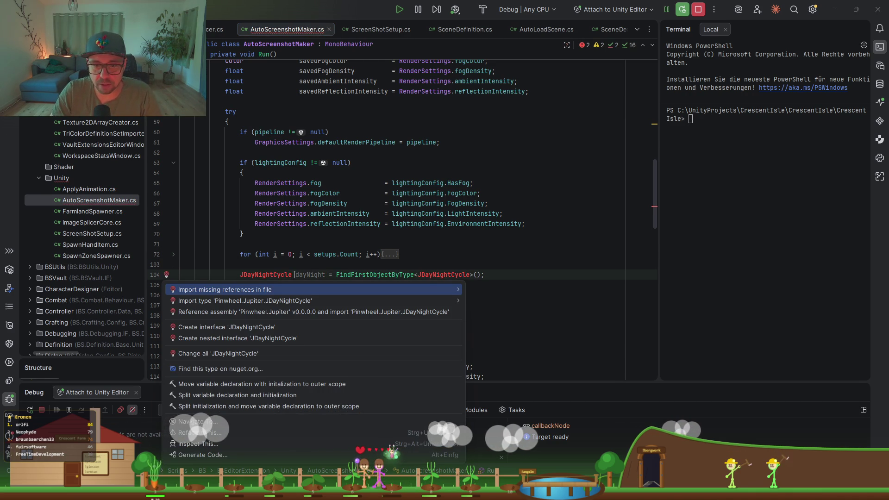
pyautogui.press('Return')
pyautogui.press('End')
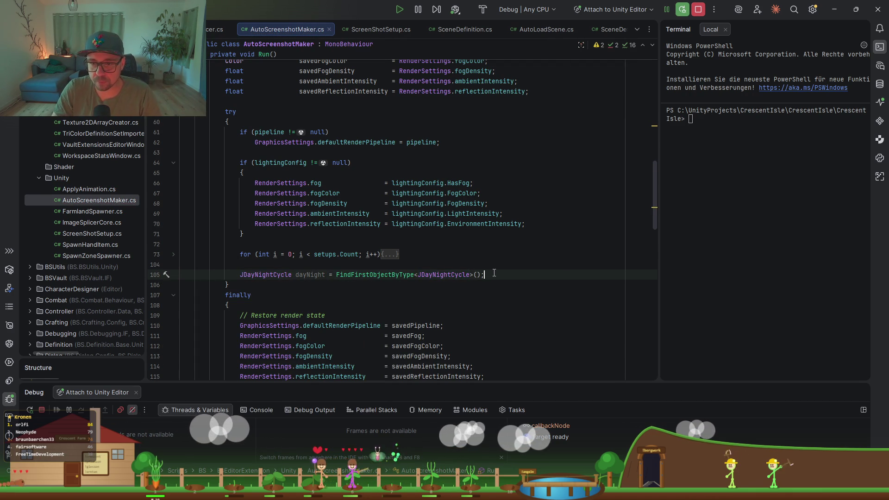
pyautogui.press('Return')
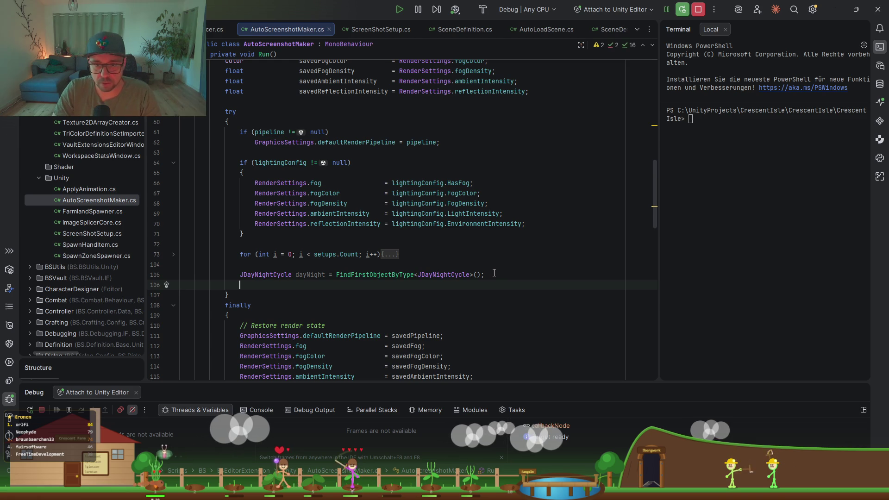
pyautogui.write('day')
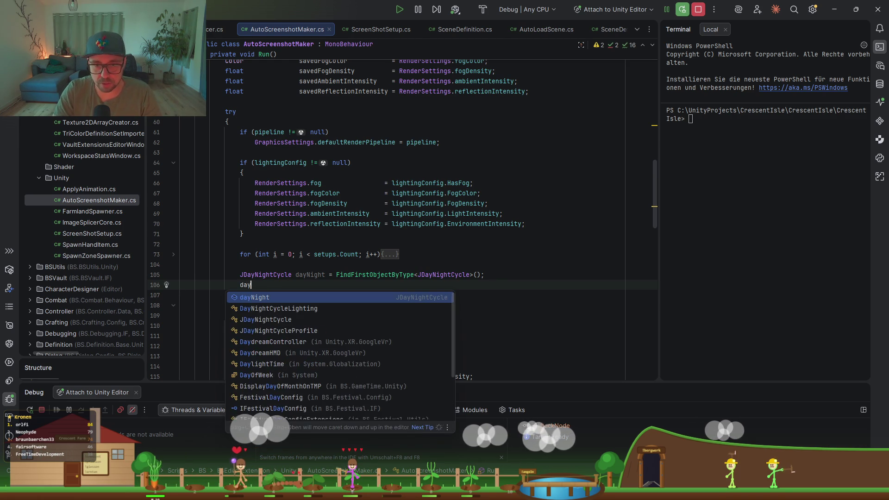
pyautogui.press('Return')
pyautogui.write('.')
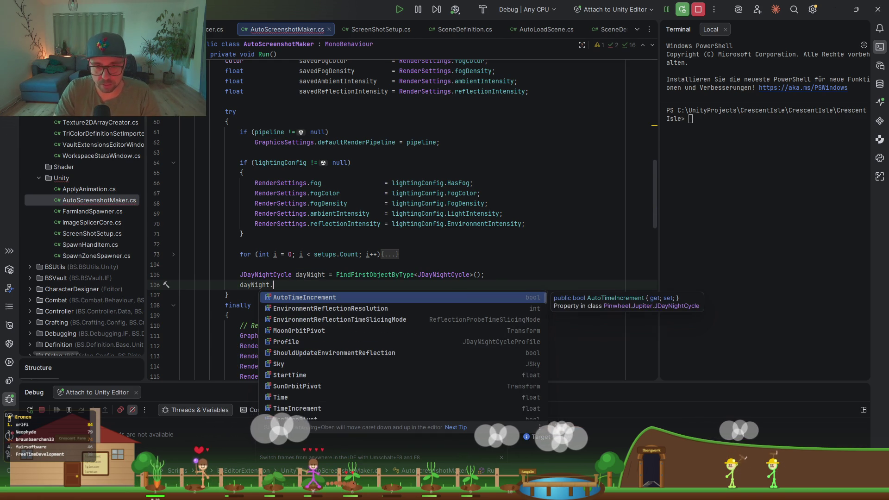
pyautogui.hotkey('ctrl', 'z')
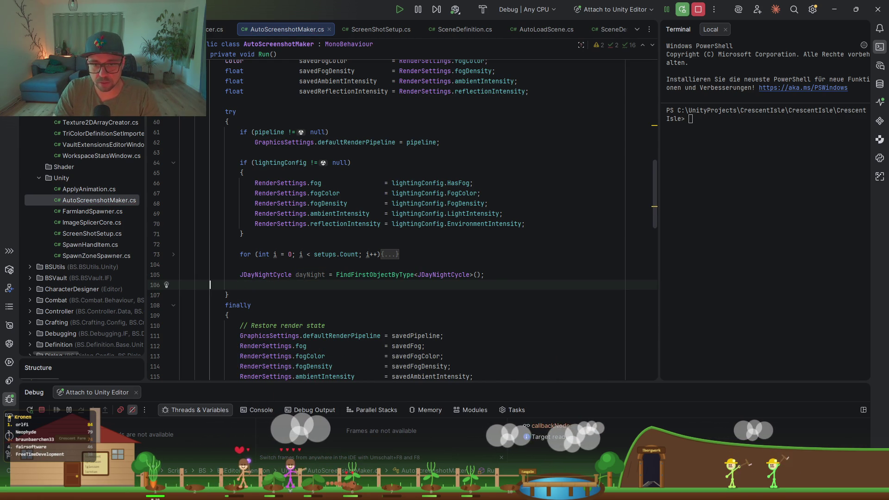
pyautogui.press('Tab')
pyautogui.write('Tra')
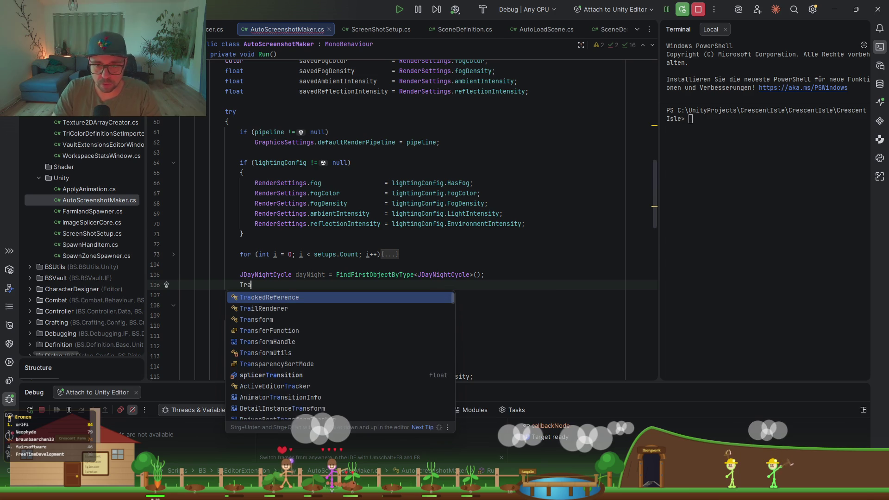
pyautogui.write('n')
pyautogui.hotkey('ctrl', 'z')
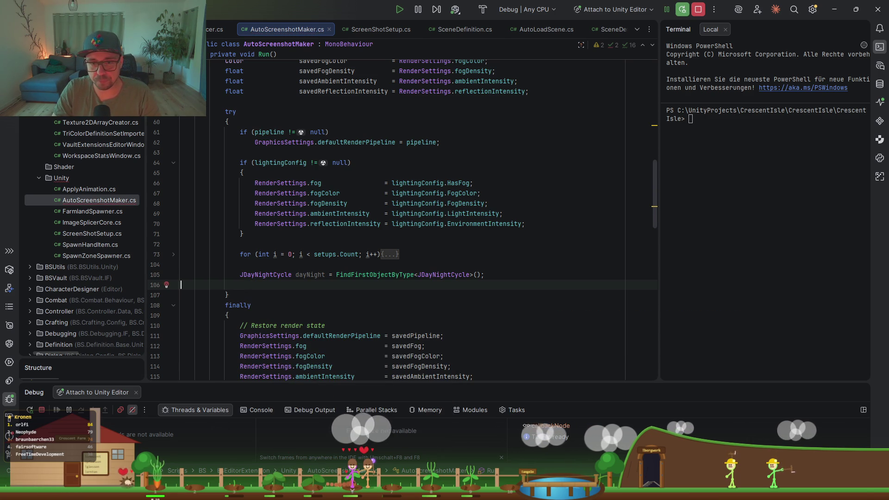
pyautogui.press('Tab')
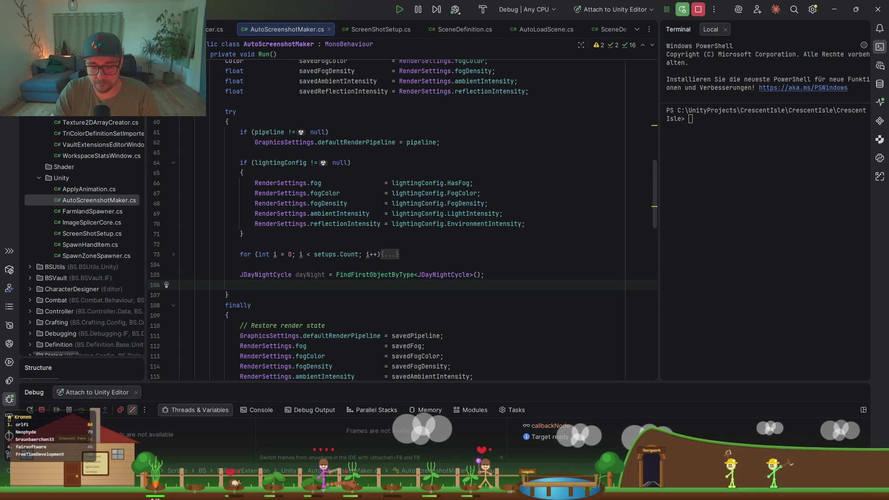
# Step: Write dayNight.gameObject.SetActive(!turnOffGlobalLighting); and run Cleanup Code on the file
pyautogui.write('day')
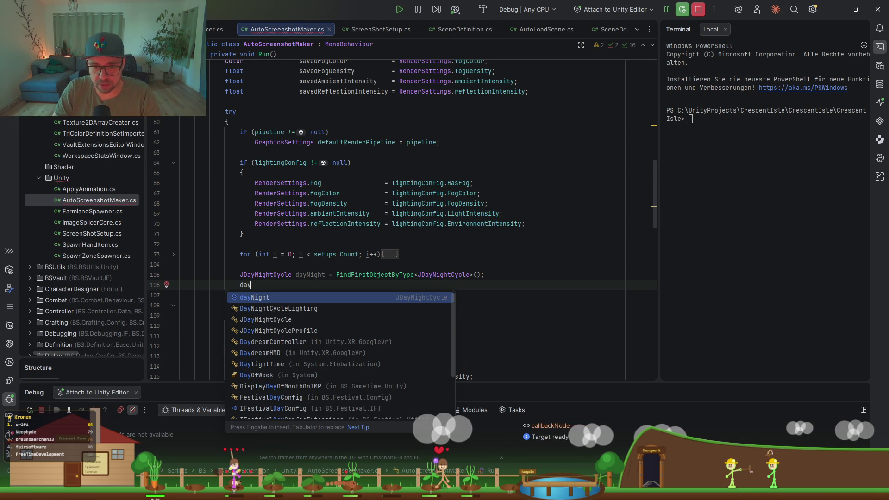
pyautogui.press('Return')
pyautogui.write('.game')
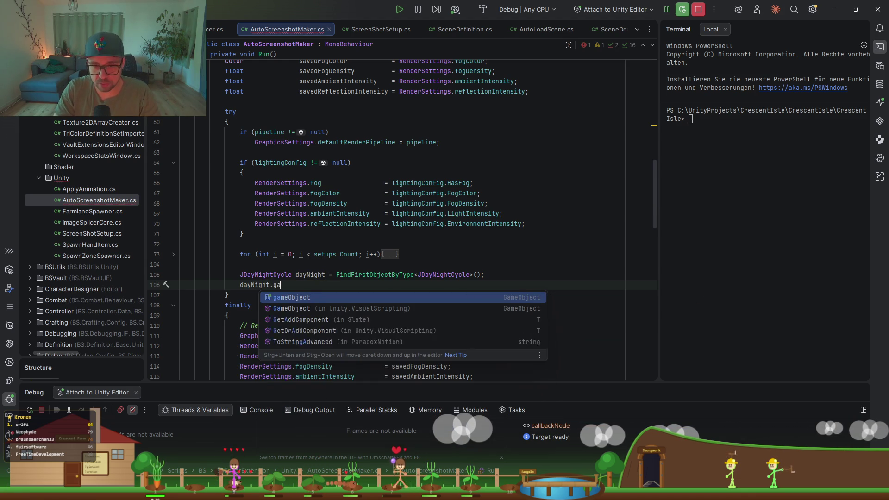
pyautogui.press('Return')
pyautogui.write('.SetActive(false);')
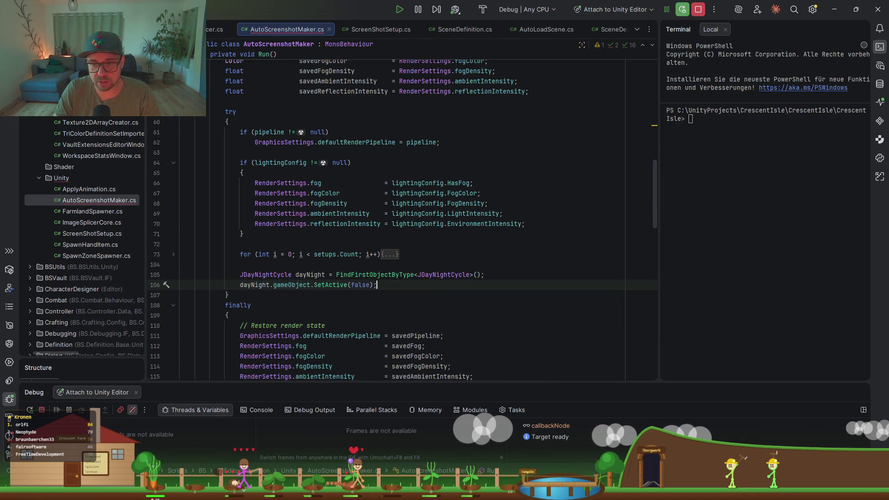
pyautogui.press('Left')
pyautogui.press('Left')
pyautogui.hotkey('ctrl', 'shift', 'Left')
pyautogui.write('!')
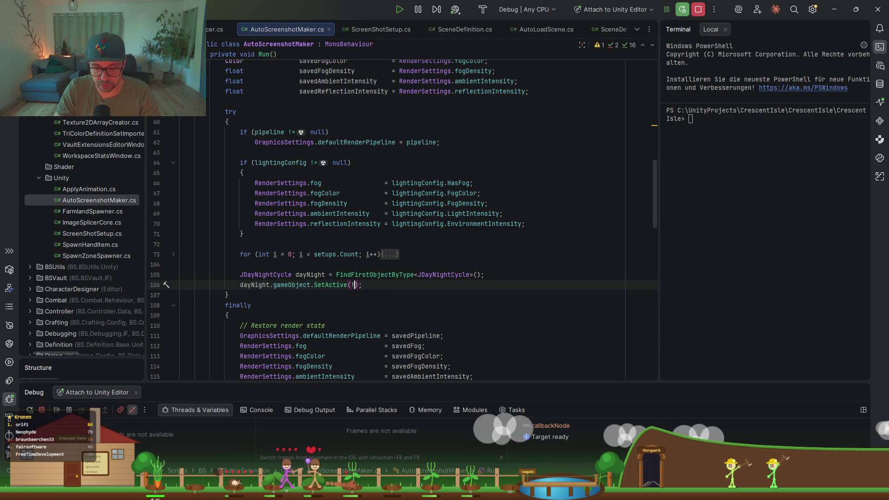
pyautogui.write('turnOffGlobalLighting')
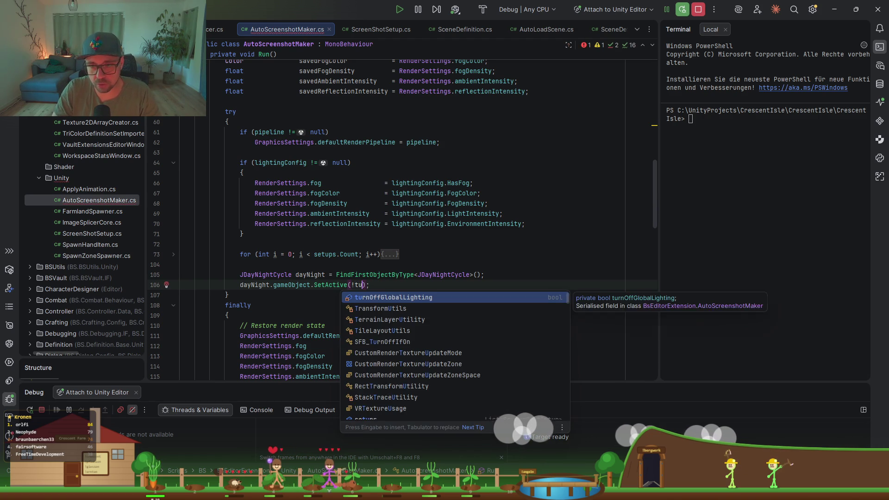
pyautogui.press('Return')
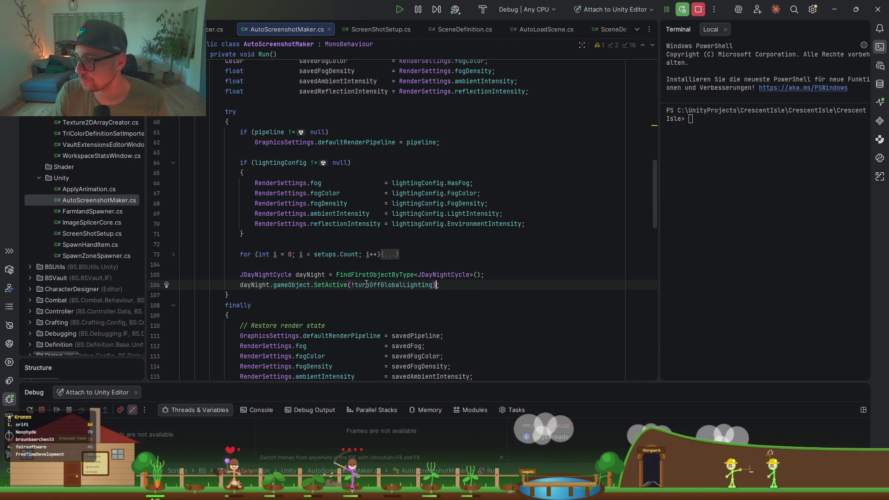
pyautogui.hotkey('ctrl', 'alt', 'l')
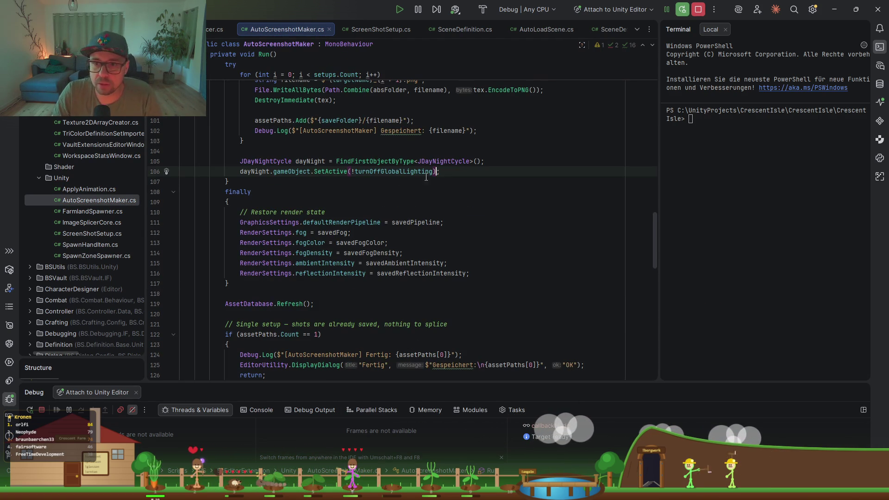
# Step: In Unity, toggle Sunny Day Sky's J Sky and J Day Night Cycle components and MainLights off and on
pyautogui.click(831, 15)
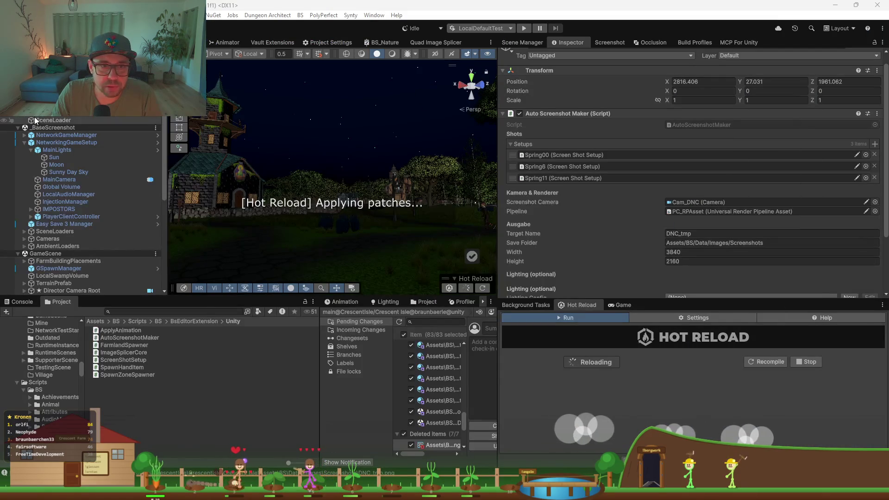
pyautogui.click(61, 187)
pyautogui.click(64, 172)
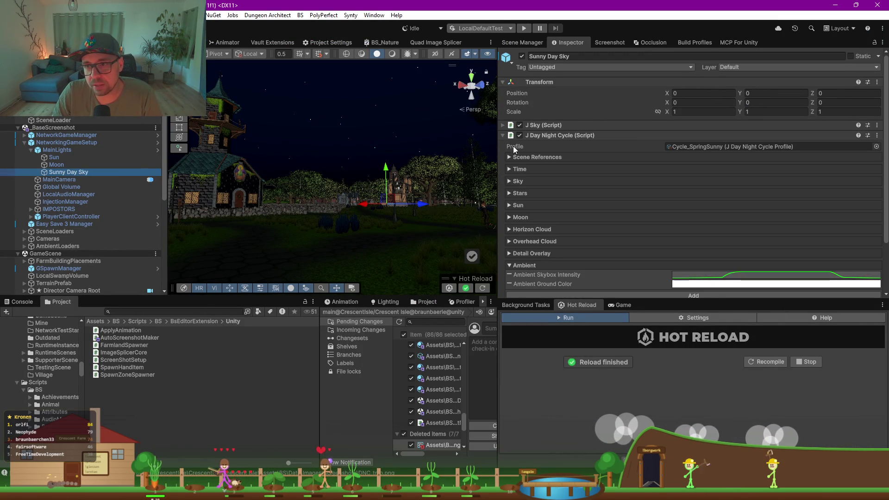
pyautogui.click(519, 135)
pyautogui.click(520, 135)
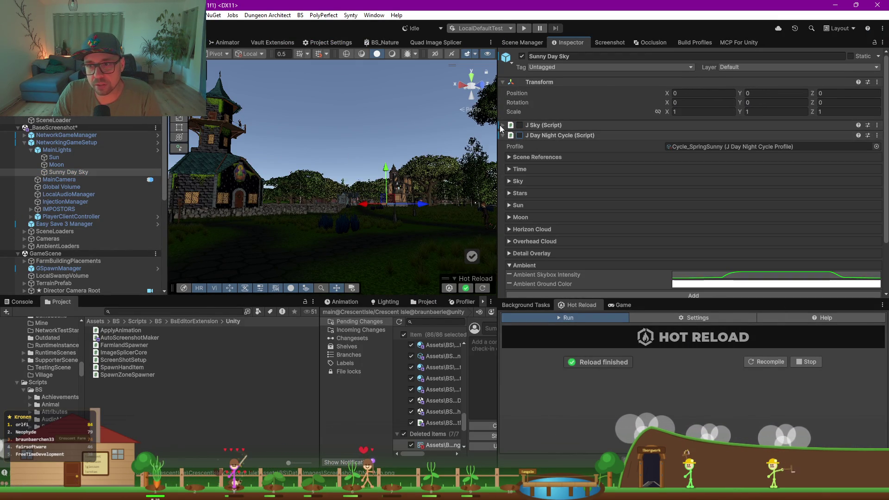
pyautogui.click(65, 150)
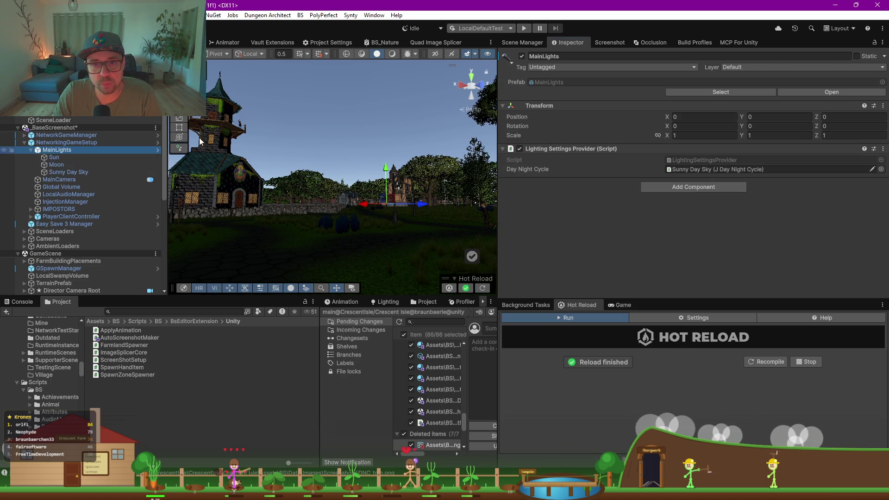
pyautogui.click(522, 56)
pyautogui.click(522, 57)
pyautogui.click(87, 170)
pyautogui.click(519, 125)
pyautogui.click(503, 135)
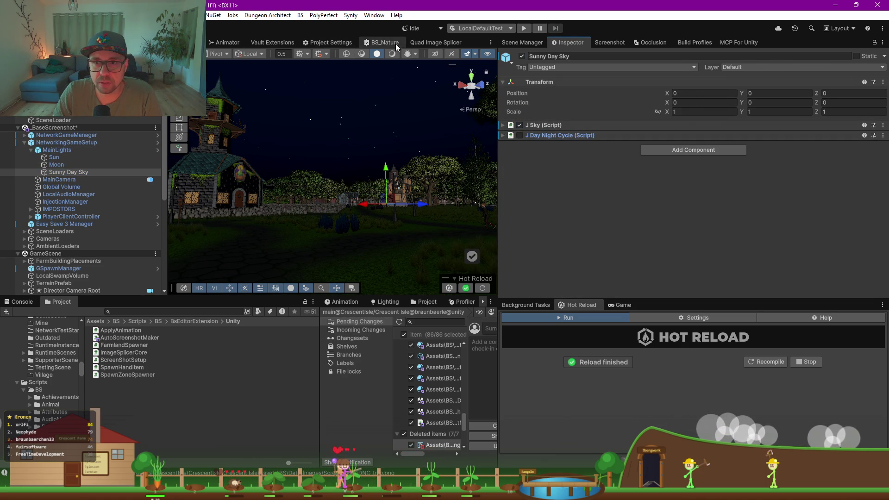
# Step: Show the Game view and toggle MainLights to compare day and night lighting
pyautogui.click(57, 150)
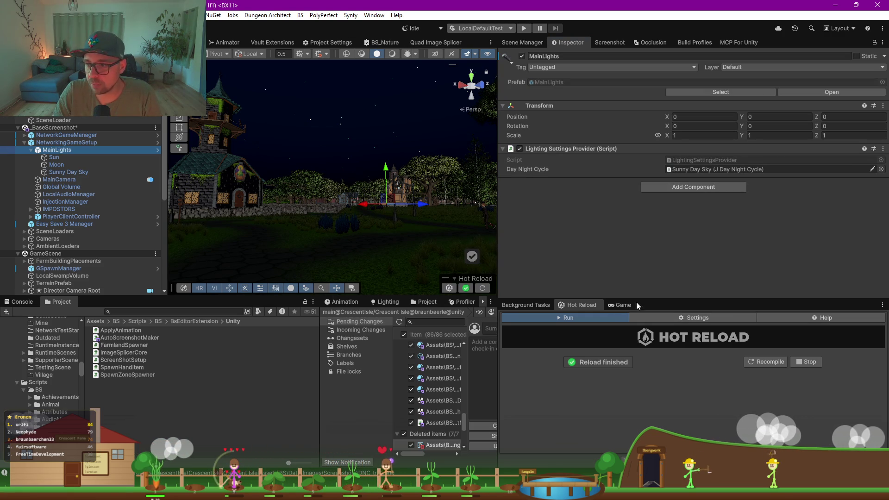
pyautogui.click(623, 305)
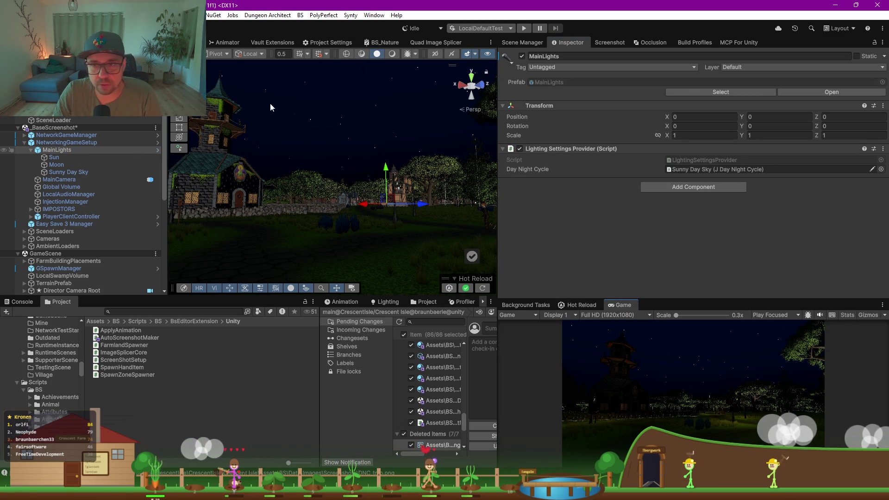
pyautogui.click(522, 56)
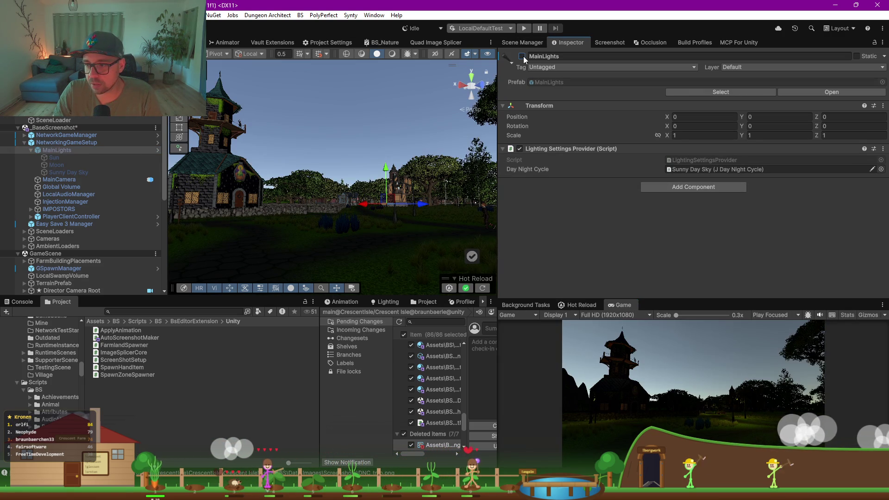
pyautogui.click(522, 56)
pyautogui.click(522, 56)
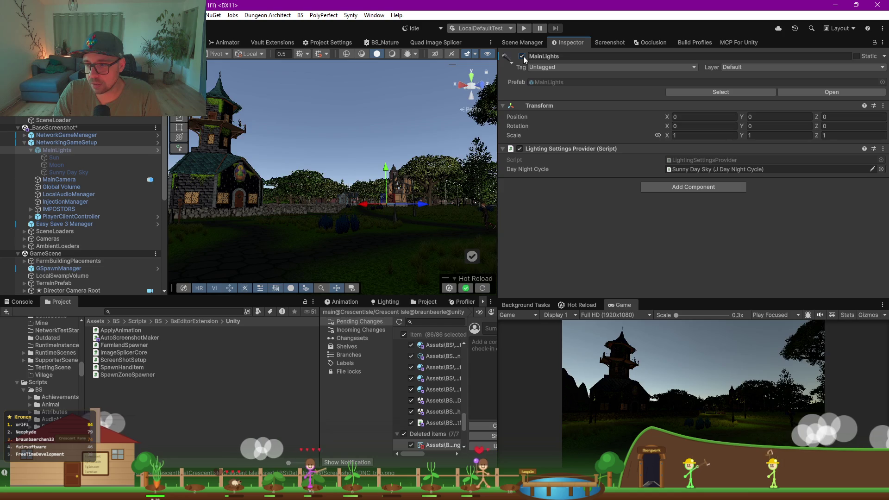
pyautogui.click(522, 56)
# Step: Toggle Sunny Day Sky off and on, re-enabling its J Day Night Cycle component
pyautogui.click(95, 167)
pyautogui.click(98, 171)
pyautogui.click(522, 56)
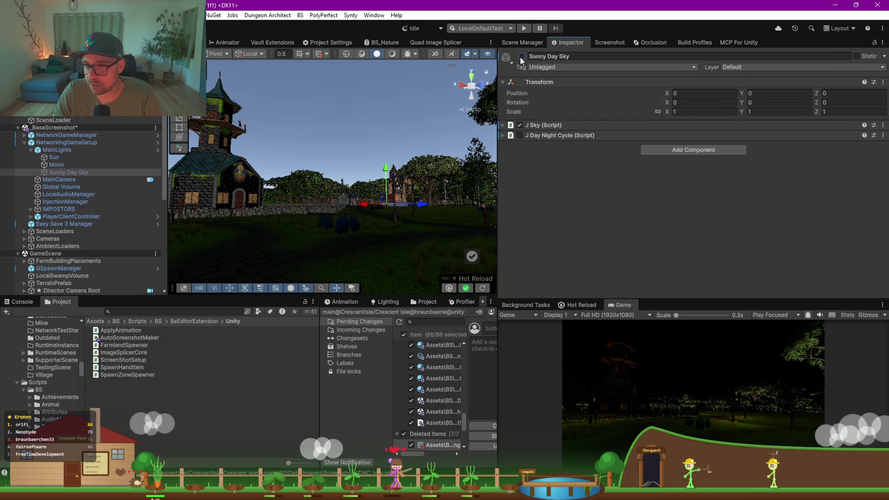
pyautogui.click(522, 56)
pyautogui.click(519, 135)
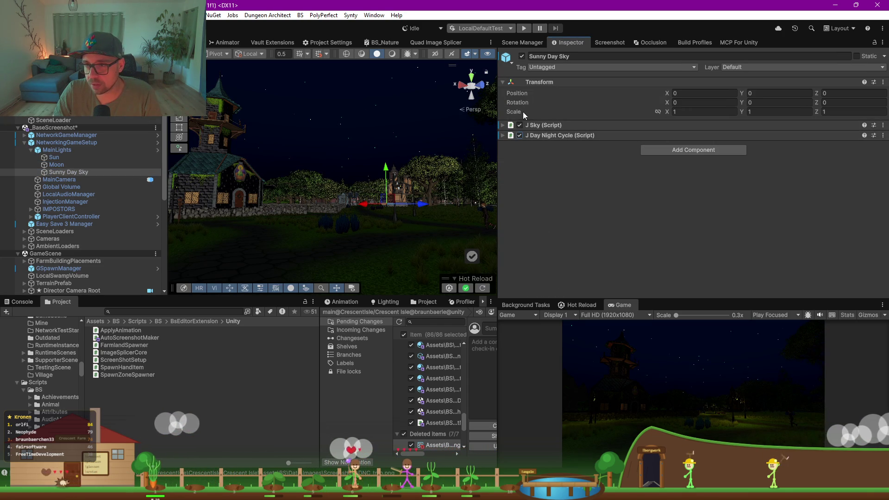
pyautogui.click(522, 56)
pyautogui.click(521, 56)
pyautogui.click(522, 56)
pyautogui.click(522, 56)
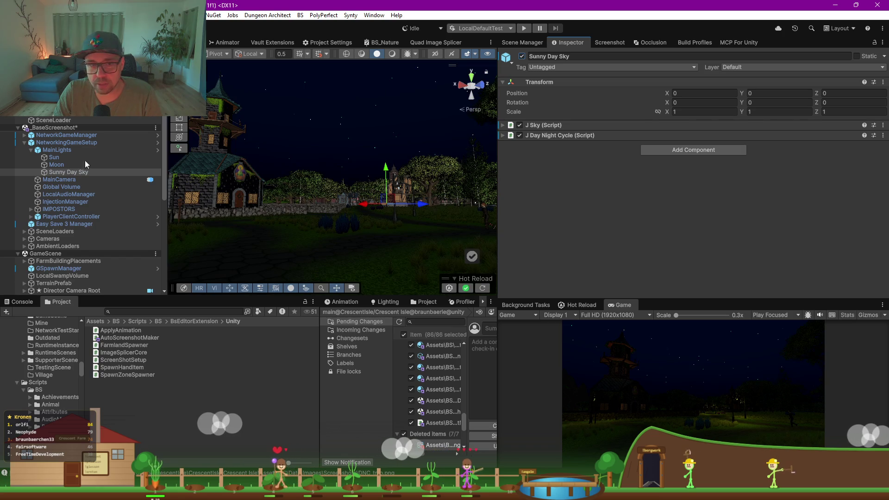
# Step: Briefly disable and re-enable MainLights, then return to the AutoScreenshotMaker code
pyautogui.click(57, 150)
pyautogui.click(523, 59)
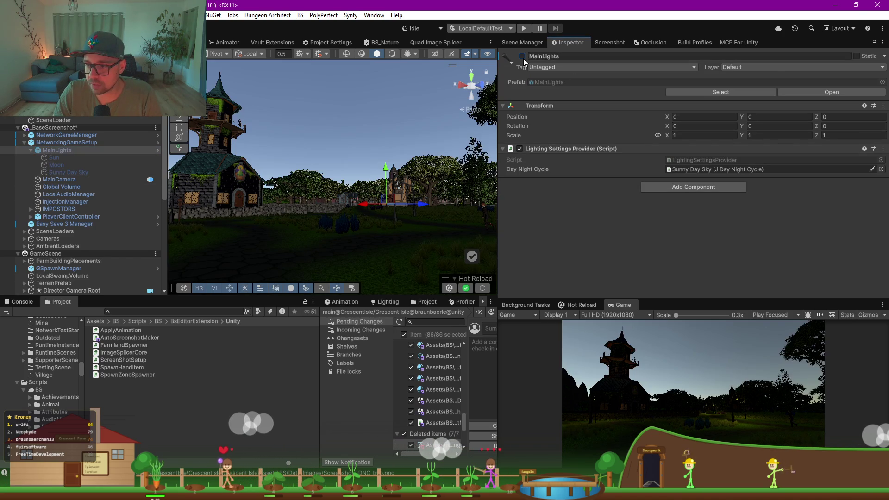
pyautogui.click(524, 58)
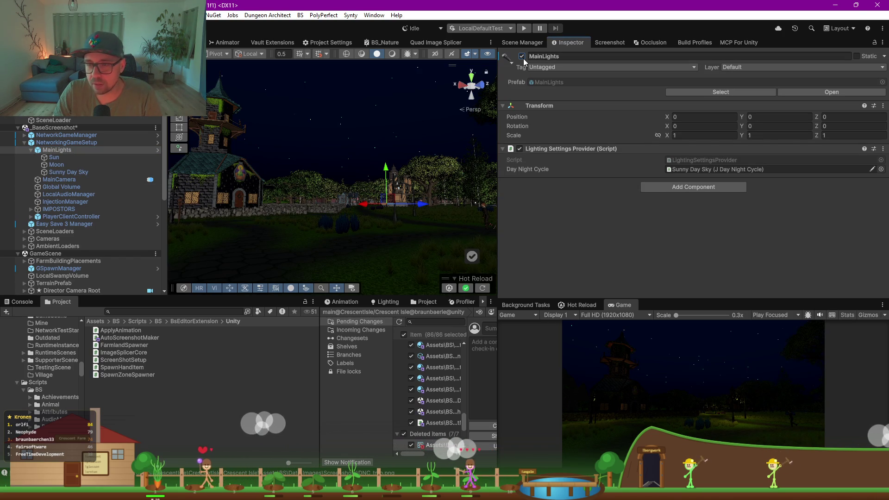
pyautogui.click(65, 171)
pyautogui.click(54, 150)
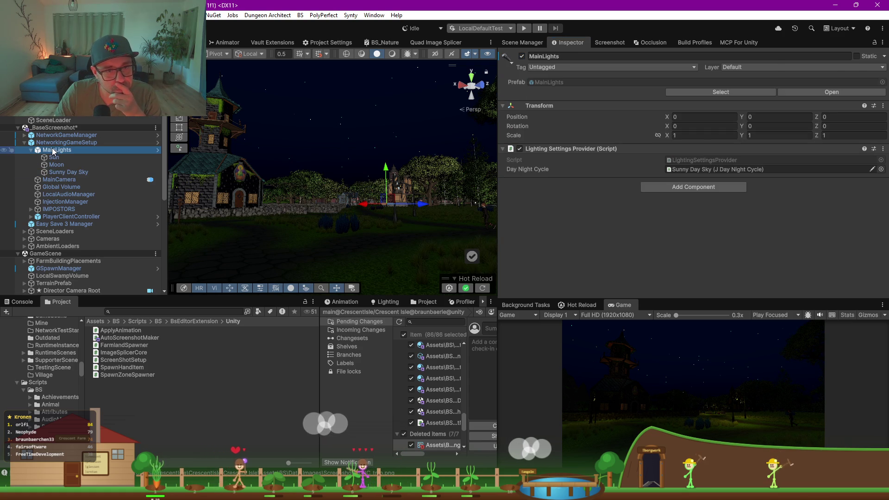
pyautogui.moveTo(630, 491)
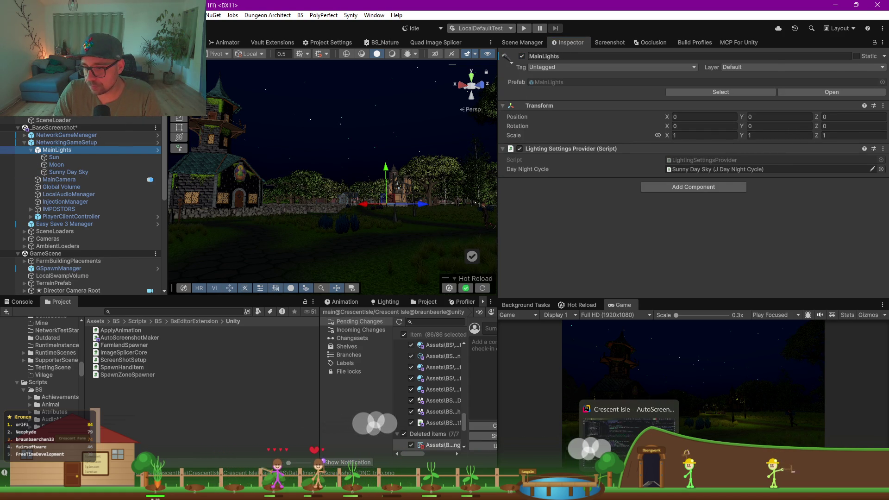
pyautogui.click(629, 426)
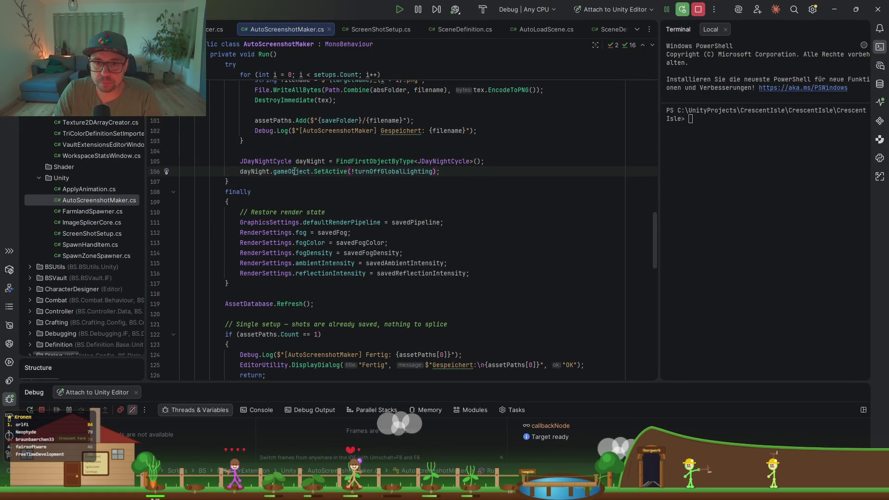
# Step: Change line 106 to dayNight.transform.parent.gameObject.SetActive(!turnOffGlobalLighting);
pyautogui.hotkey('ctrl', 'BackSpace')
pyautogui.write('.')
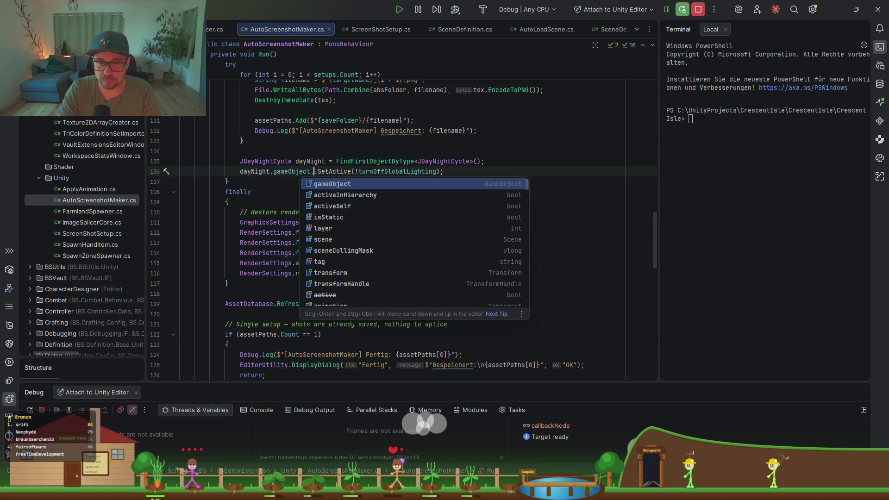
pyautogui.press('Escape')
pyautogui.write('transform.parent.gameObject')
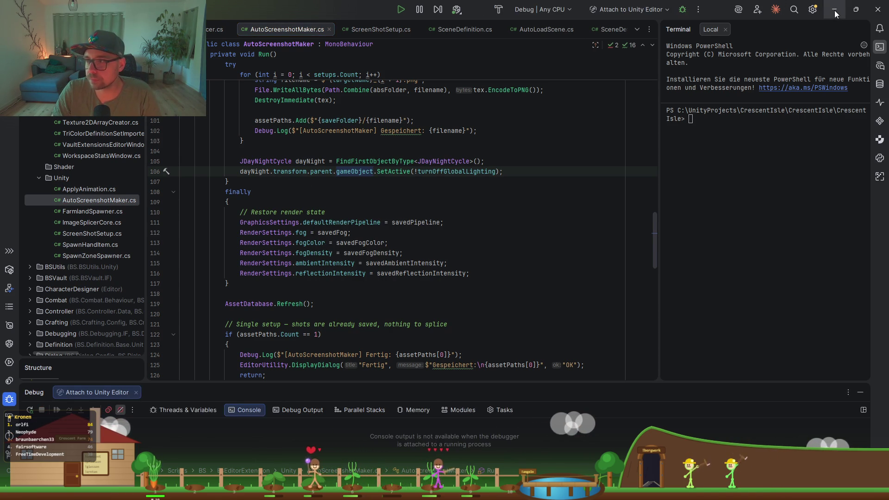
pyautogui.click(834, 10)
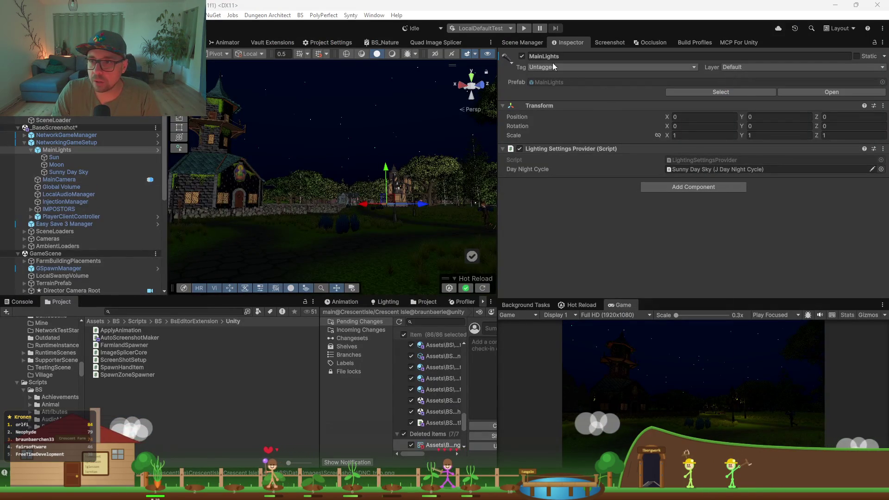
# Step: Disable MainLights and render a screenshot with the main lights off, producing DNC_tmp_2.png
pyautogui.click(522, 56)
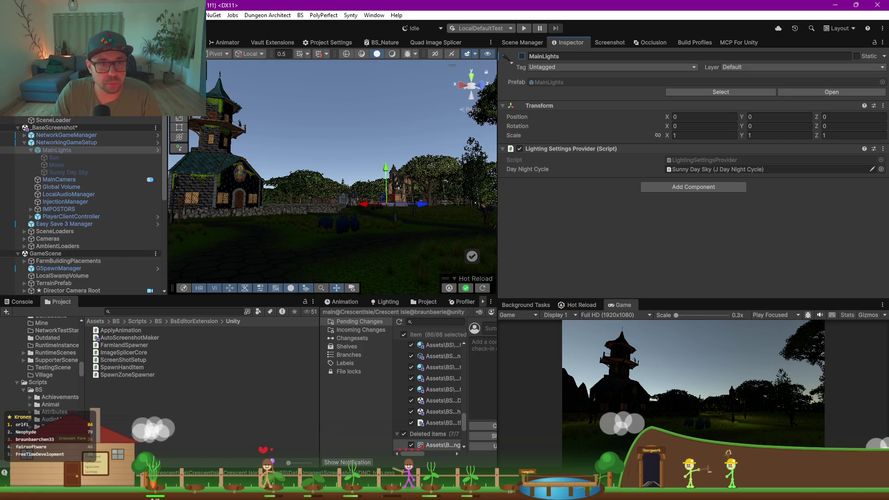
pyautogui.click(343, 181)
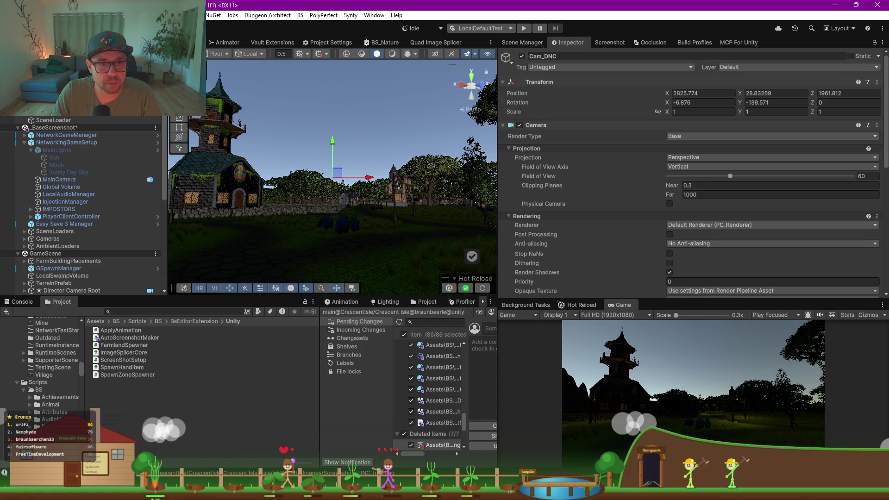
pyautogui.click(83, 120)
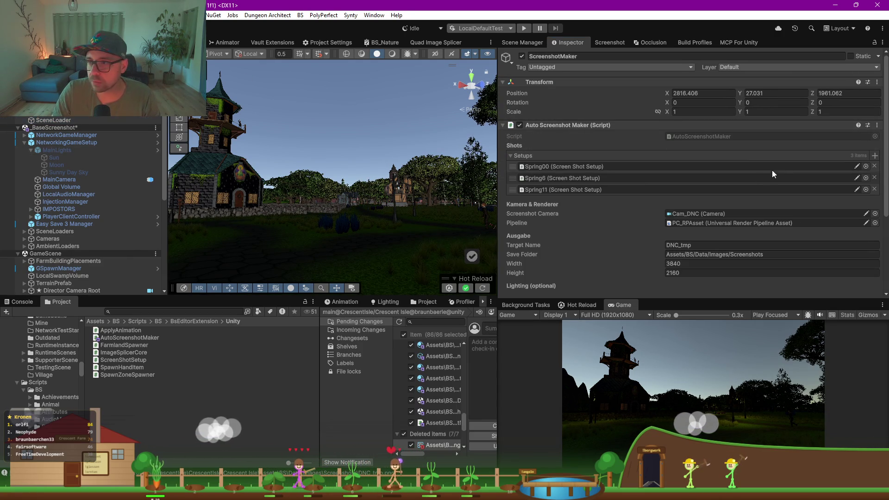
pyautogui.scroll(-5, 648, 259)
pyautogui.click(679, 231)
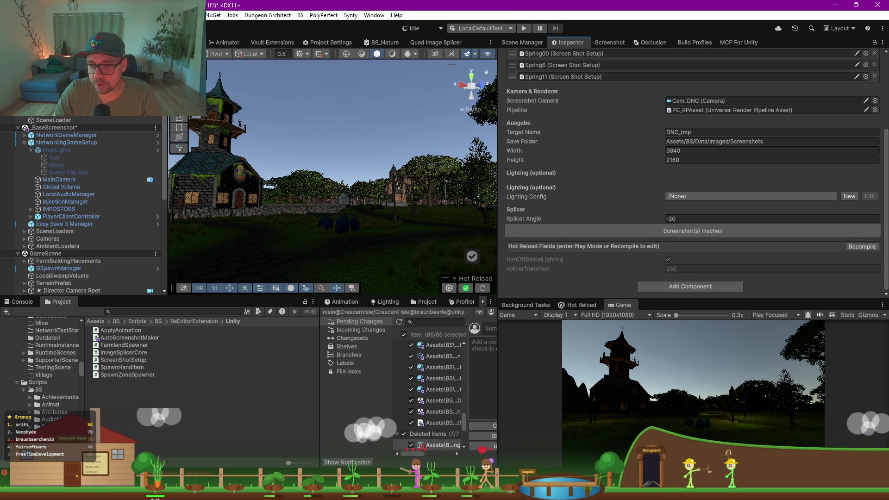
pyautogui.hotkey('alt', 'Tab')
# Step: Remove the '= true' default from turnOffGlobalLighting in AutoScreenshotMaker.cs and recompile in Unity
pyautogui.scroll(20, 437, 140)
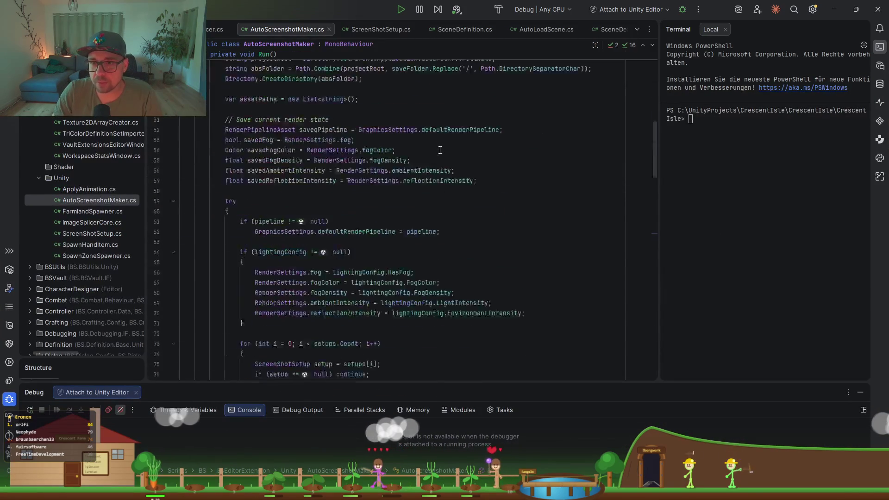
pyautogui.scroll(-1, 376, 307)
pyautogui.click(425, 305)
pyautogui.press('BackSpace')
pyautogui.press('BackSpace')
pyautogui.press('BackSpace')
pyautogui.press('BackSpace')
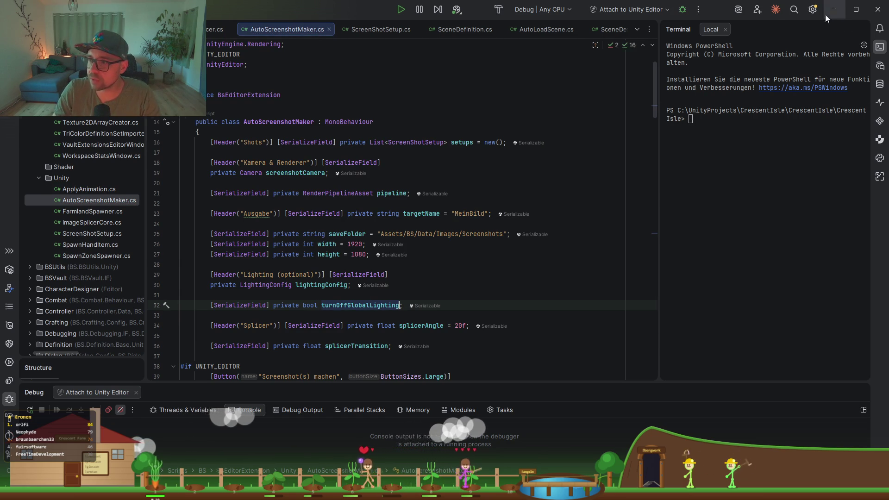
pyautogui.hotkey('alt', 'Tab')
pyautogui.click(860, 247)
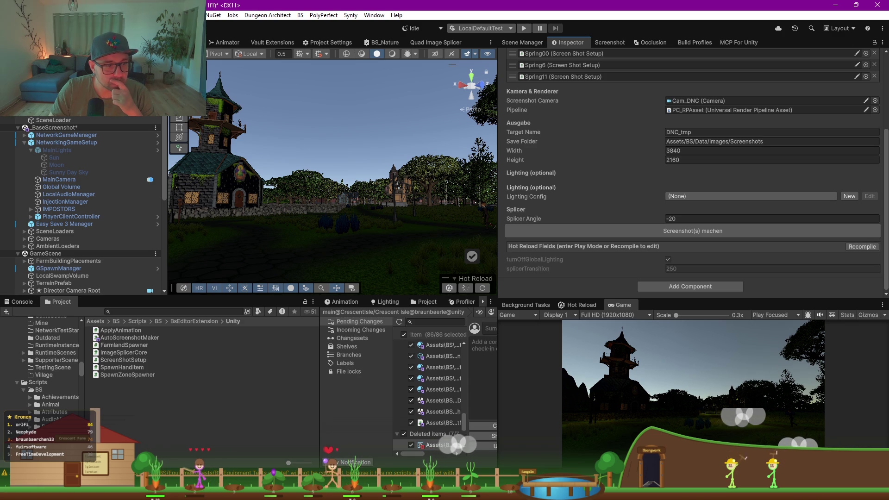
# Step: Rerun Screenshot(s) machen on the screenshot maker, saving DNC_tmp_1 to DNC_tmp_3
pyautogui.hotkey('alt', 'Tab')
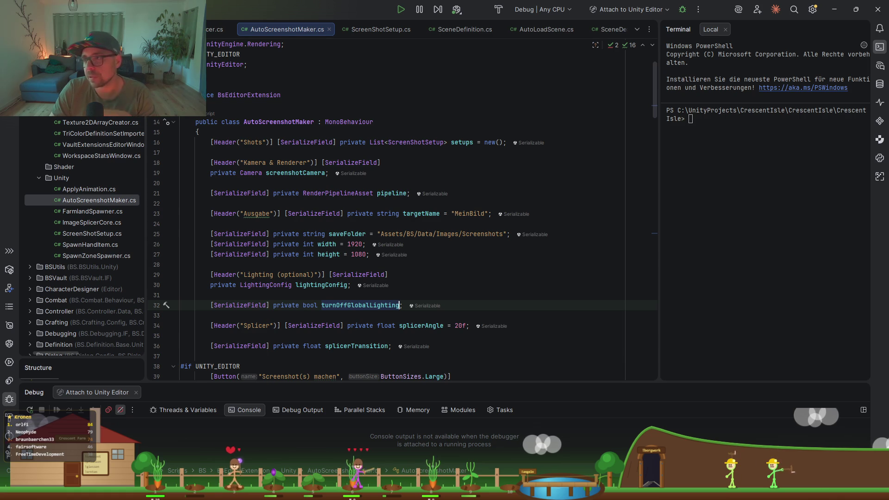
pyautogui.click(834, 9)
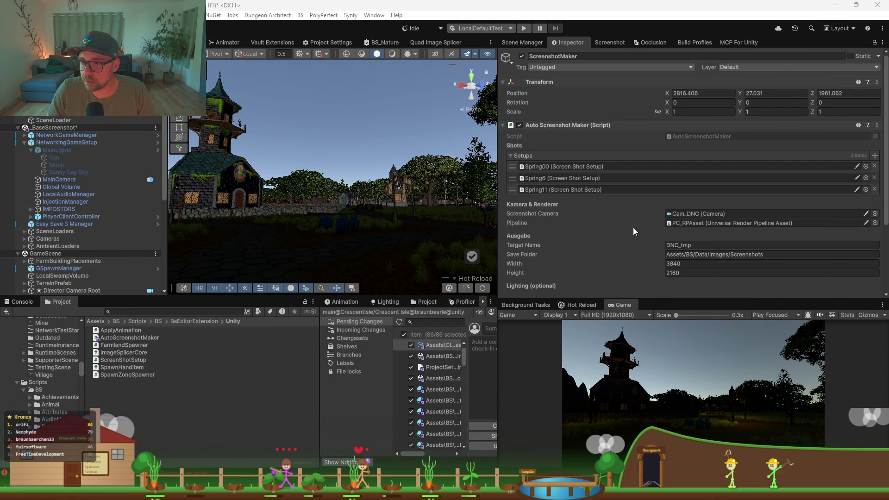
pyautogui.click(565, 216)
pyautogui.scroll(-3, 612, 241)
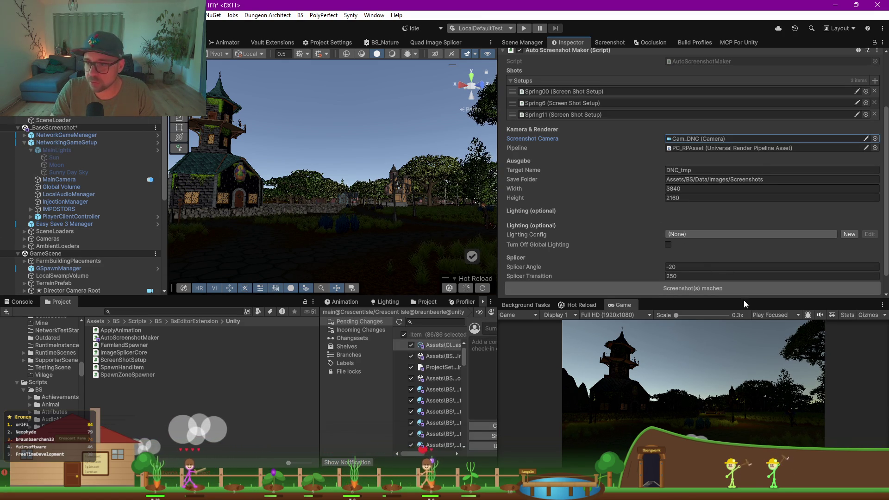
pyautogui.click(721, 287)
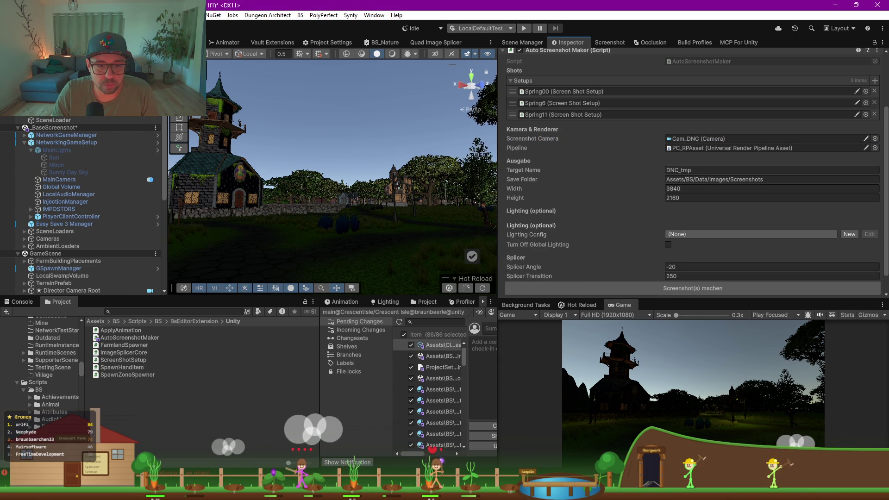
# Step: Open the NullReferenceException's stack trace at AutoScreenshotMaker.cs line 106 in Rider
pyautogui.click(23, 301)
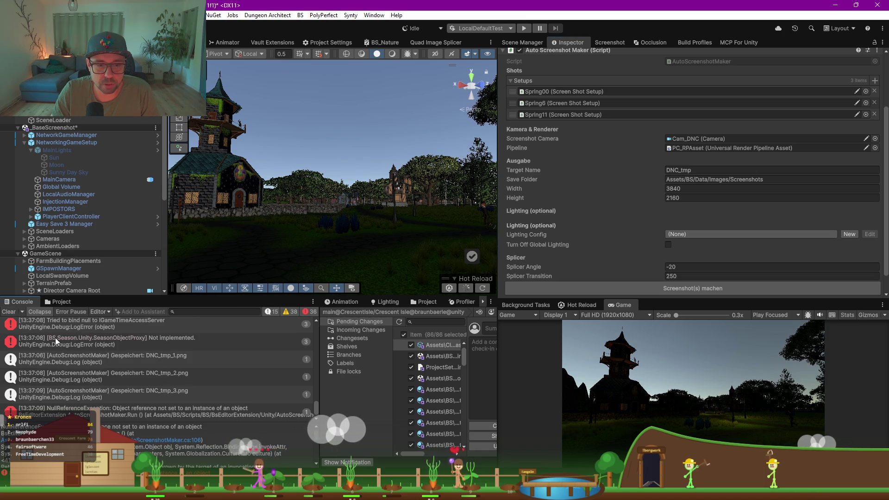
pyautogui.click(142, 410)
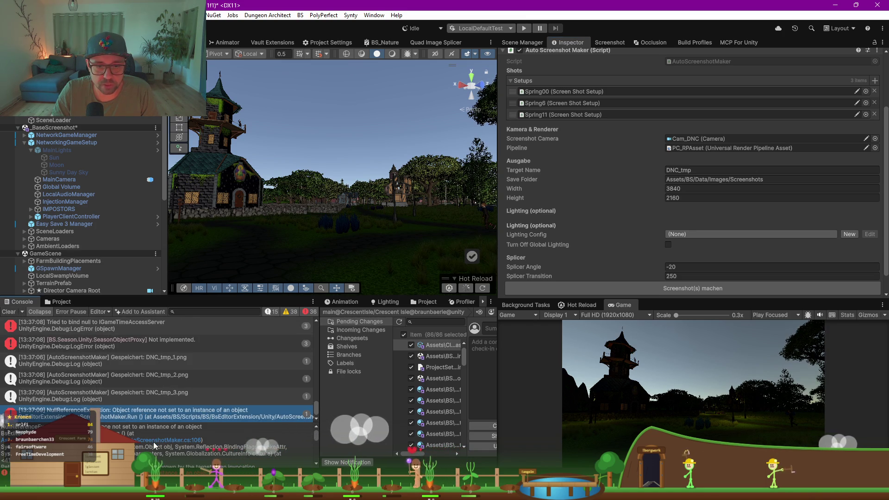
pyautogui.click(154, 443)
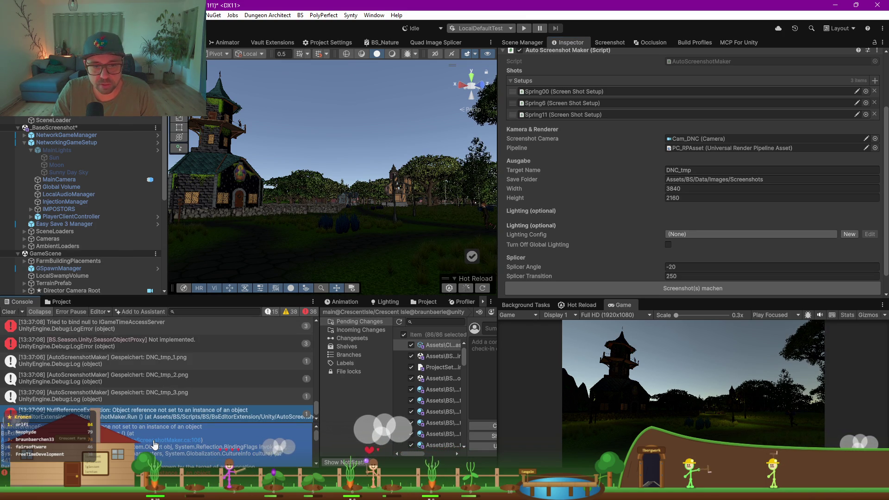
pyautogui.click(155, 442)
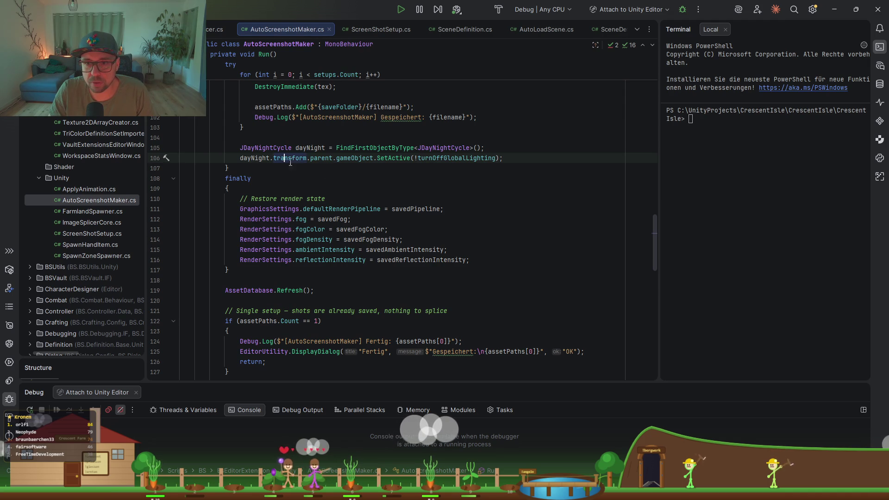
pyautogui.click(836, 9)
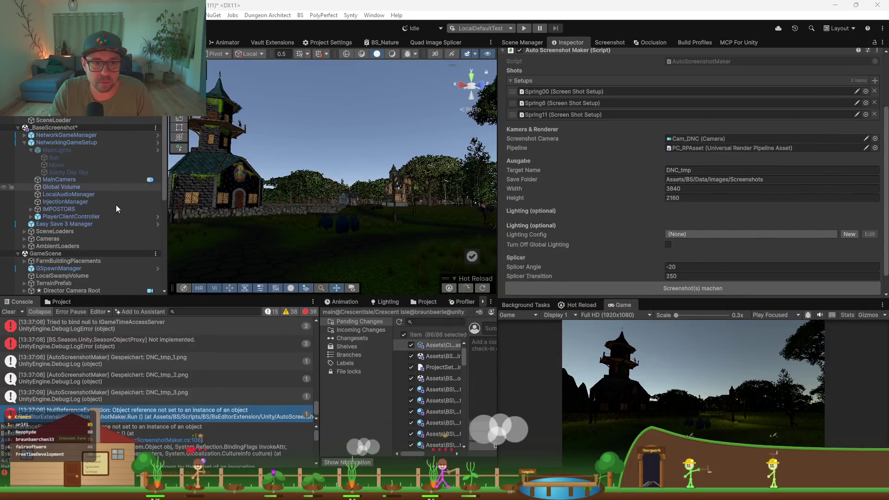
pyautogui.click(64, 172)
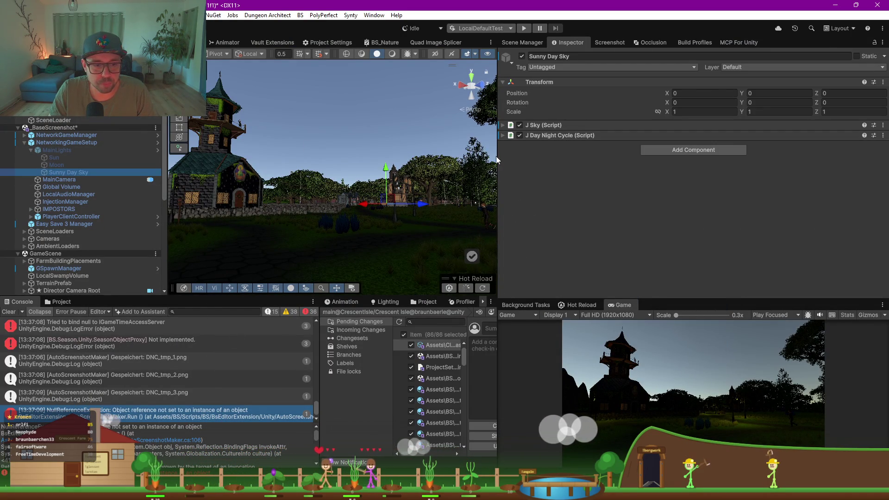
pyautogui.click(839, 7)
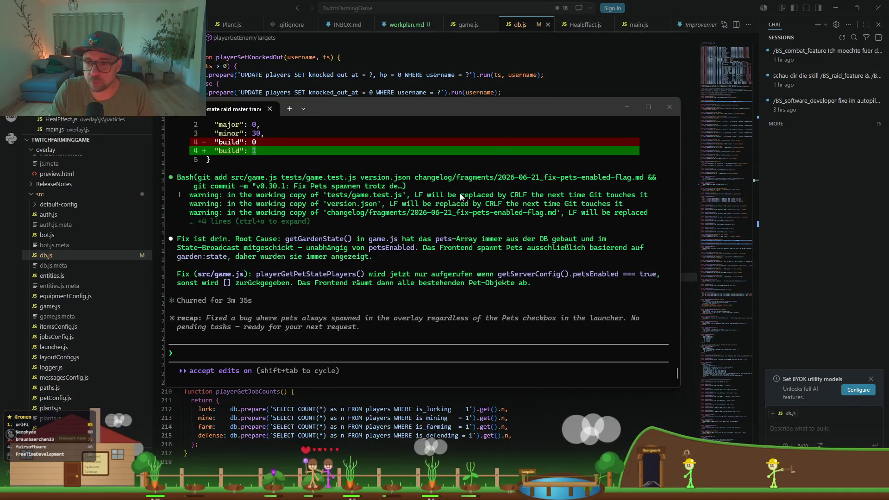
pyautogui.hotkey('alt', 'Tab')
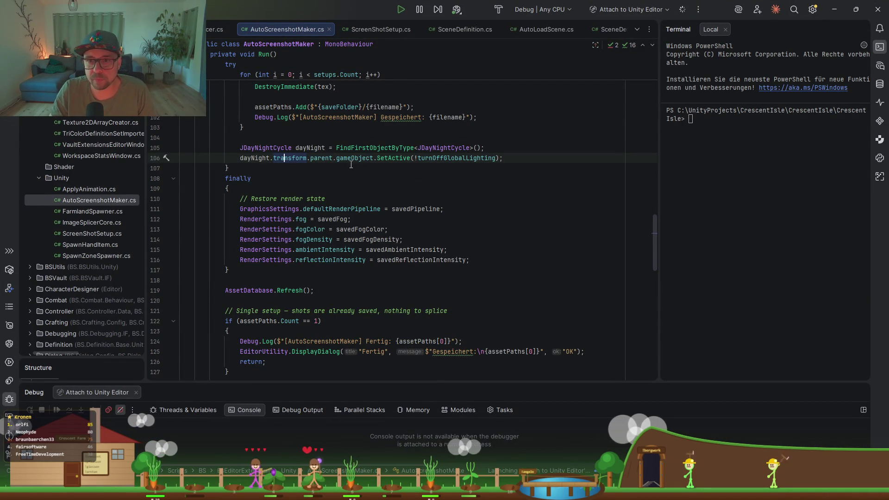
# Step: Set a breakpoint on line 106 of AutoScreenshotMaker.cs and unmute breakpoints
pyautogui.click(377, 147)
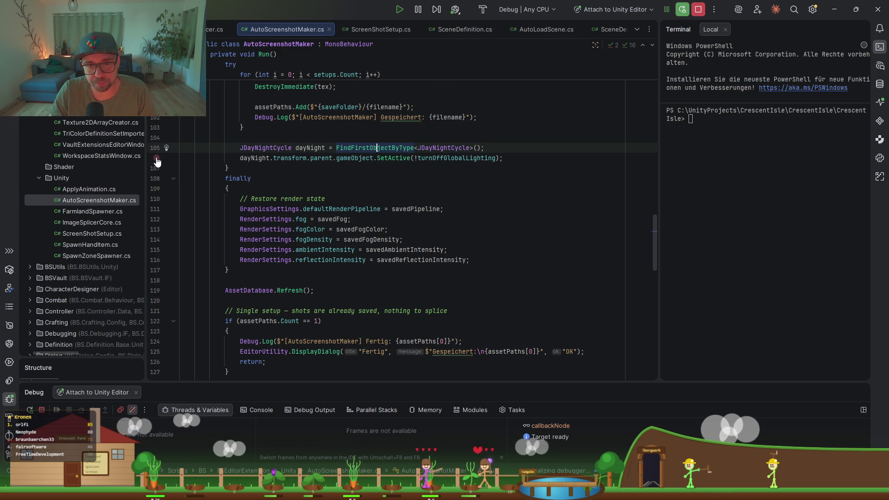
pyautogui.click(157, 159)
pyautogui.moveTo(284, 161)
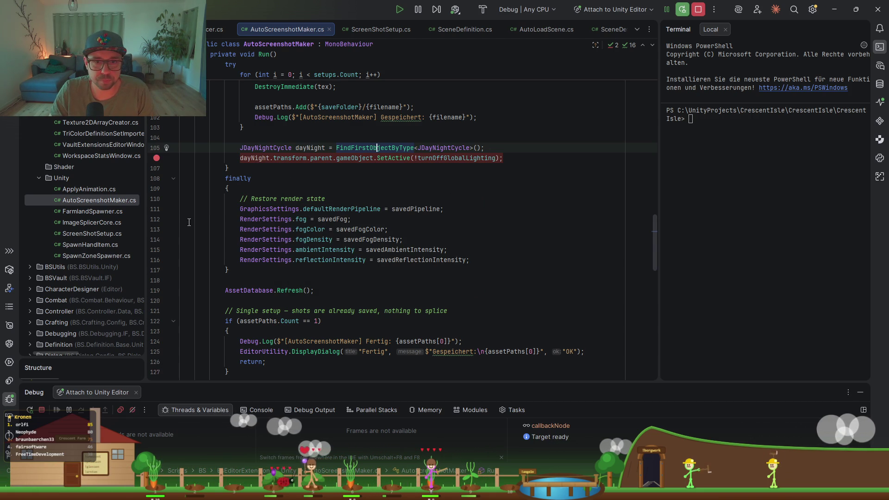
pyautogui.click(131, 410)
# Step: Delete the SceneDefinitionExtensions and SpawnZoneSpawner breakpoints, leaving only line 106
pyautogui.click(121, 410)
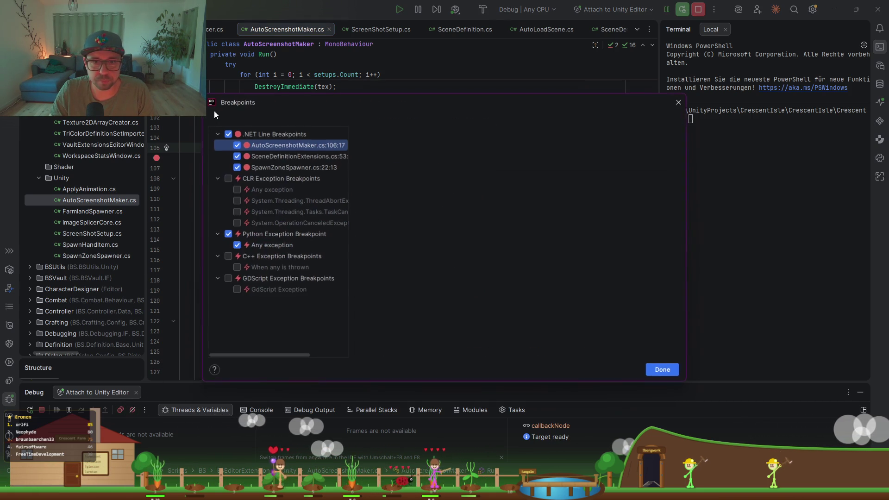
pyautogui.click(278, 157)
pyautogui.keyDown('shift'); pyautogui.click(281, 165); pyautogui.keyUp('shift')
pyautogui.press('Delete')
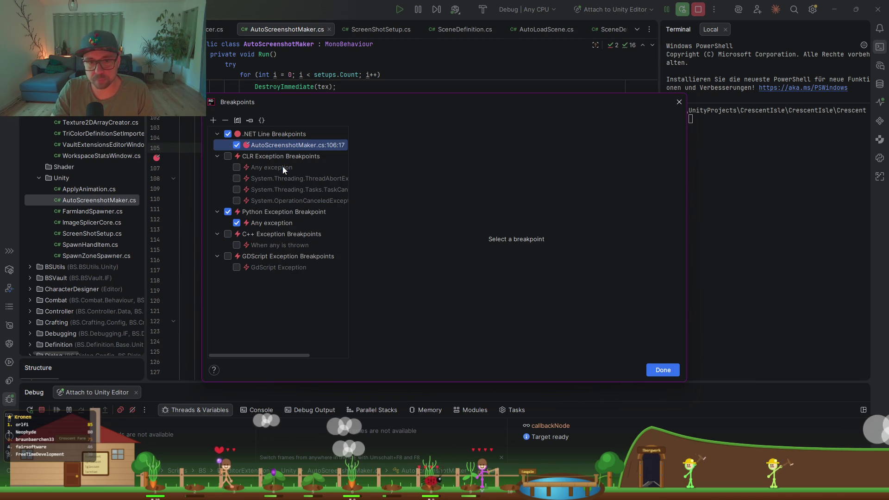
pyautogui.press('Escape')
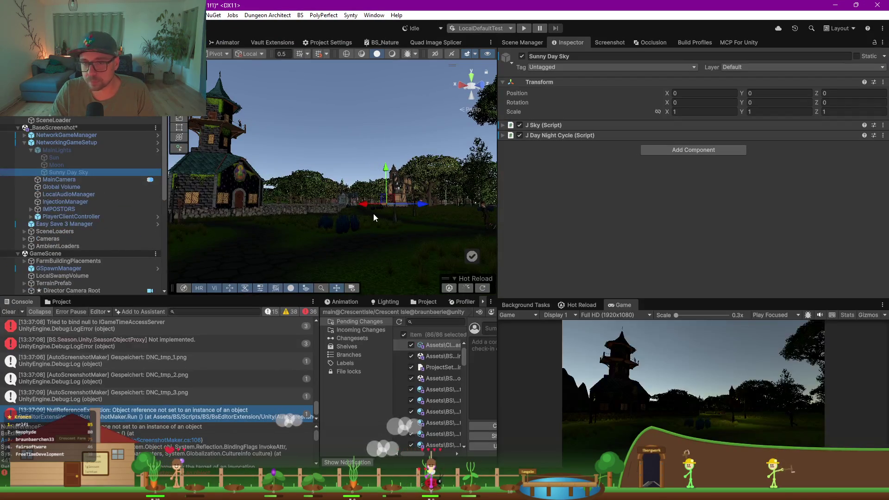
# Step: Select ScreenshotMaker and rerun Screenshot(s) machen with the Rider debugger attached
pyautogui.click(57, 118)
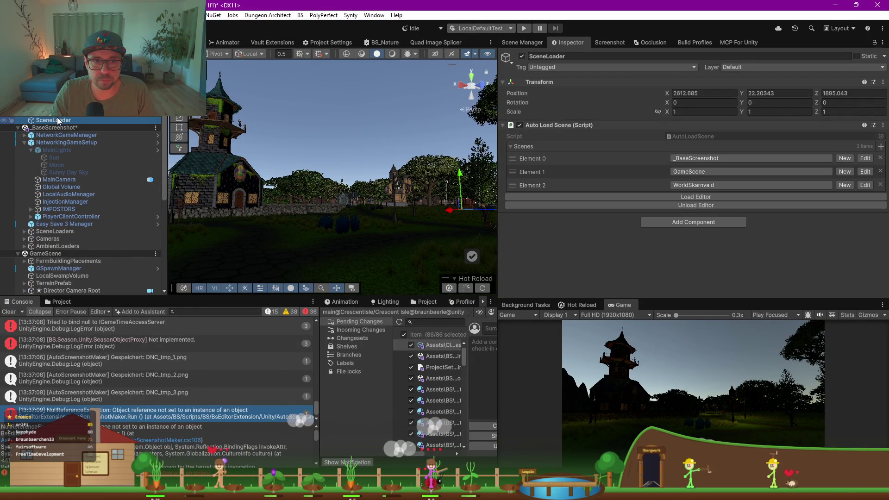
pyautogui.scroll(-5, 624, 238)
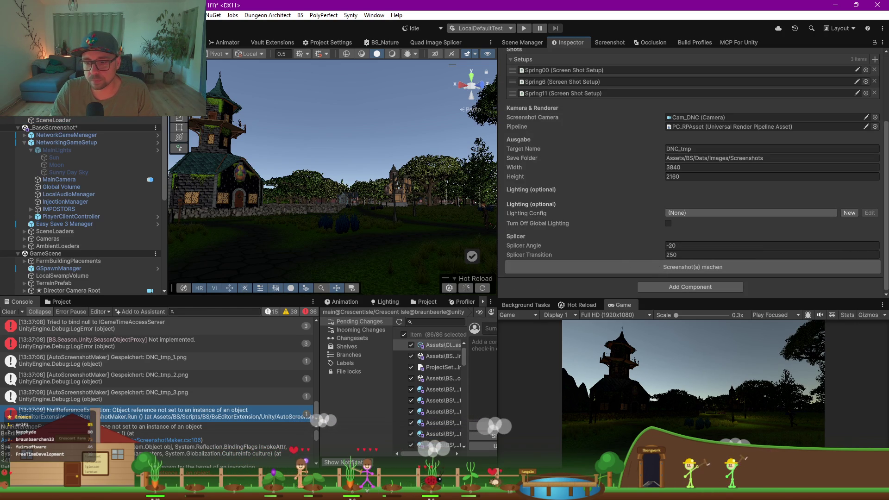
pyautogui.doubleClick(92, 411)
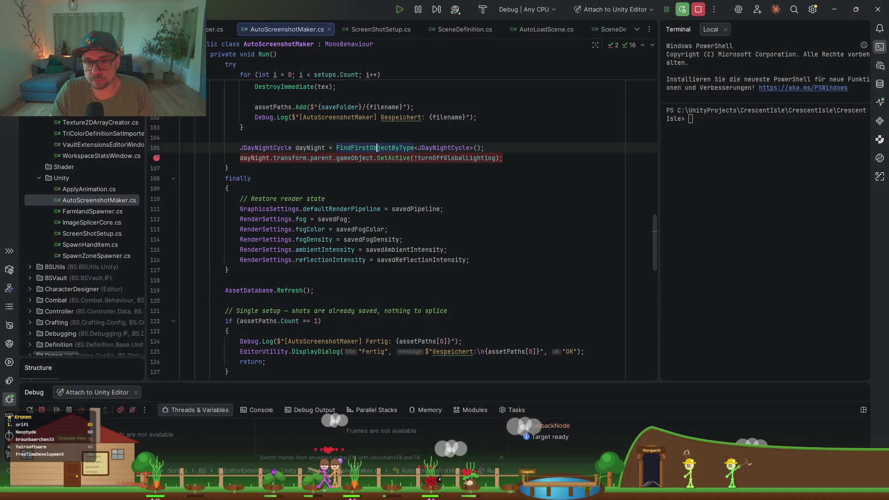
# Step: Compare against ScreenShotSetup.cs's null-checked dayNight assignment on line 22
pyautogui.hotkey('alt', 'Tab')
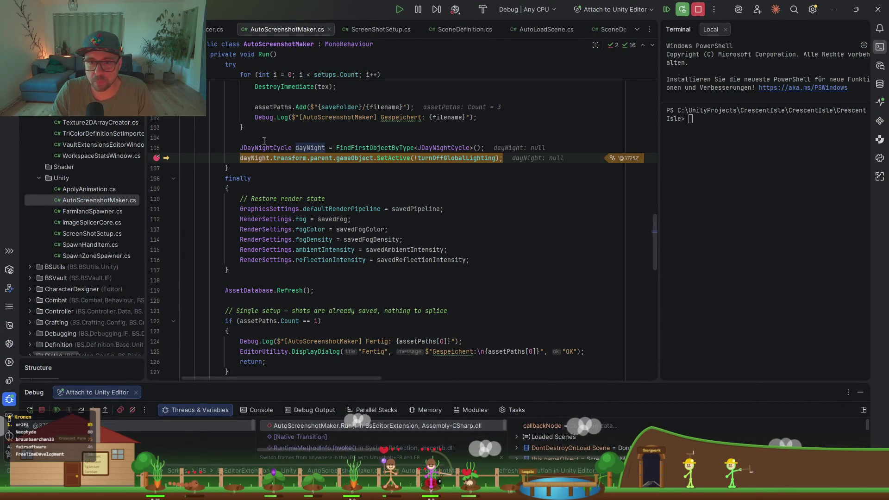
pyautogui.moveTo(256, 159)
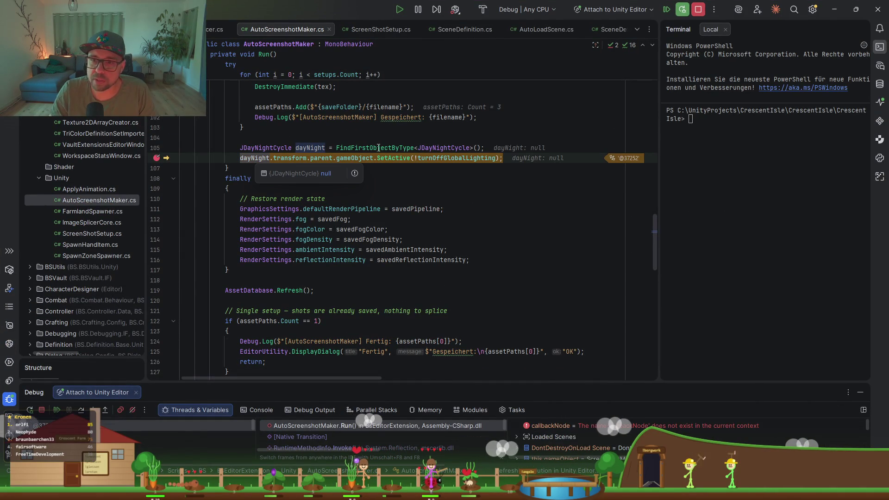
pyautogui.moveTo(378, 147)
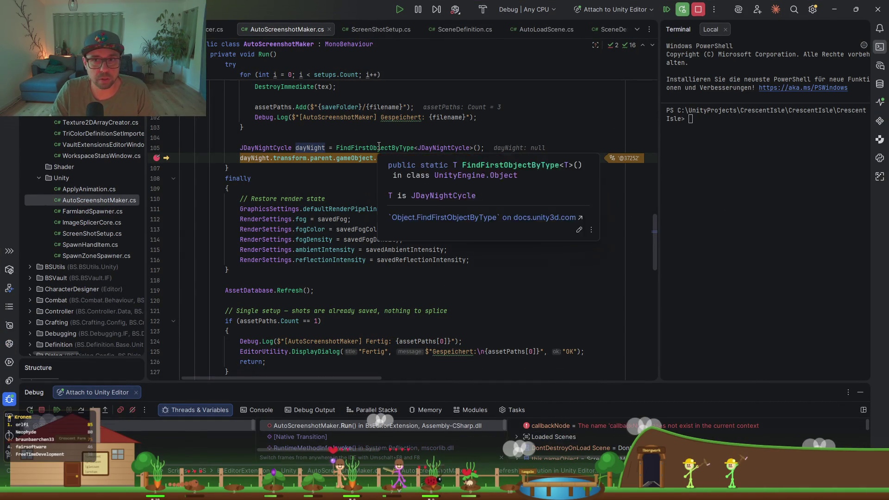
pyautogui.click(370, 31)
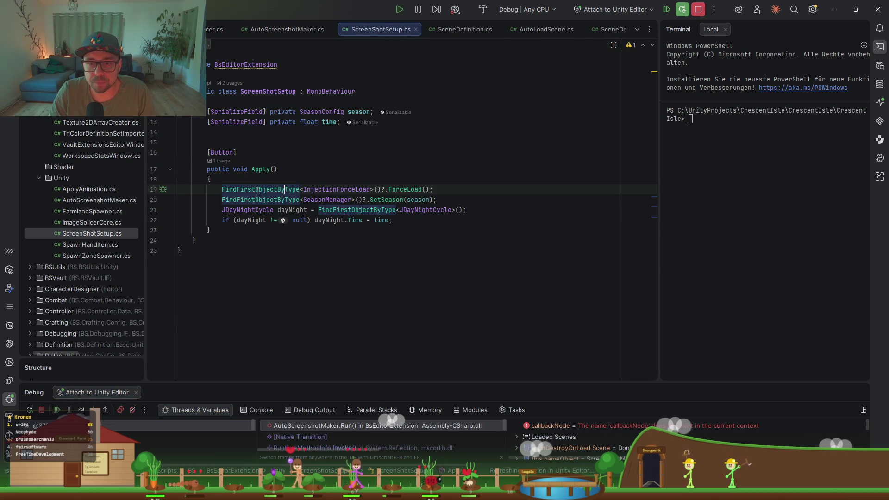
pyautogui.click(329, 199)
pyautogui.click(429, 210)
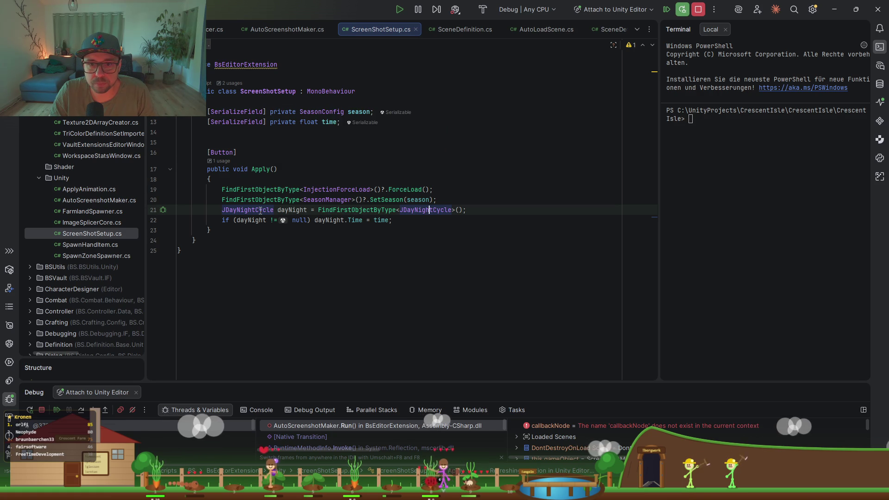
pyautogui.click(240, 220)
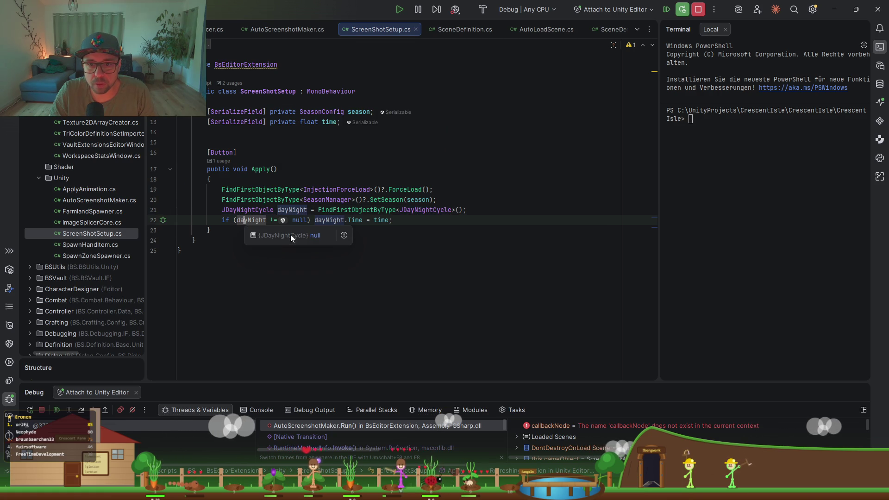
pyautogui.moveTo(391, 220); pyautogui.dragTo(223, 220)
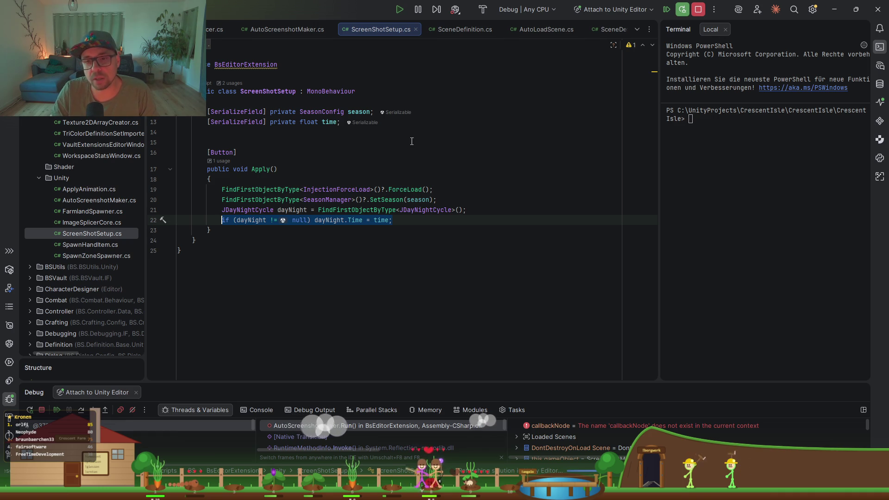
pyautogui.click(365, 146)
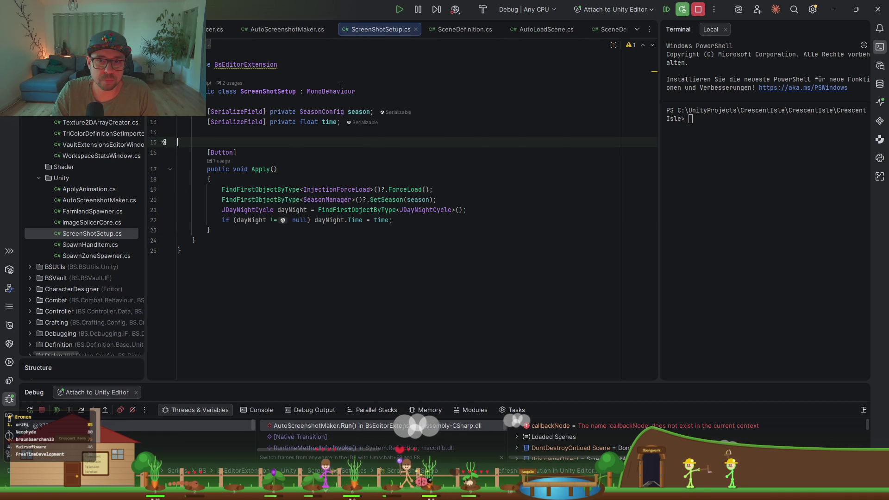
# Step: Return to AutoScreenshotMaker.cs and resume execution past the line 106 breakpoint
pyautogui.click(282, 29)
pyautogui.moveTo(316, 149)
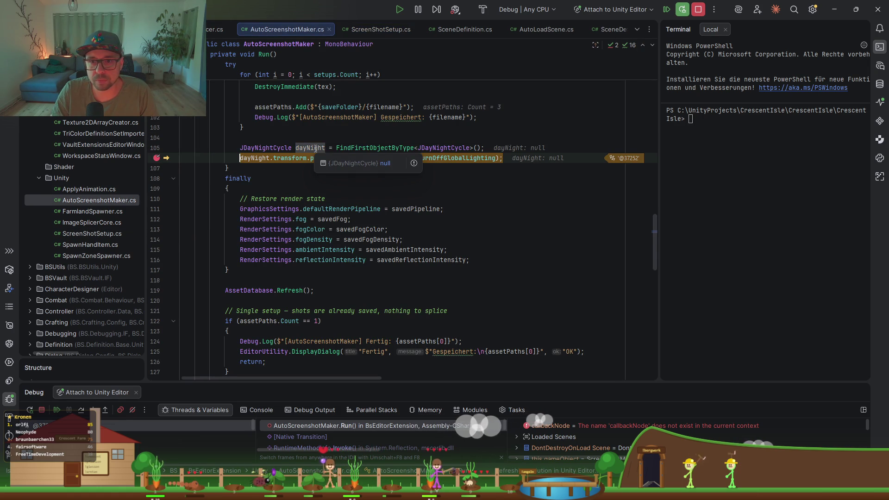
pyautogui.moveTo(383, 144)
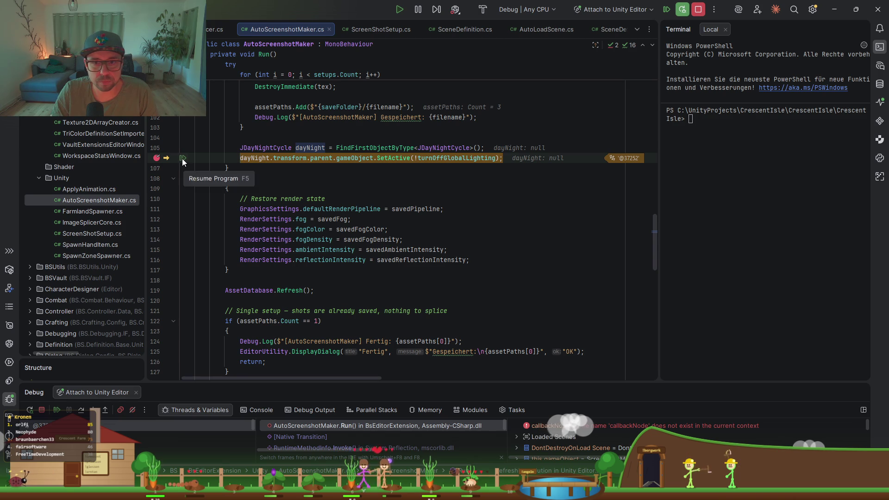
pyautogui.click(182, 158)
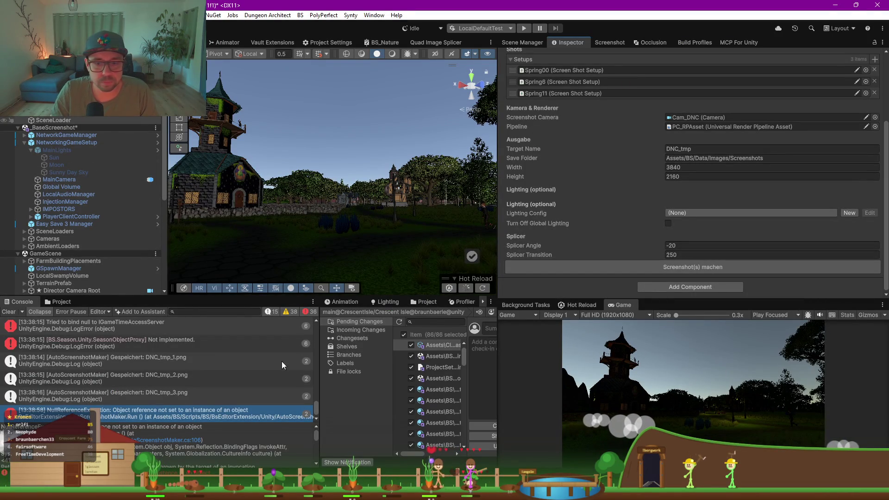
pyautogui.hotkey('alt', 'Tab')
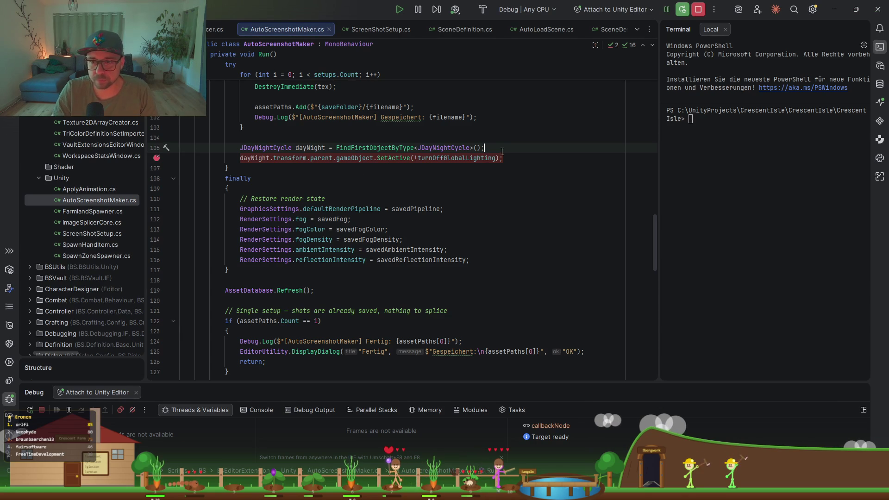
# Step: Wrap the SetActive call in an if block checking dayNight is not null
pyautogui.press('Return')
pyautogui.write('if)d')
pyautogui.press('BackSpace')
pyautogui.press('BackSpace')
pyautogui.press('Escape')
pyautogui.write('(day')
pyautogui.press('Tab')
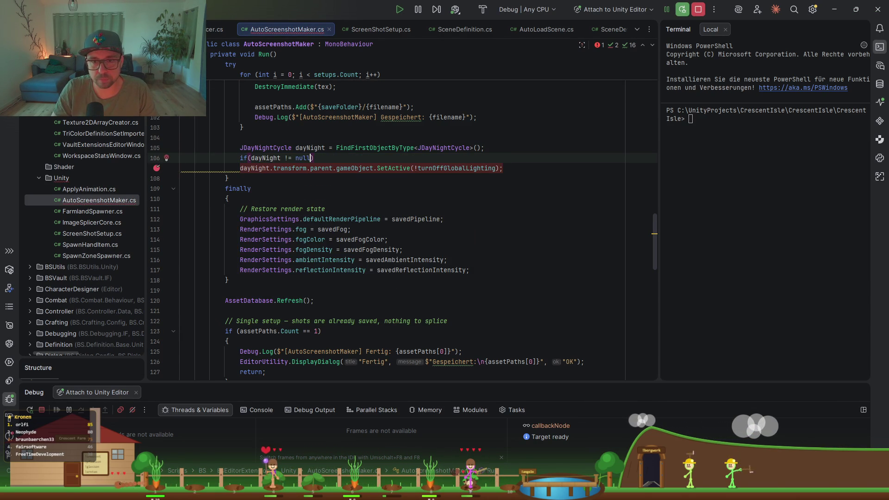
pyautogui.press('Left')
pyautogui.press('Left')
pyautogui.press('BackSpace')
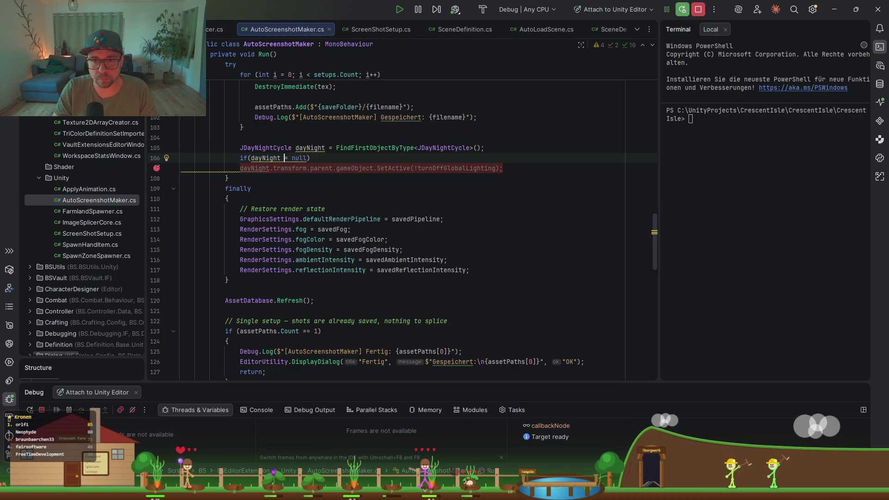
pyautogui.press('Right')
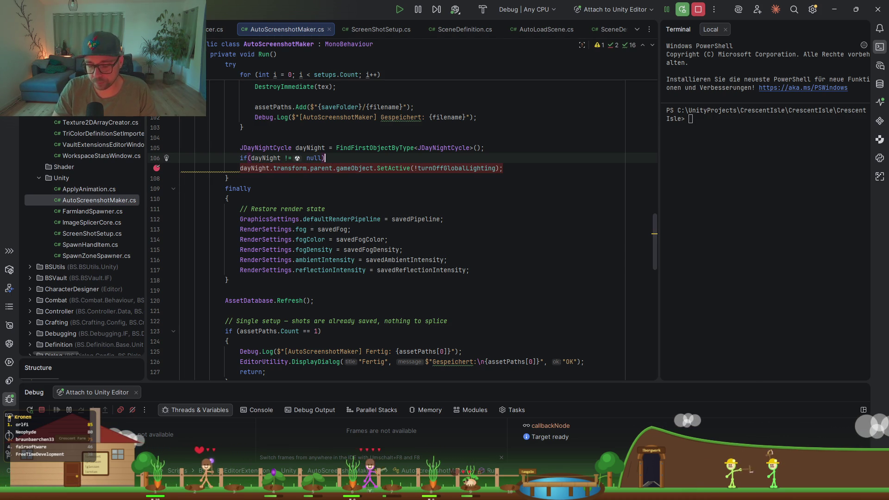
pyautogui.write('{')
pyautogui.press('Return')
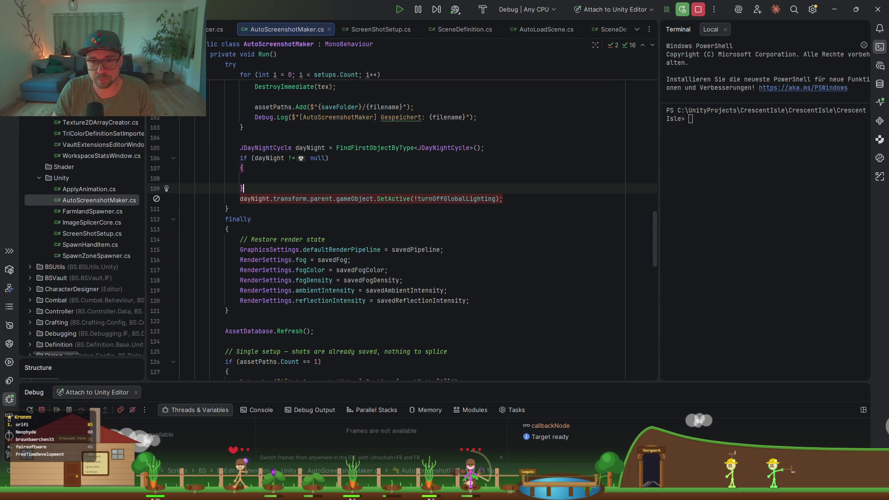
pyautogui.hotkey('alt', 'shift', 'Down')
# Step: Add an else branch calling Debug.LogError with the suggested German error message
pyautogui.press('Return')
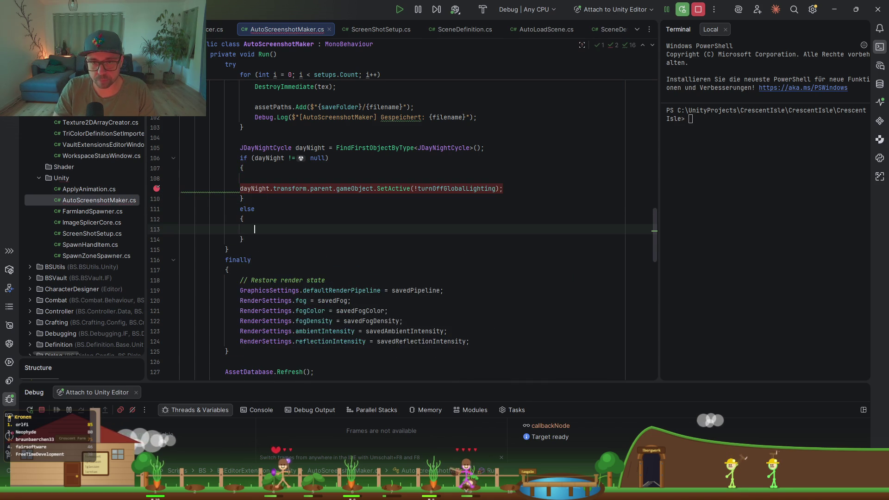
pyautogui.write('De')
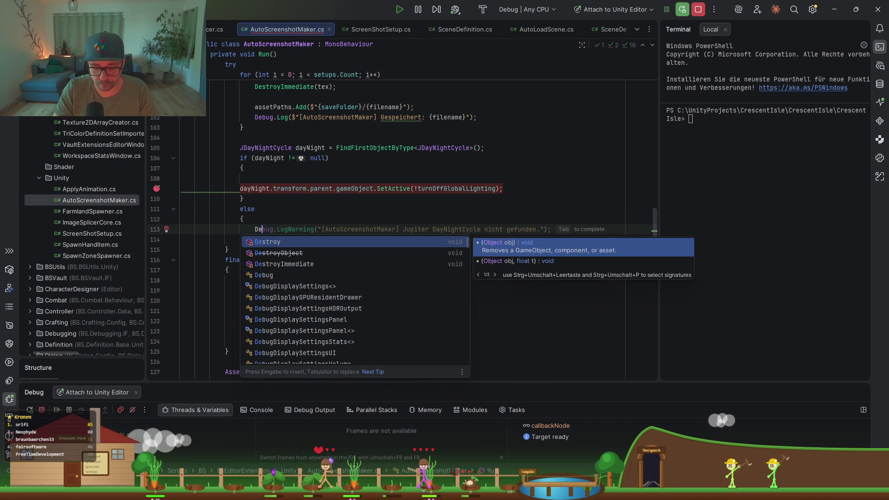
pyautogui.write('bug')
pyautogui.press('Escape')
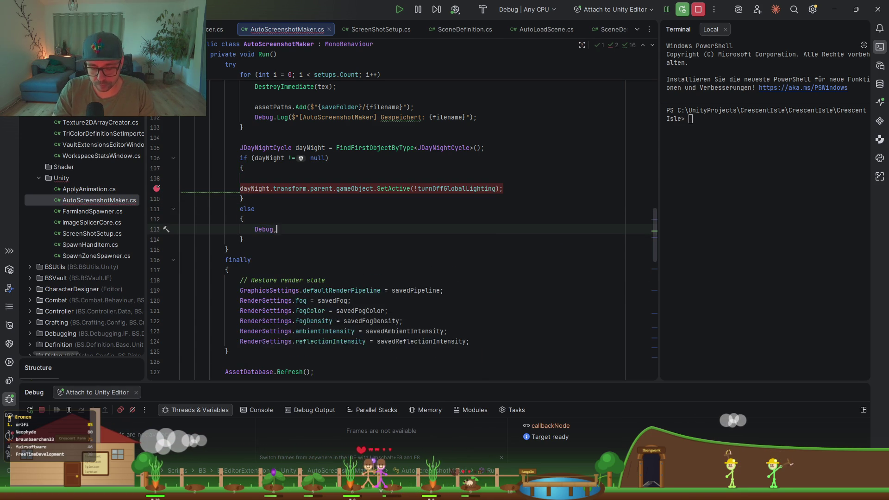
pyautogui.write('.Log')
pyautogui.press('Return')
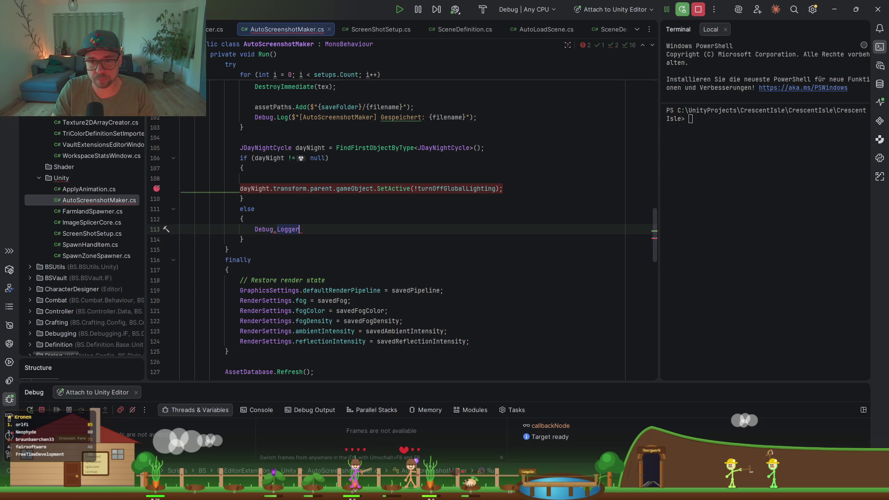
pyautogui.write('gErr')
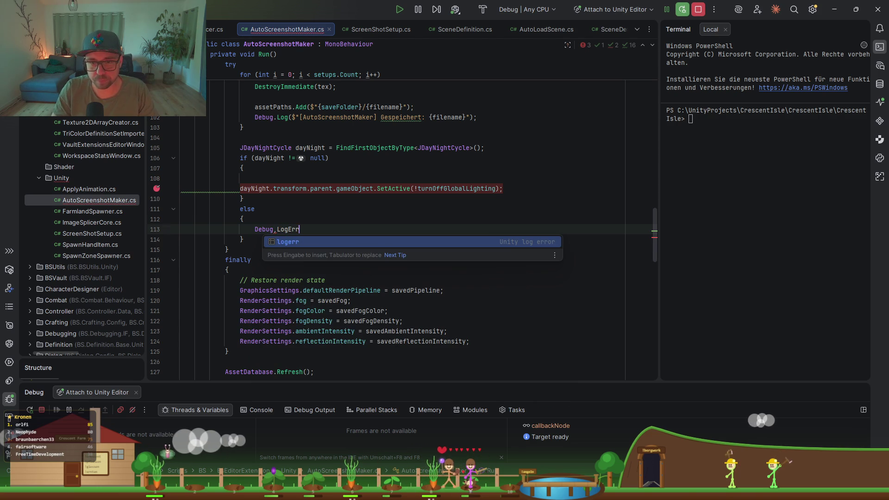
pyautogui.hotkey('ctrl', 'BackSpace')
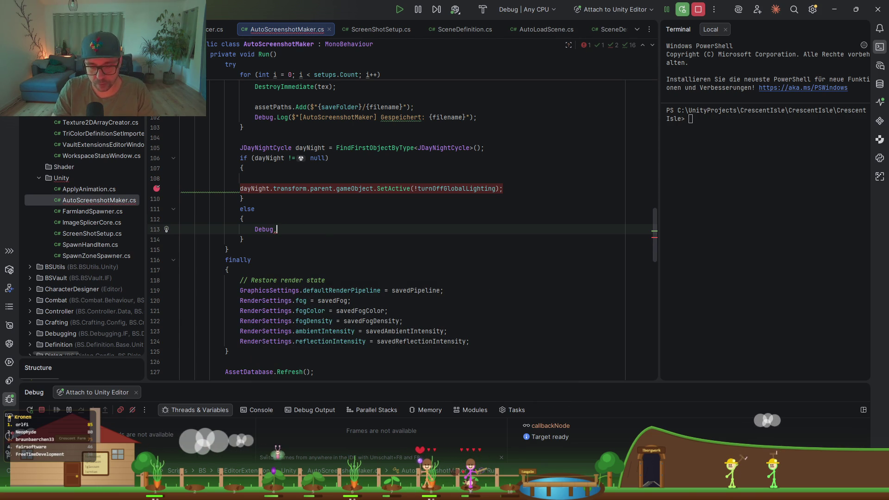
pyautogui.write('E')
pyautogui.press('BackSpace')
pyautogui.press('BackSpace')
pyautogui.write('g.E')
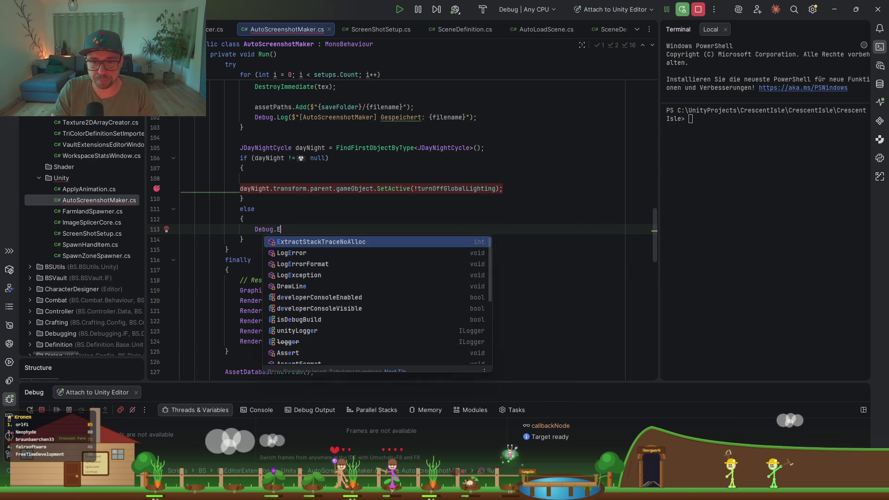
pyautogui.press('BackSpace')
pyautogui.write('LogError($);')
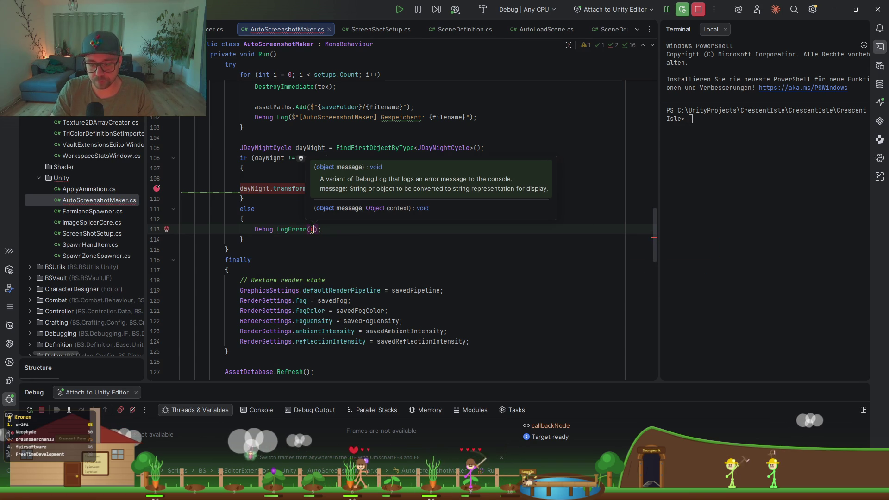
pyautogui.press('BackSpace')
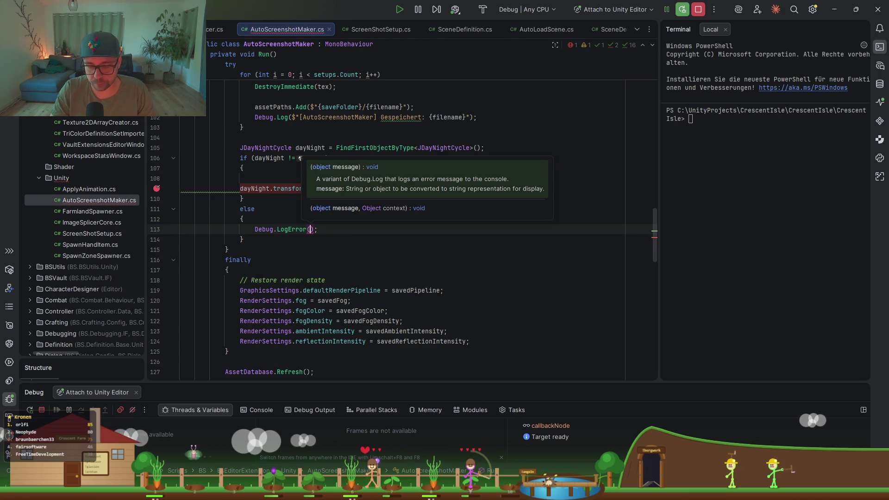
pyautogui.write('"')
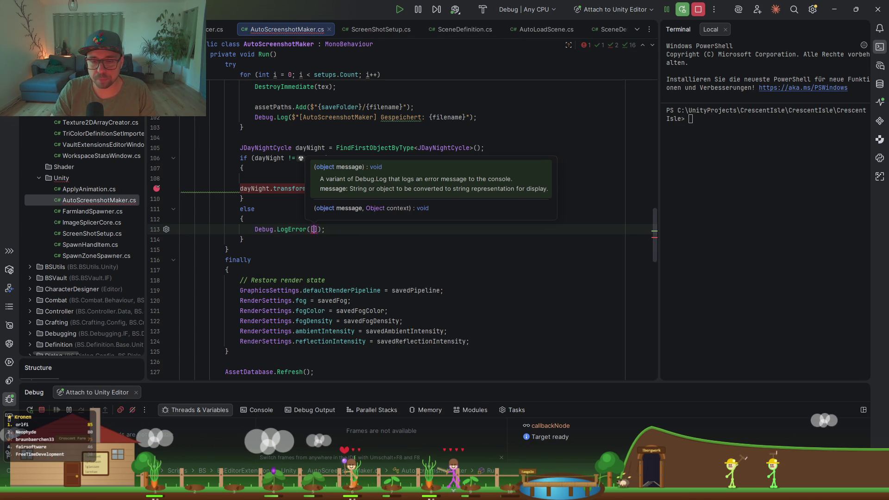
pyautogui.press('Tab')
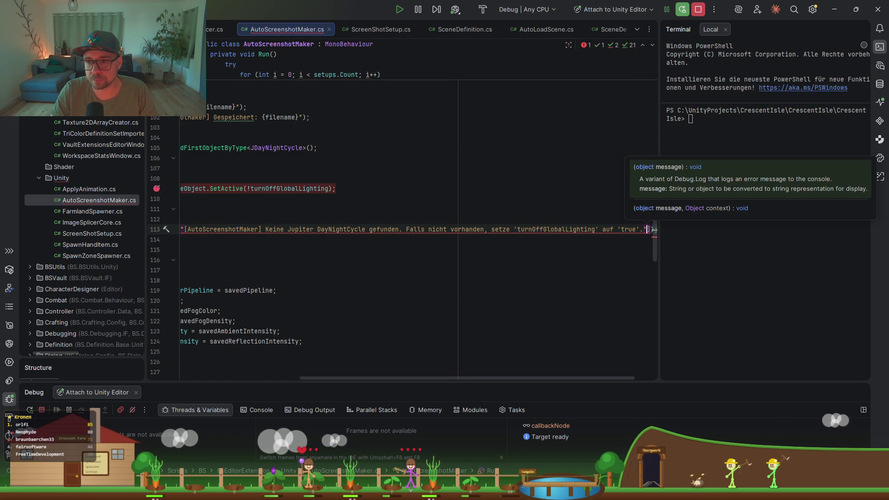
# Step: Settle the message as "JDayNightCycle nicht gefunden." and run Code Cleanup to drop the braces
pyautogui.hscroll(-5, 398, 219)
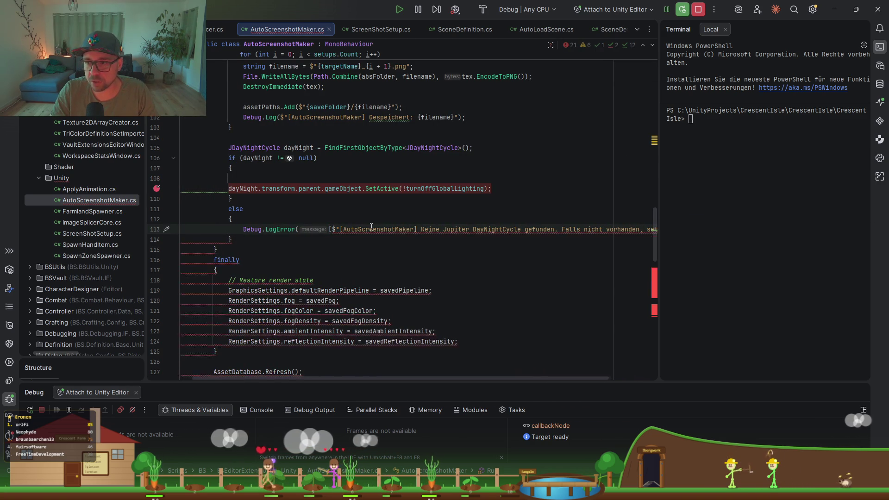
pyautogui.hotkey('ctrl', 'z')
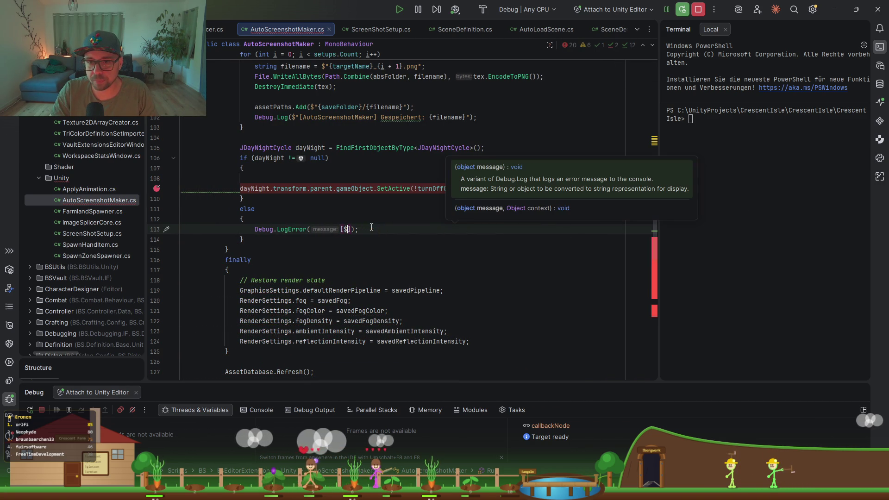
pyautogui.hotkey('ctrl', 'z')
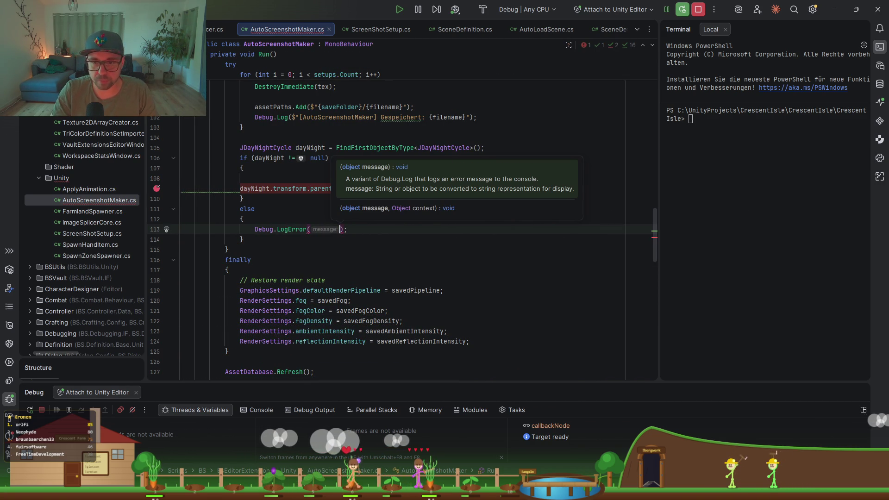
pyautogui.hotkey('ctrl', 'z')
pyautogui.write('(')
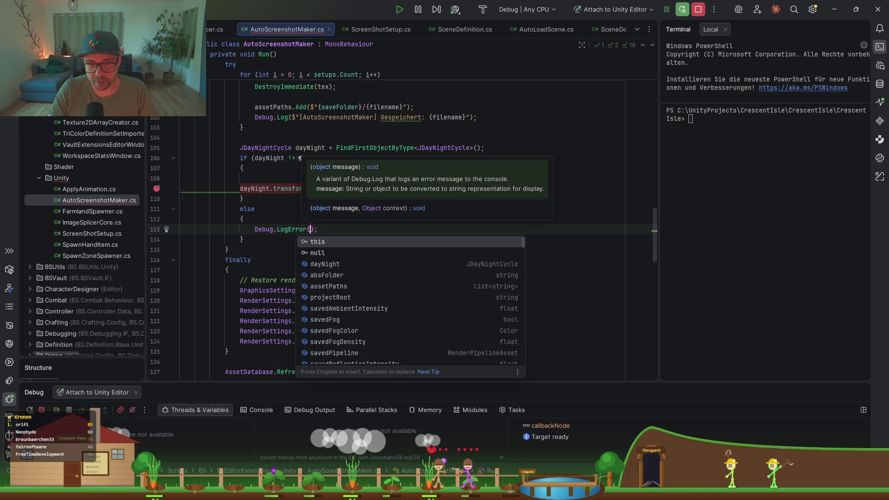
pyautogui.write('"')
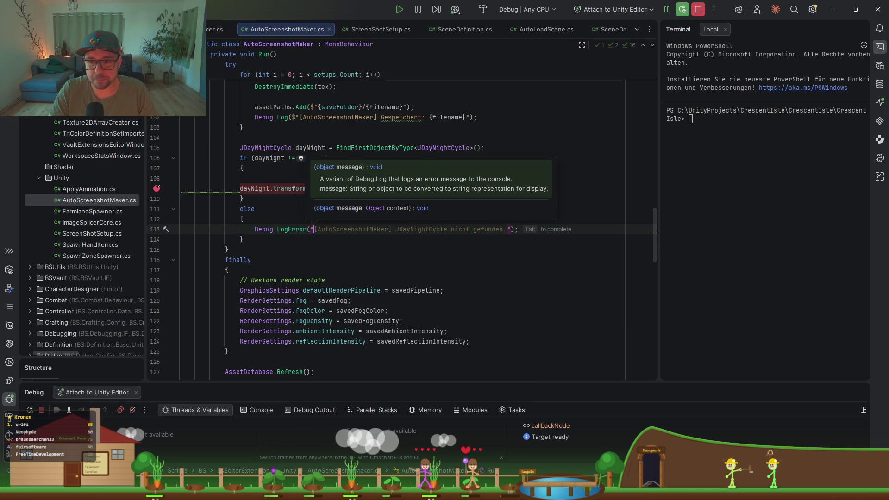
pyautogui.press('Tab')
pyautogui.press('Down')
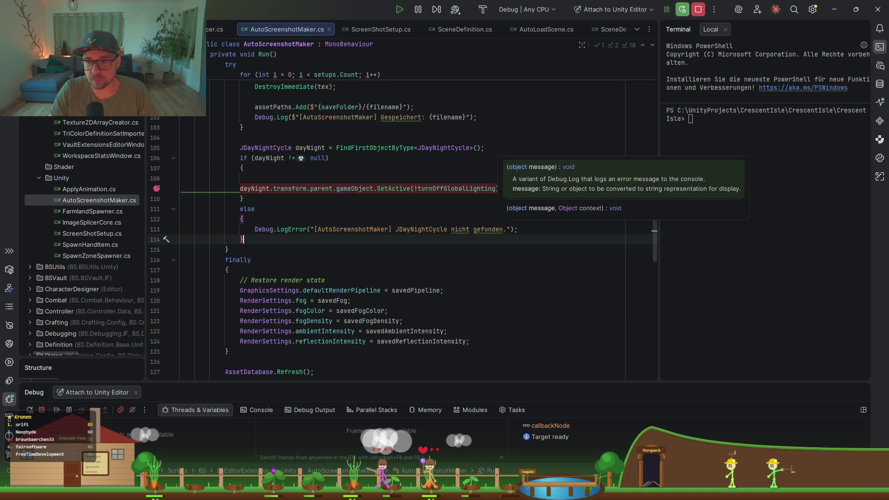
pyautogui.hotkey('ctrl', 'alt', 'l')
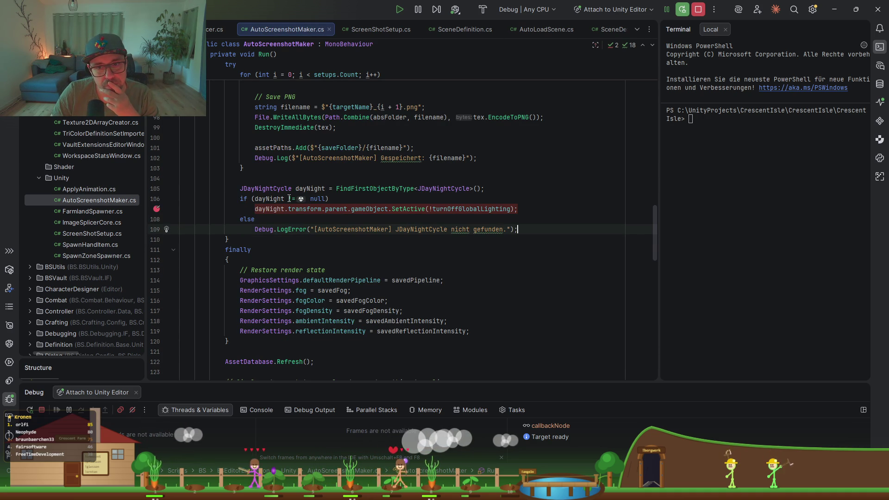
pyautogui.click(356, 187)
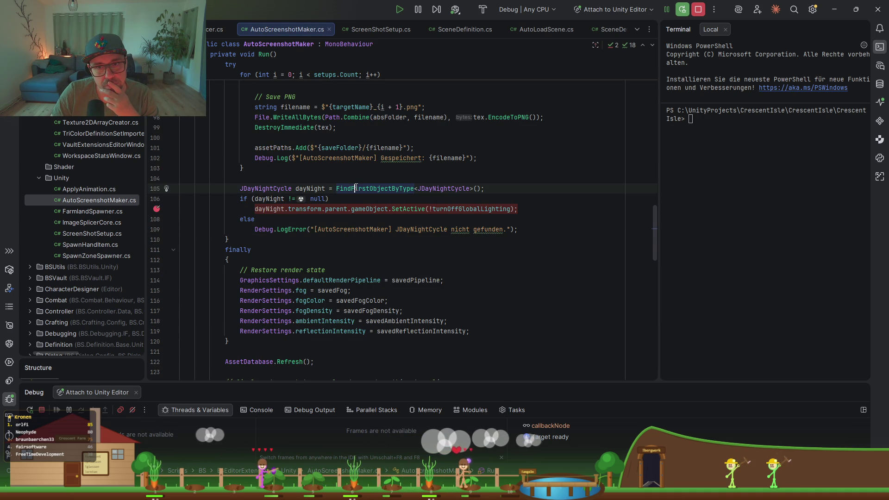
# Step: Clear the Console and rerun Screenshot(s) machen on ScreenshotMaker
pyautogui.click(836, 12)
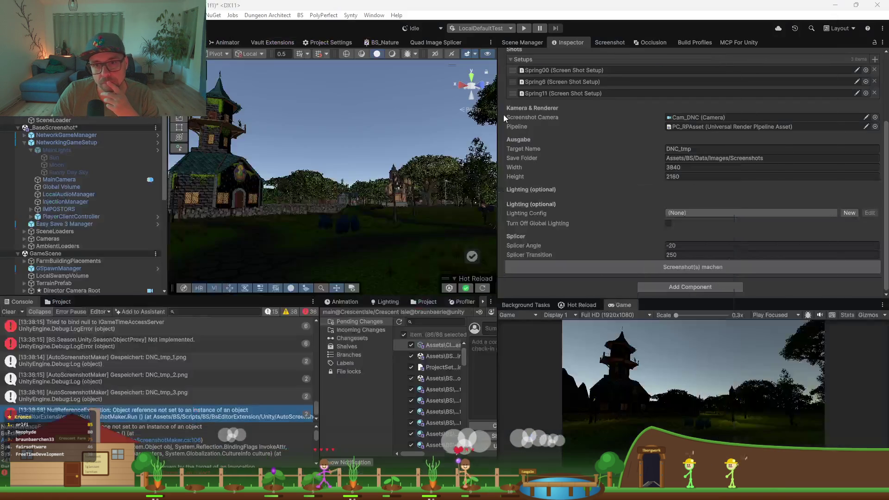
pyautogui.click(73, 150)
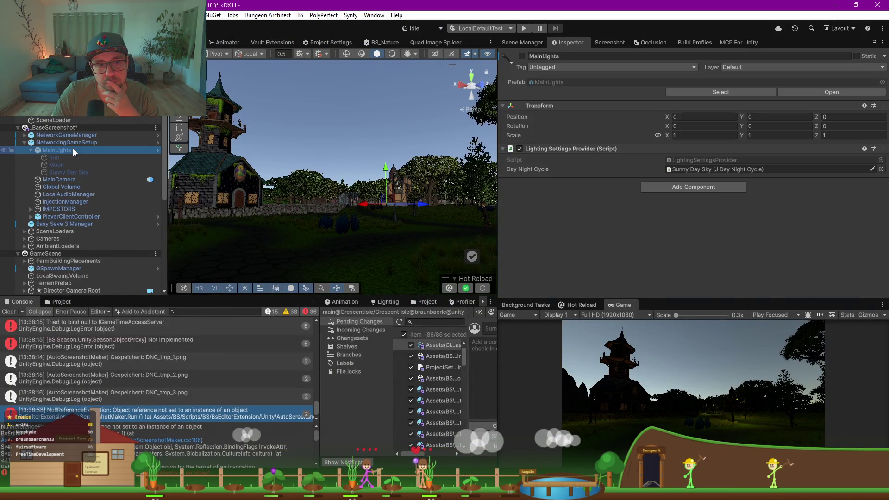
pyautogui.click(551, 213)
pyautogui.click(59, 152)
pyautogui.click(9, 312)
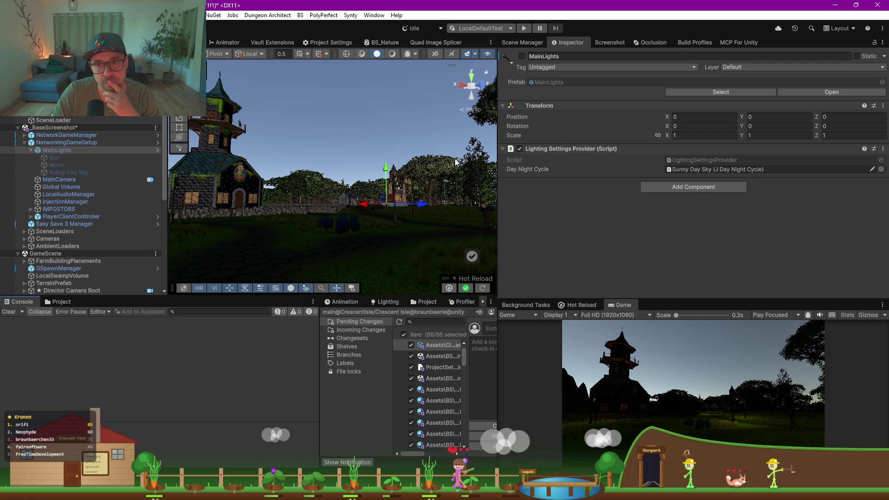
pyautogui.click(76, 116)
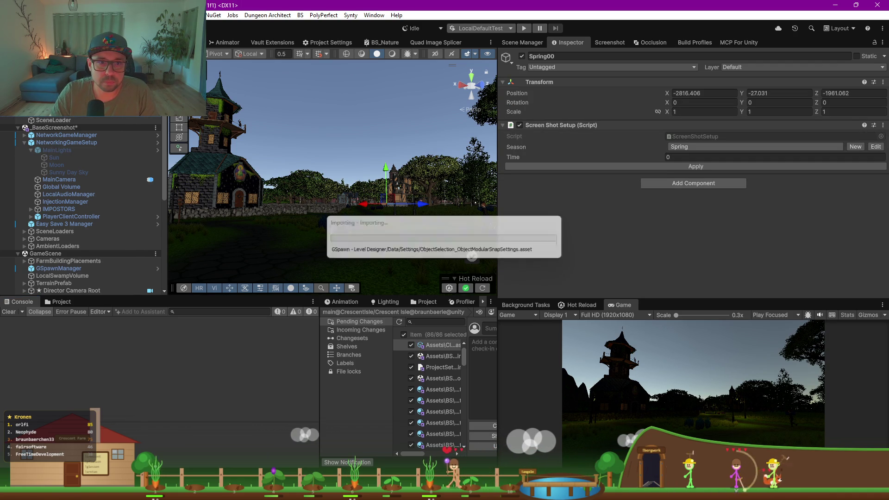
pyautogui.click(71, 113)
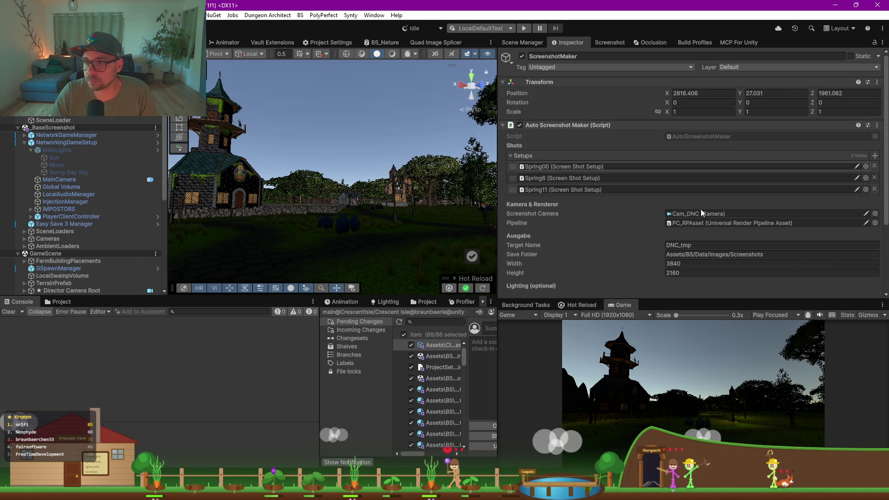
pyautogui.scroll(-4, 648, 215)
pyautogui.click(683, 267)
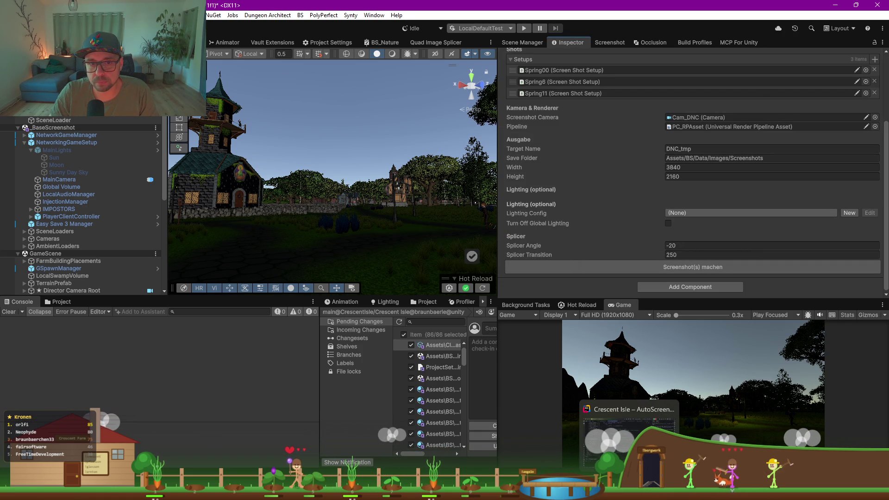
# Step: Dismiss the Fertig save confirmation and check the MainLights object
pyautogui.click(628, 430)
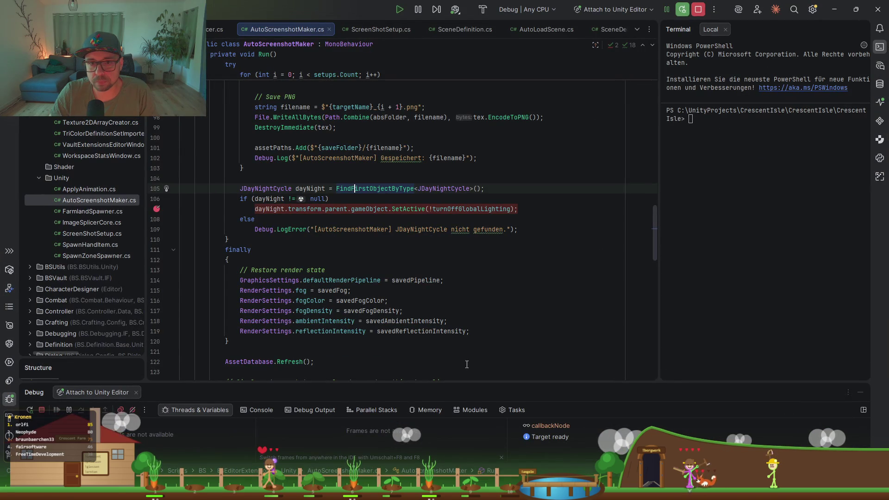
pyautogui.click(838, 9)
pyautogui.click(500, 256)
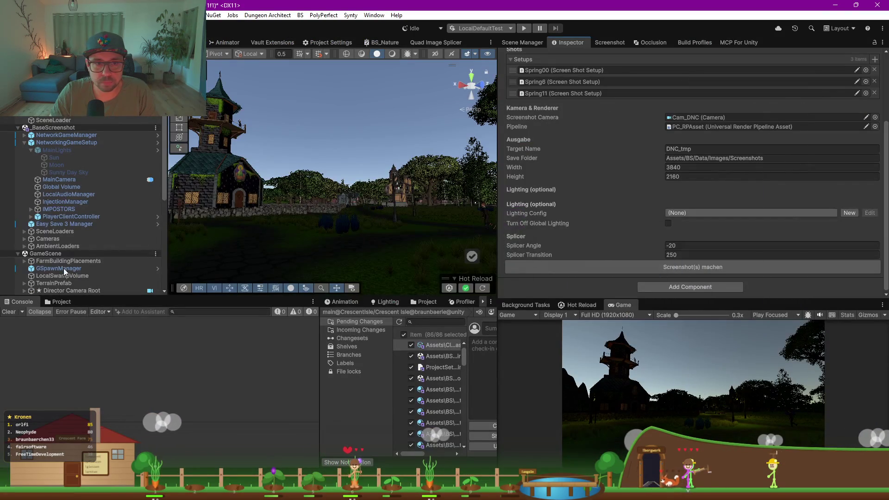
pyautogui.click(57, 150)
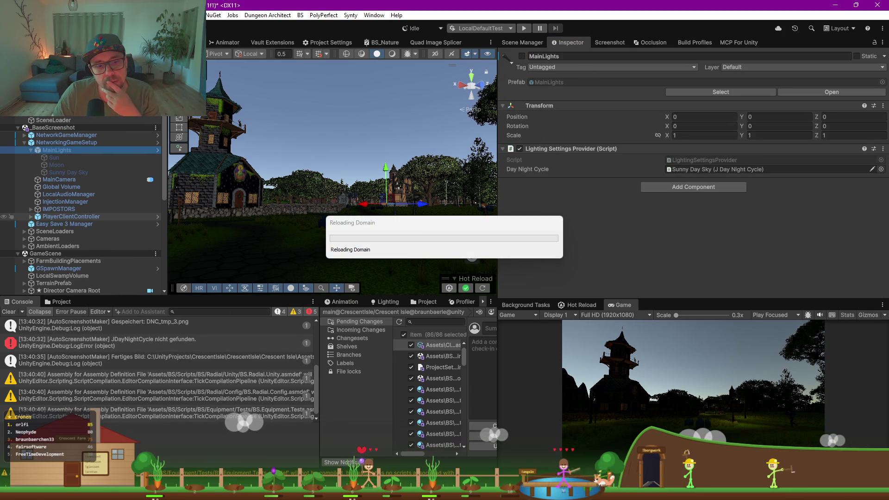
pyautogui.moveTo(405, 493)
pyautogui.hotkey('alt', 'Tab')
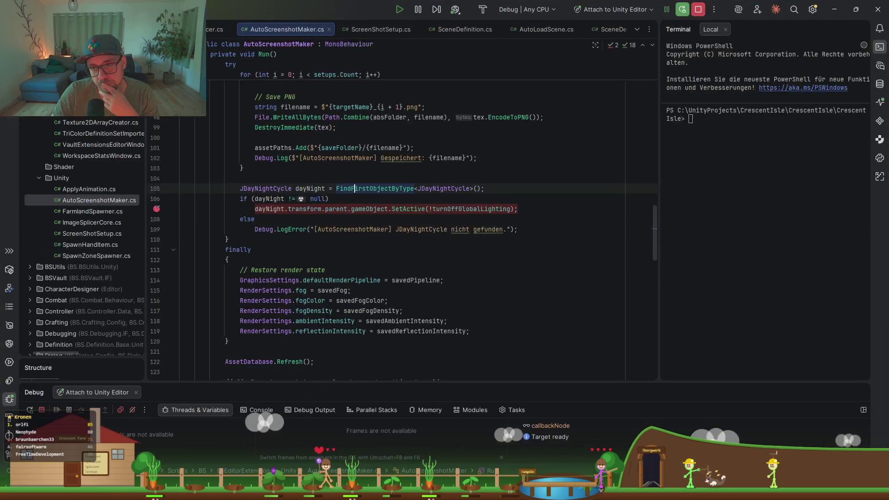
# Step: Inspect FindFirstObjectByType's declaration and its default FindObjectsInactive.Exclude behaviour
pyautogui.moveTo(371, 191)
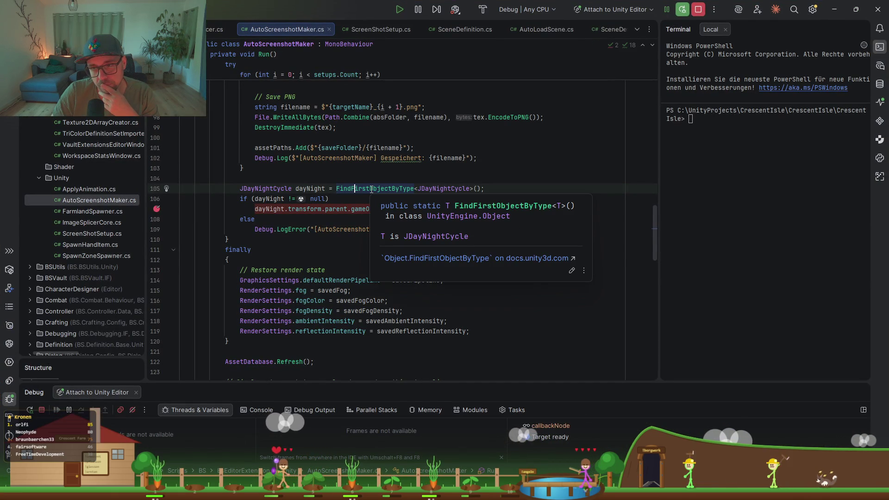
pyautogui.keyDown('ctrl'); pyautogui.click(373, 190); pyautogui.keyUp('ctrl')
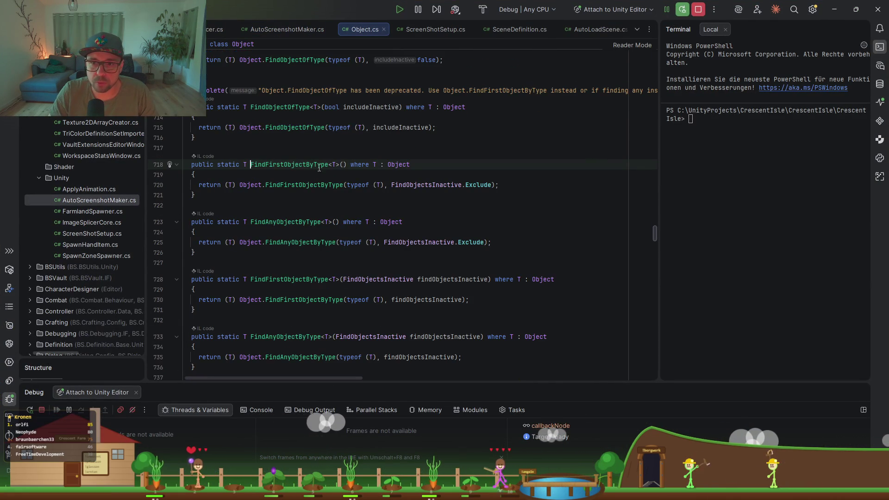
pyautogui.click(394, 185)
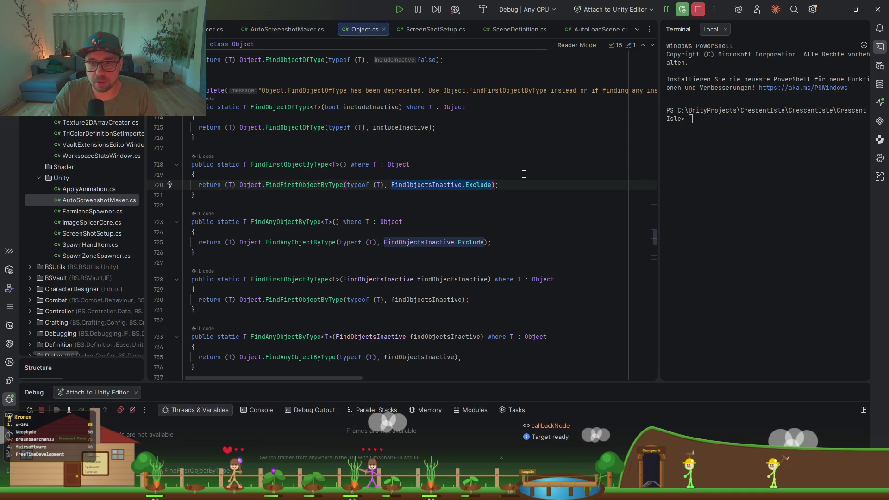
pyautogui.hotkey('ctrl', '-')
pyautogui.hotkey('ctrl', '-')
pyautogui.hotkey('ctrl', '-')
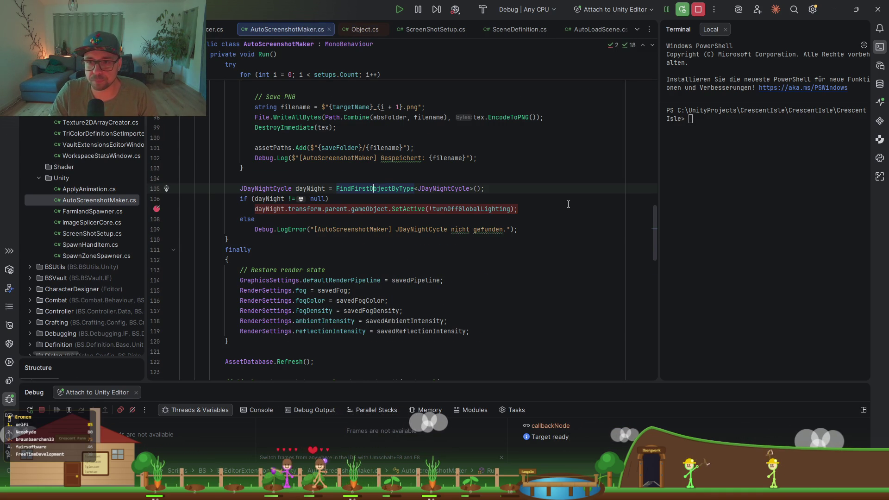
# Step: Pass FindObjectsInactive.Include to the JDayNightCycle lookup on line 105
pyautogui.press('End')
pyautogui.press('Left')
pyautogui.press('Left')
pyautogui.write('FindObjectsInactive.Include')
pyautogui.press('End')
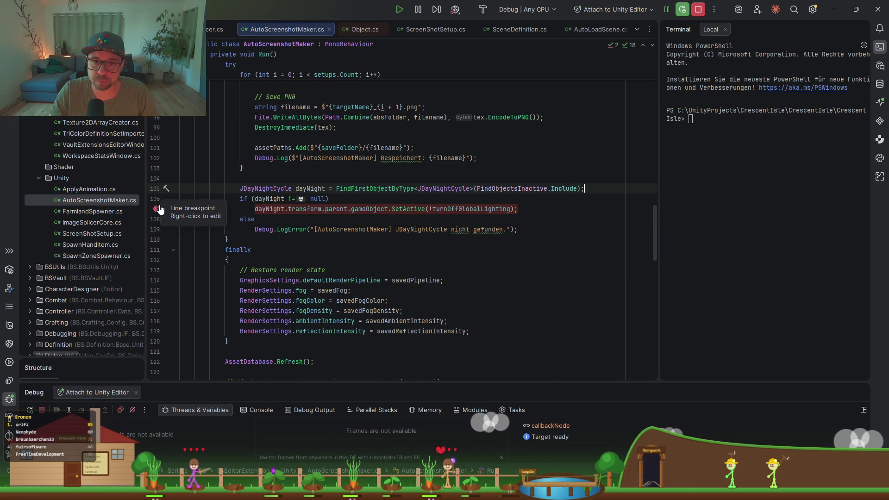
pyautogui.press('Up')
pyautogui.press('Up')
pyautogui.press('Up')
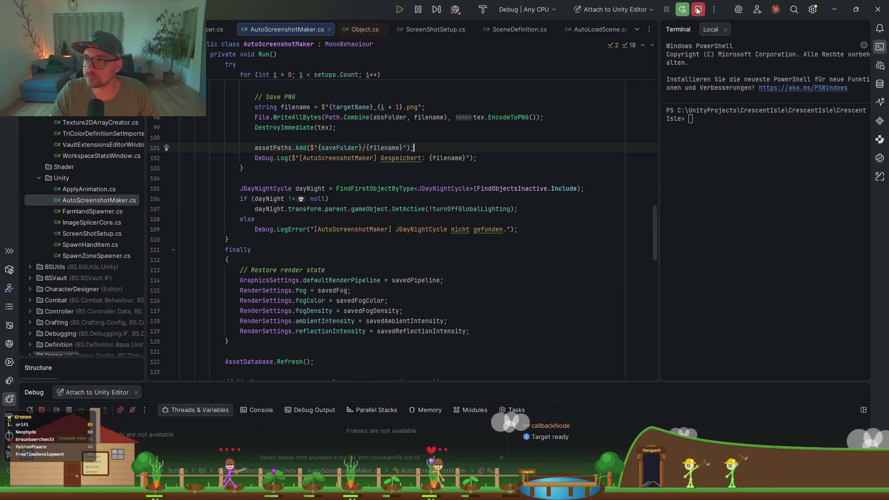
pyautogui.click(833, 10)
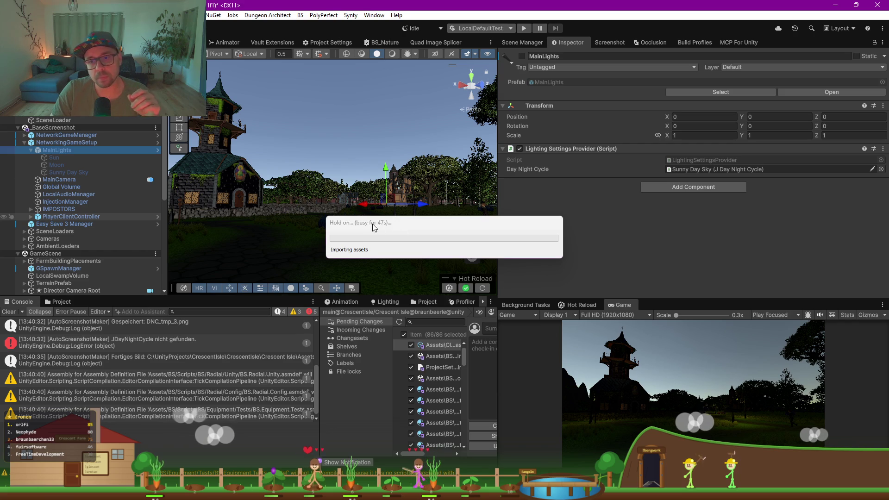
# Step: Clear the Console, rerun the screenshots to DNC_tmp.png, and open the not-found error in Rider
pyautogui.moveTo(373, 226); pyautogui.dragTo(309, 189)
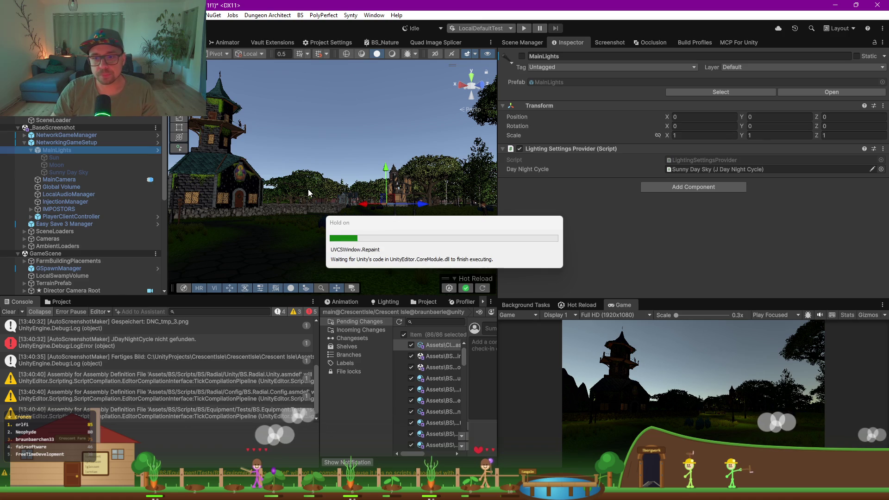
pyautogui.click(11, 312)
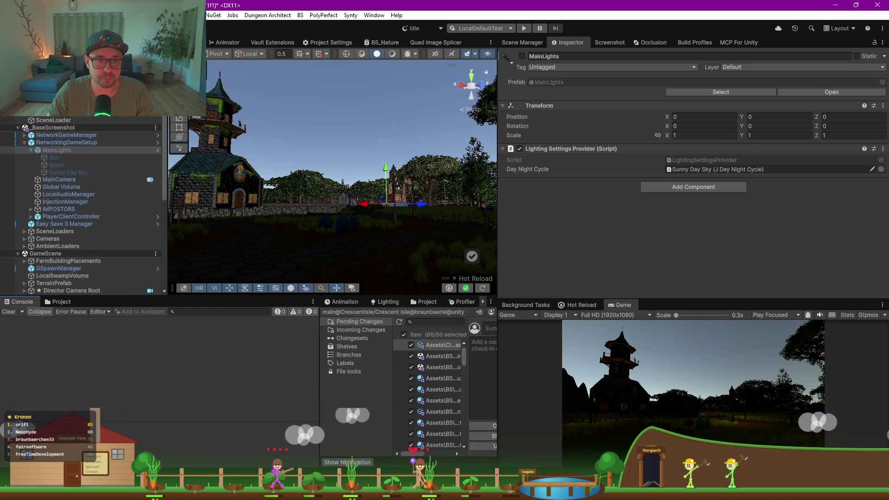
pyautogui.scroll(-5, 618, 252)
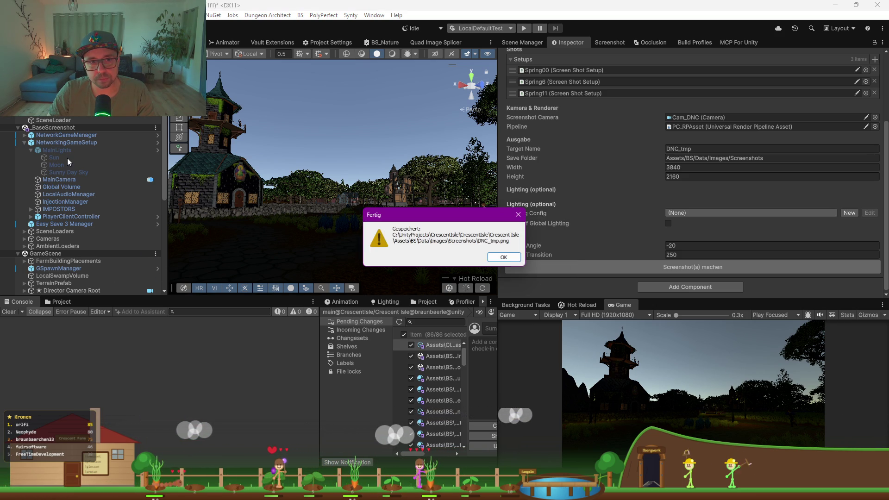
pyautogui.press('Return')
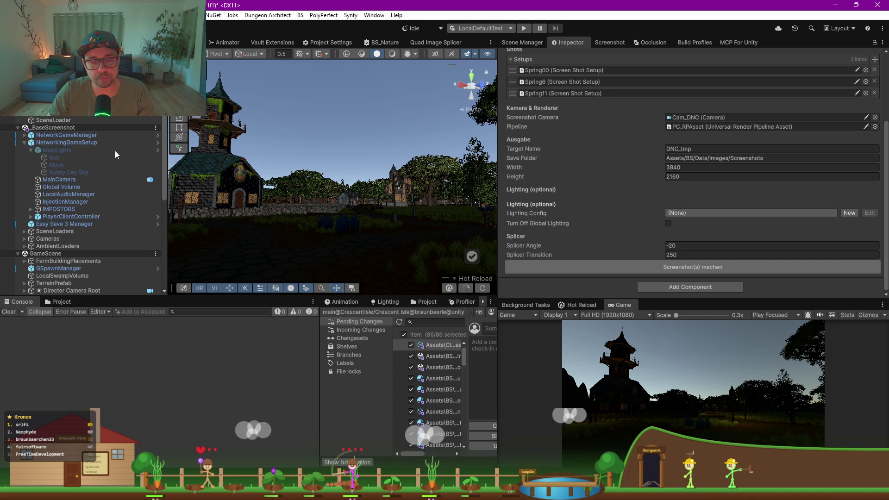
pyautogui.click(57, 149)
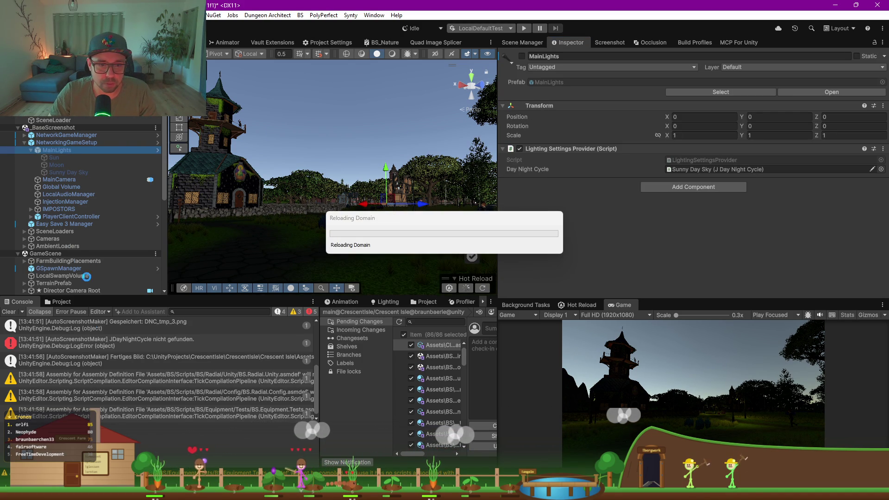
pyautogui.doubleClick(178, 339)
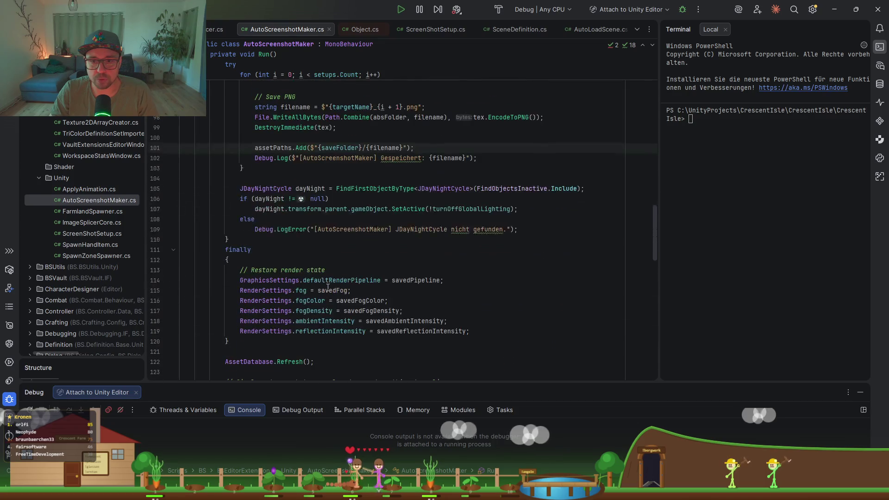
# Step: Move the JDayNightCycle lookup and lighting toggle above the setups for-loop and reformat
pyautogui.scroll(10, 280, 227)
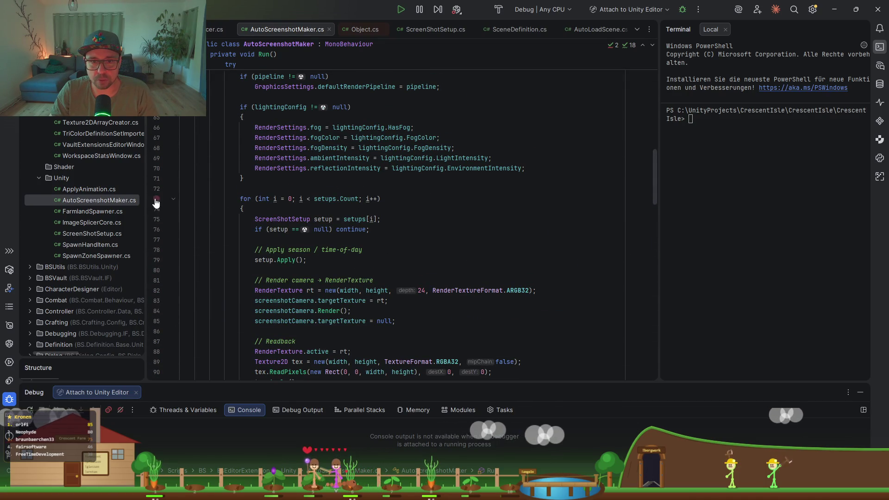
pyautogui.click(174, 202)
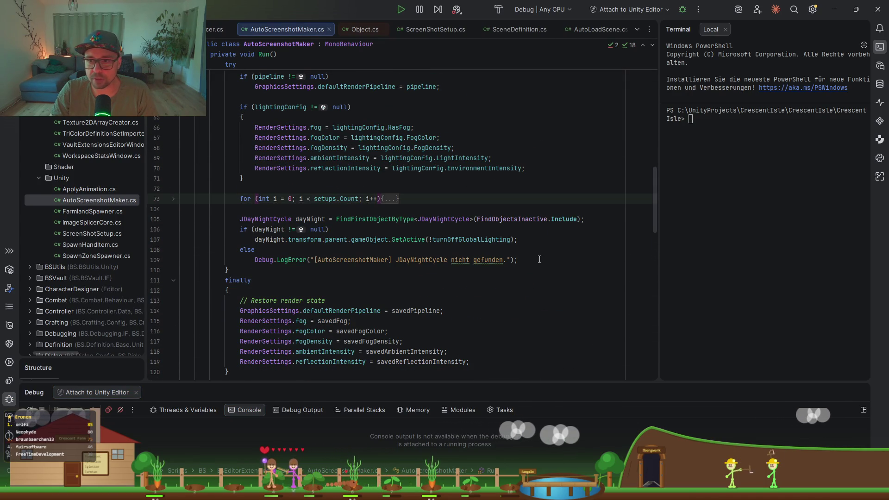
pyautogui.moveTo(519, 260); pyautogui.dragTo(400, 208)
pyautogui.hotkey('ctrl', 'c')
pyautogui.press('Delete')
pyautogui.click(295, 192)
pyautogui.scroll(3, 294, 193)
pyautogui.hotkey('ctrl', 'v')
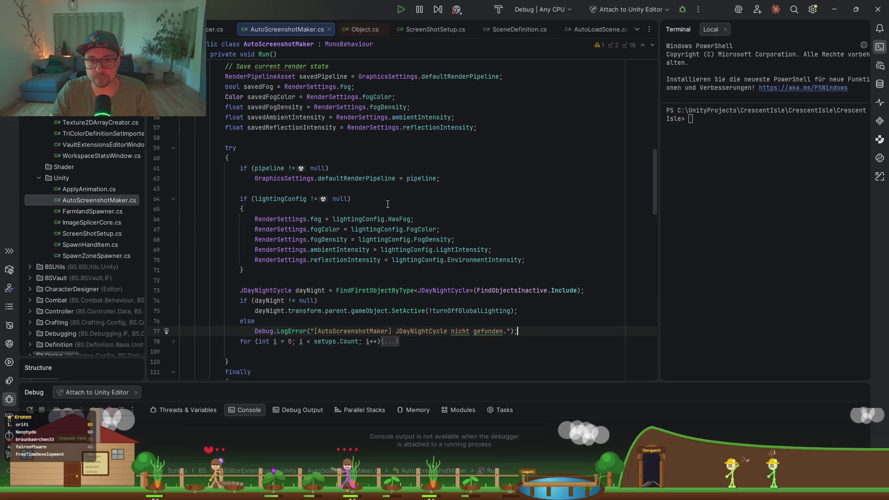
pyautogui.hotkey('ctrl', 'alt', 'l')
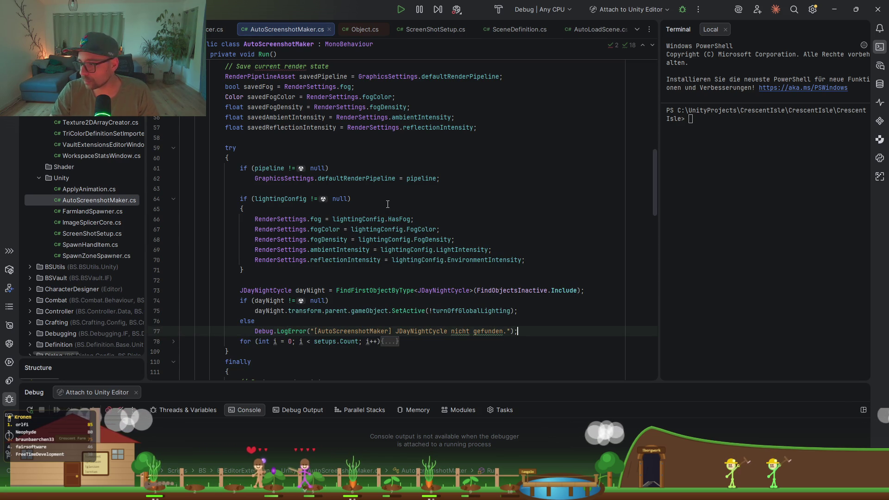
# Step: Unfold the loop over the screenshot setups and minimise Rider
pyautogui.scroll(-2, 273, 288)
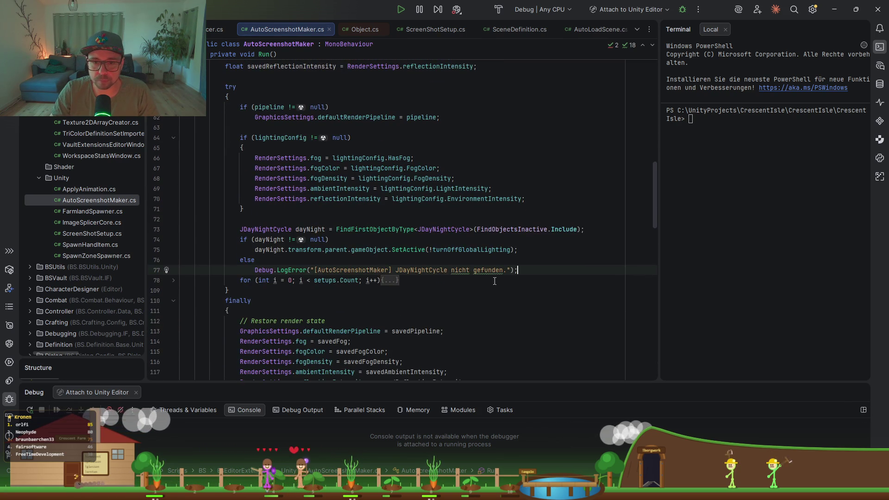
pyautogui.click(157, 280)
pyautogui.click(173, 280)
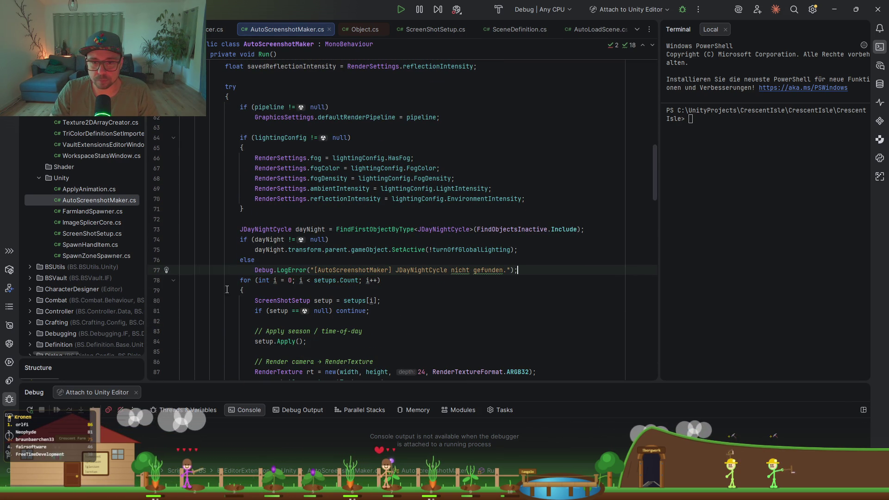
pyautogui.click(834, 9)
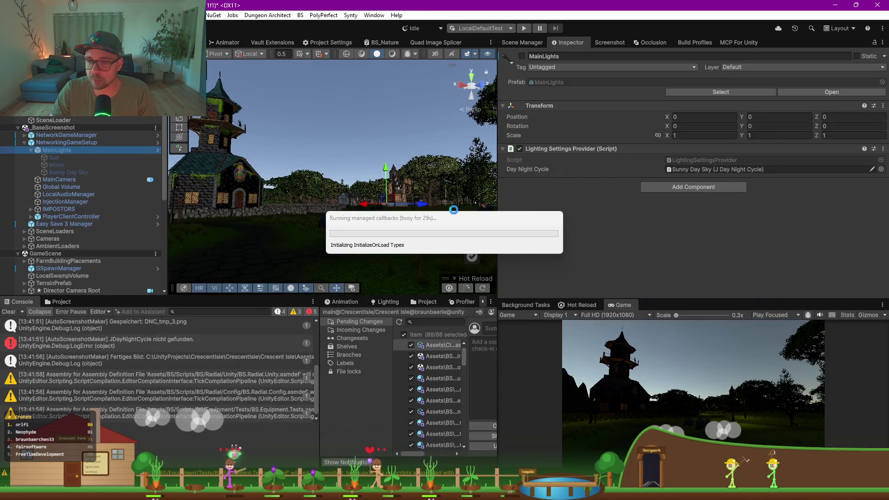
# Step: Clear the console, dock the Game view in the top panel group and enlarge Hot Reload
pyautogui.moveTo(381, 219); pyautogui.dragTo(324, 221)
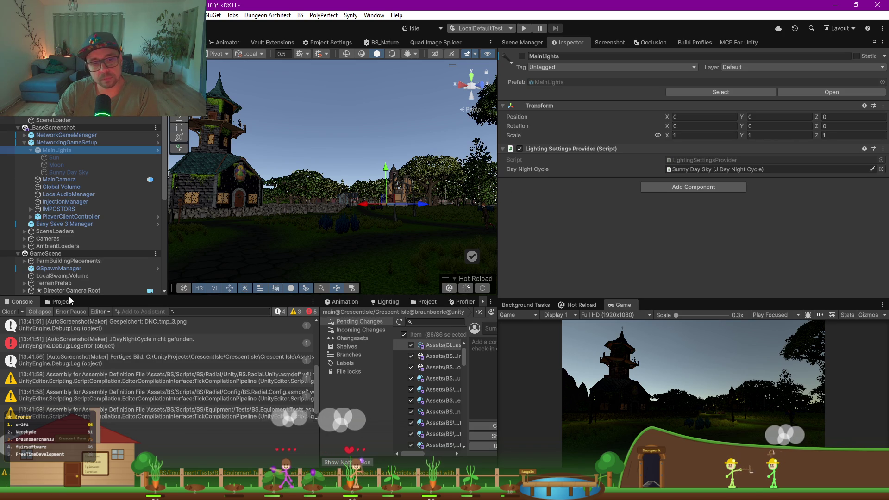
pyautogui.click(16, 313)
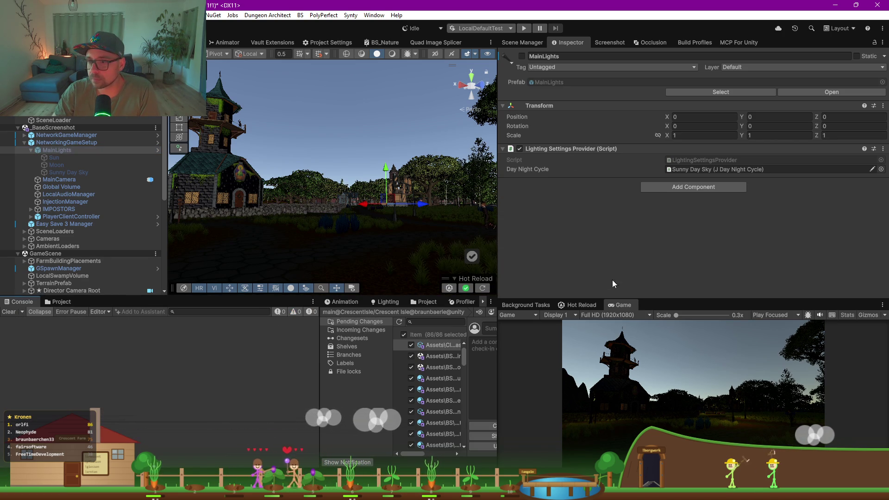
pyautogui.moveTo(610, 305)
pyautogui.mouseDown()
pyautogui.moveTo(463, 186)
pyautogui.moveTo(222, 42)
pyautogui.mouseUp()
pyautogui.moveTo(637, 298); pyautogui.dragTo(618, 115)
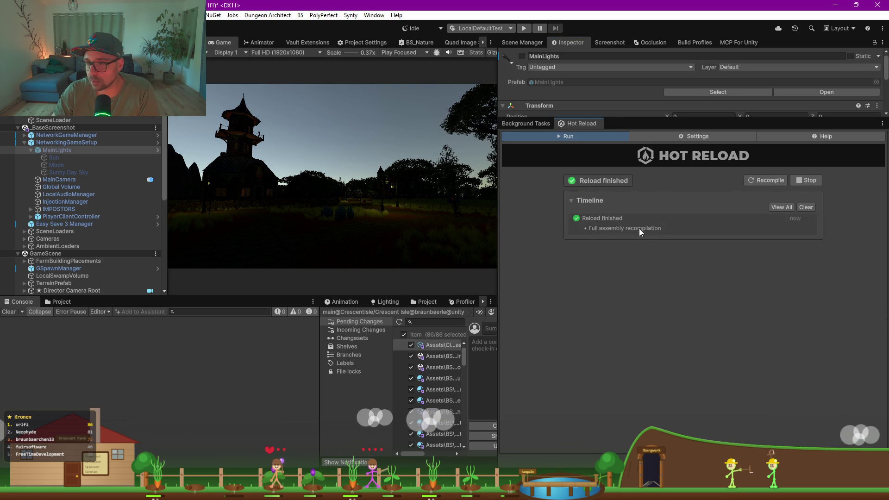
# Step: Run a full Hot Reload recompile, then enlarge the Inspector panel again once the reload finishes
pyautogui.click(757, 183)
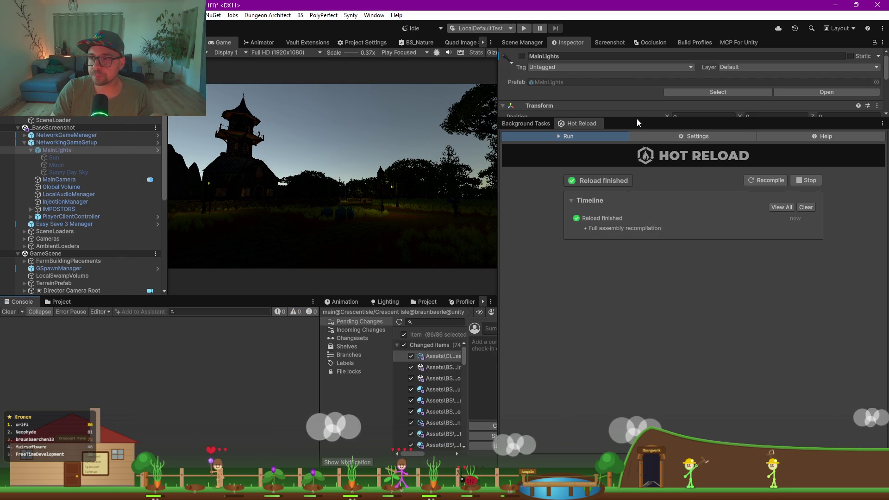
pyautogui.moveTo(636, 117); pyautogui.dragTo(637, 263)
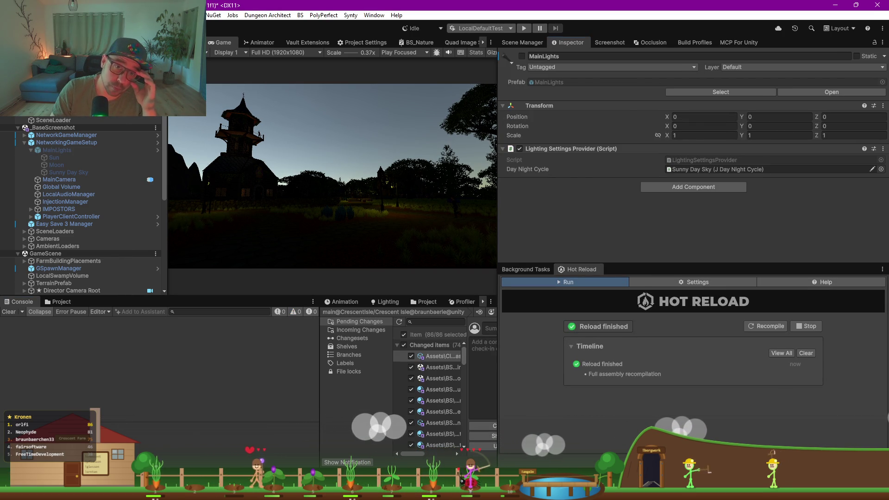
# Step: Dismiss the screenshots-finished message and browse to Assets/BS/Data/Images in the Project window
pyautogui.scroll(-5, 660, 185)
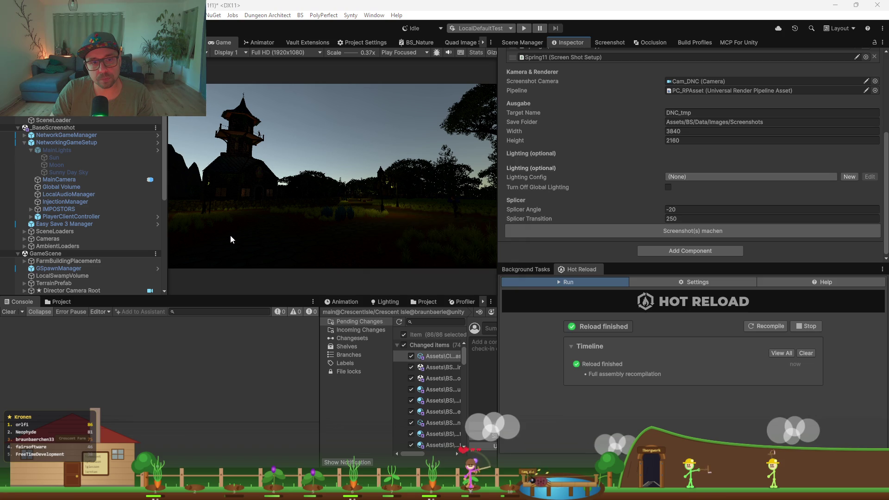
pyautogui.click(504, 257)
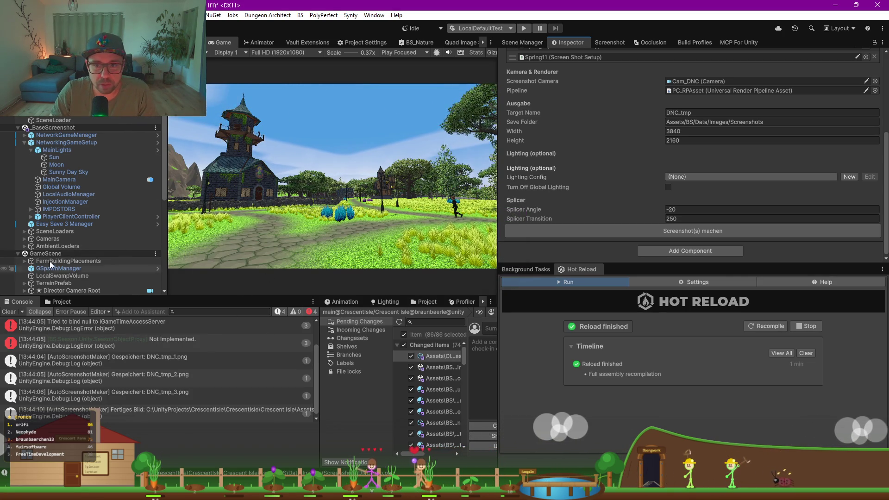
pyautogui.click(60, 301)
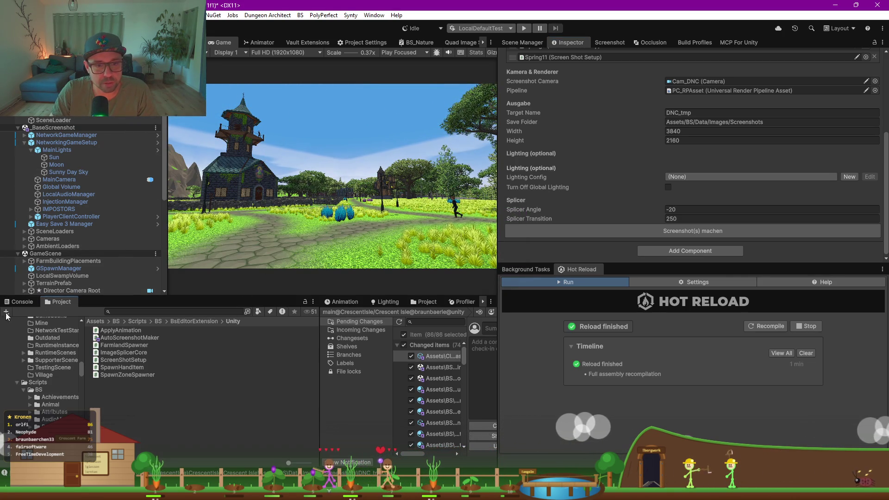
pyautogui.scroll(10, 42, 354)
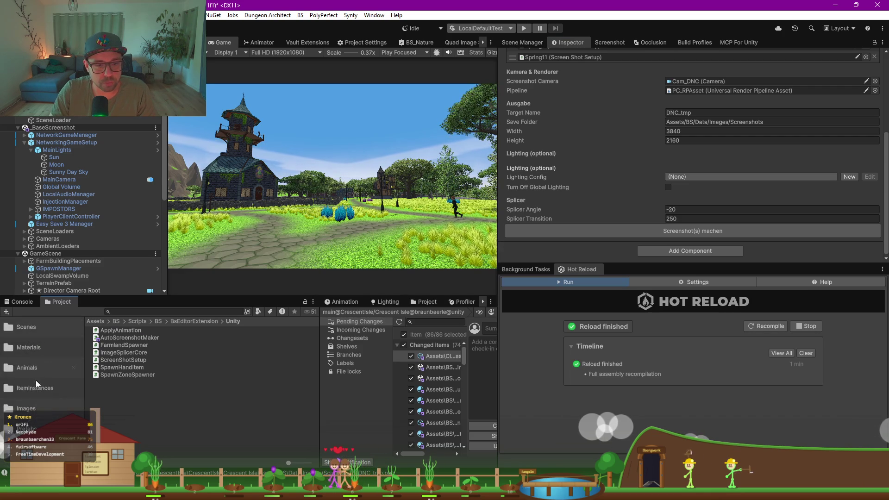
pyautogui.click(18, 409)
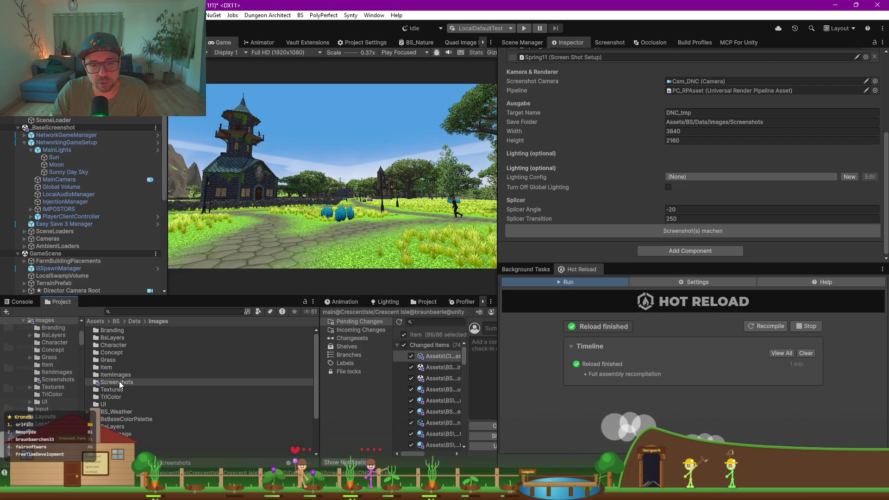
# Step: Open the Screenshots folder and preview the DNC_tmp.png render full size
pyautogui.doubleClick(143, 383)
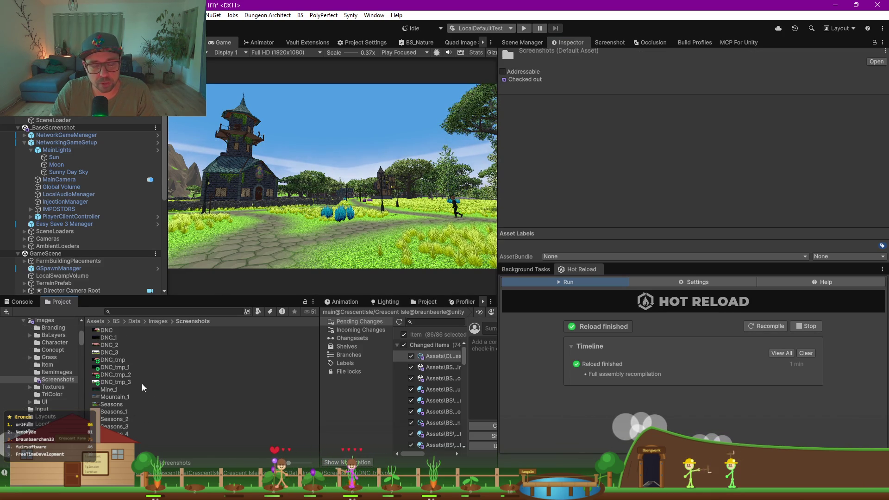
pyautogui.click(118, 362)
pyautogui.doubleClick(117, 361)
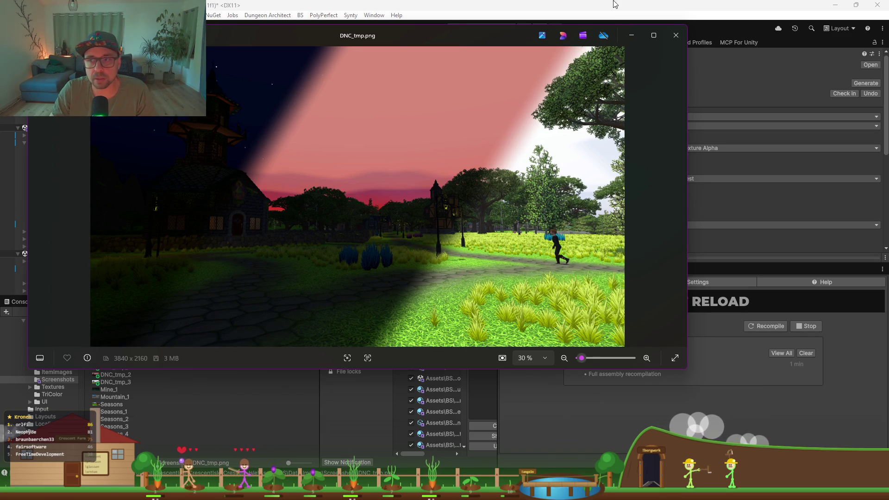
pyautogui.click(684, 36)
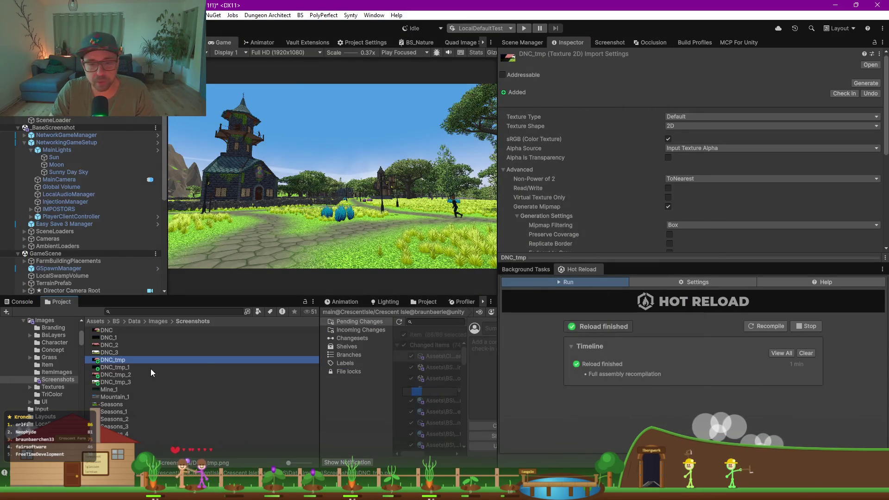
# Step: Delete the four temporary renders DNC_tmp through DNC_tmp_3
pyautogui.keyDown('shift'); pyautogui.click(124, 382); pyautogui.keyUp('shift')
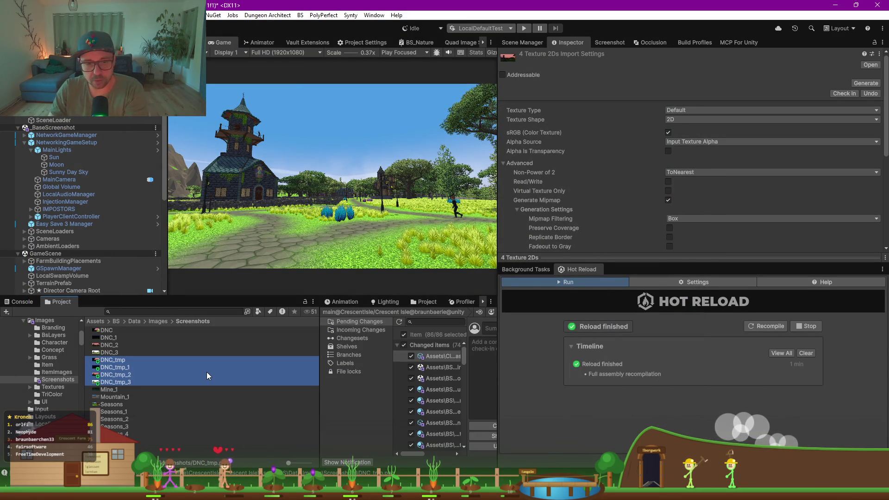
pyautogui.press('Delete')
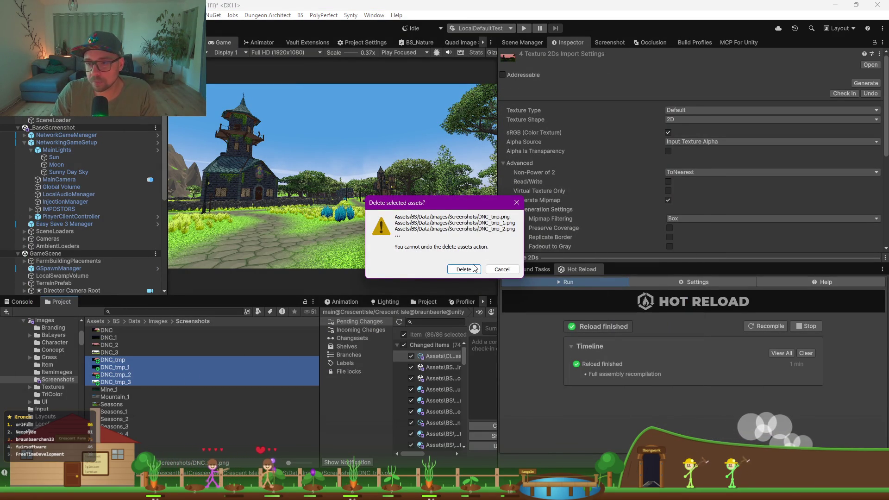
pyautogui.click(463, 269)
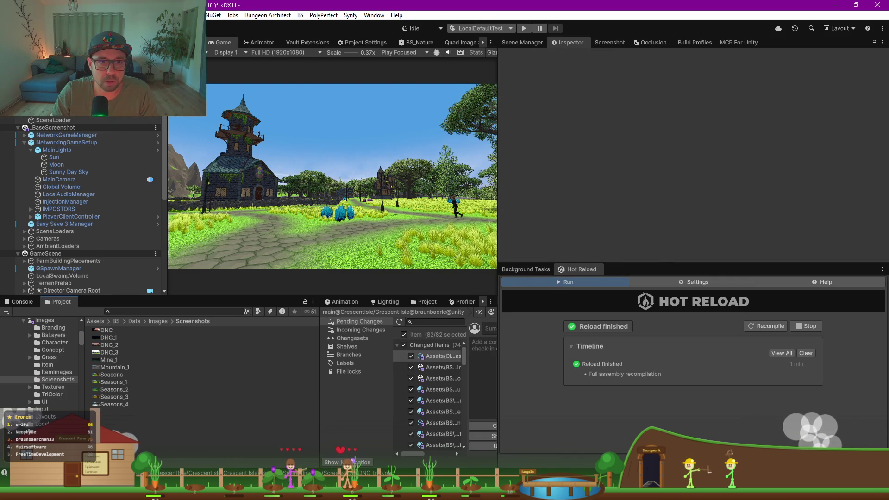
# Step: Change the ScreenshotMaker's Target Name from DNC_tmp to DNC
pyautogui.click(60, 112)
pyautogui.scroll(-3, 682, 213)
pyautogui.click(708, 195)
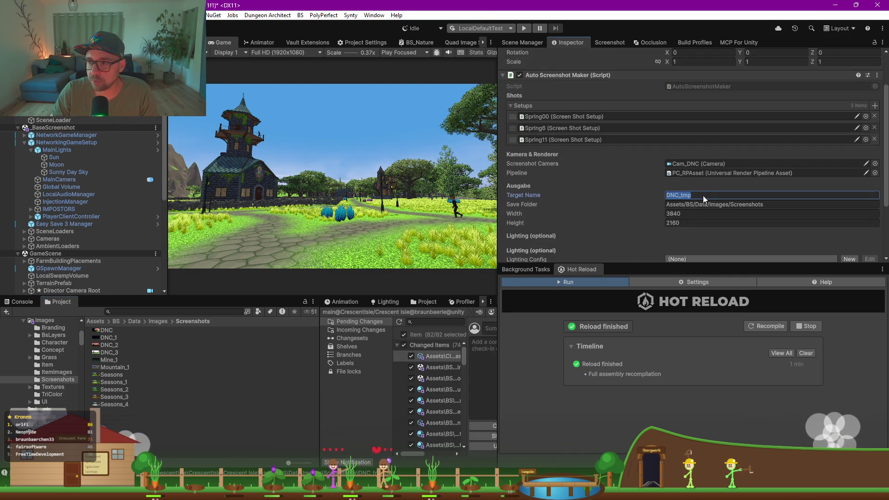
pyautogui.press('BackSpace')
pyautogui.press('BackSpace')
pyautogui.press('BackSpace')
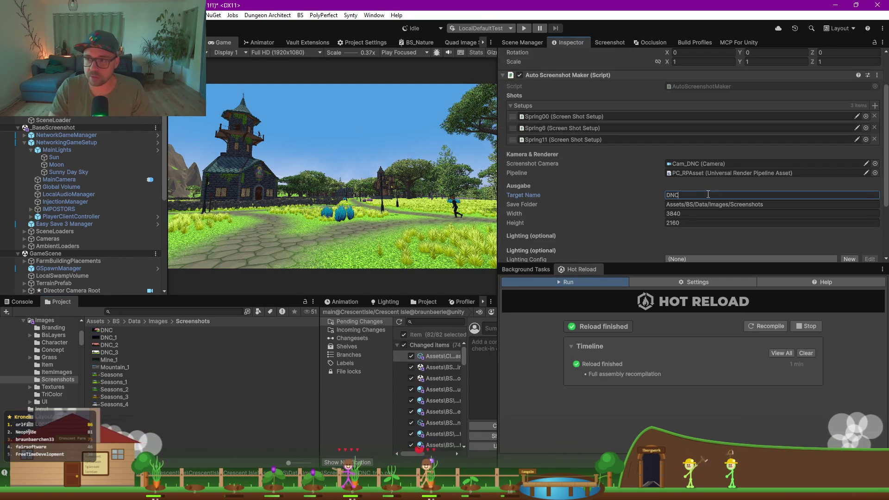
pyautogui.doubleClick(562, 140)
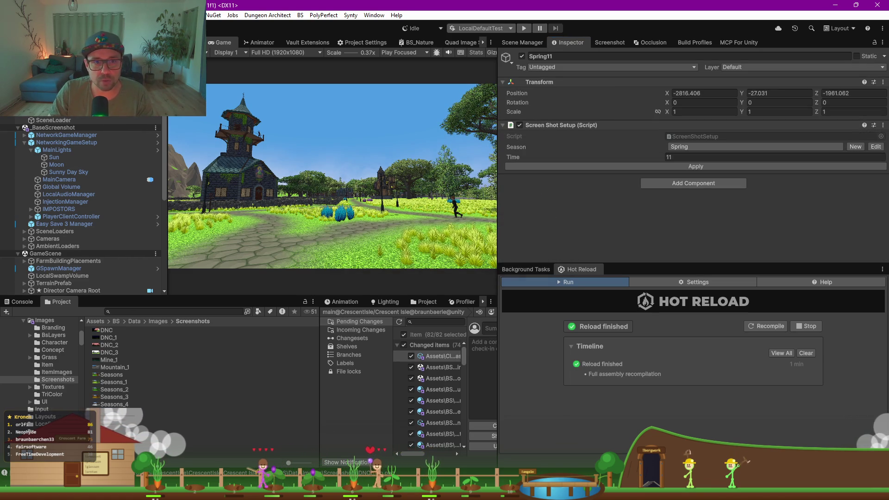
# Step: Select SceneLoader and review its scene list: _BaseScreenshot, GameScene, WorldSkarnvald
pyautogui.click(60, 120)
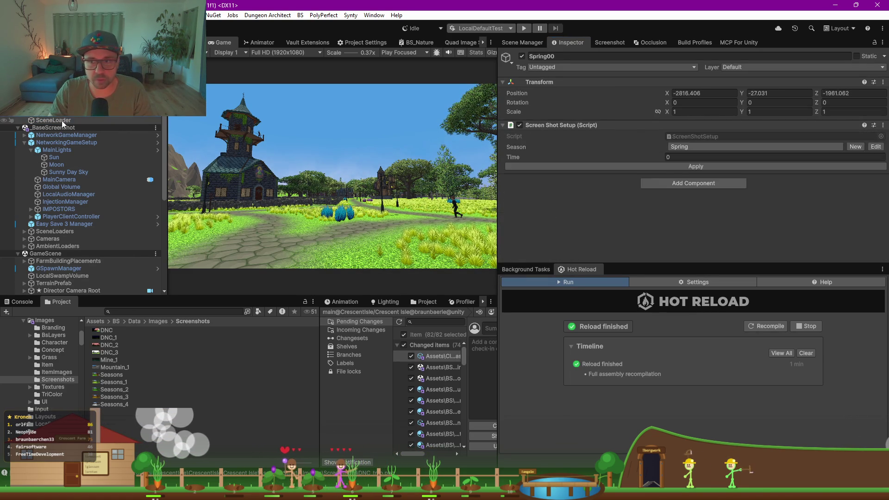
pyautogui.click(57, 119)
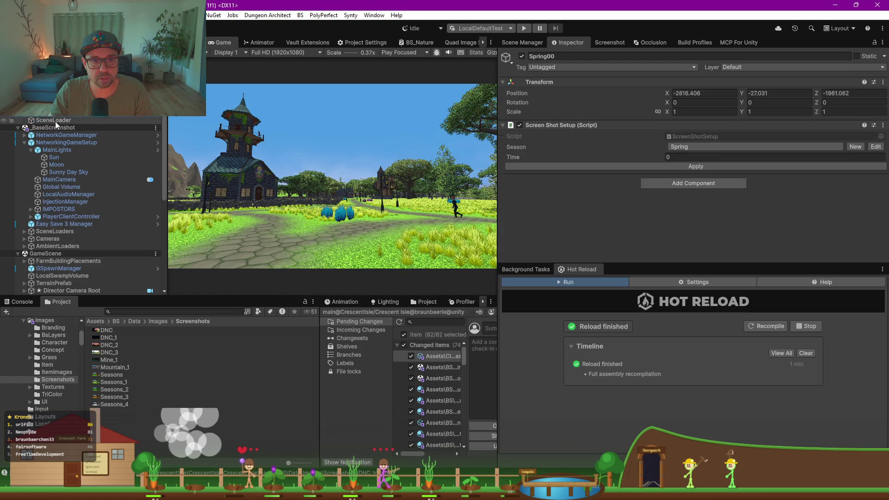
pyautogui.click(511, 147)
pyautogui.click(510, 146)
pyautogui.click(52, 117)
pyautogui.click(53, 121)
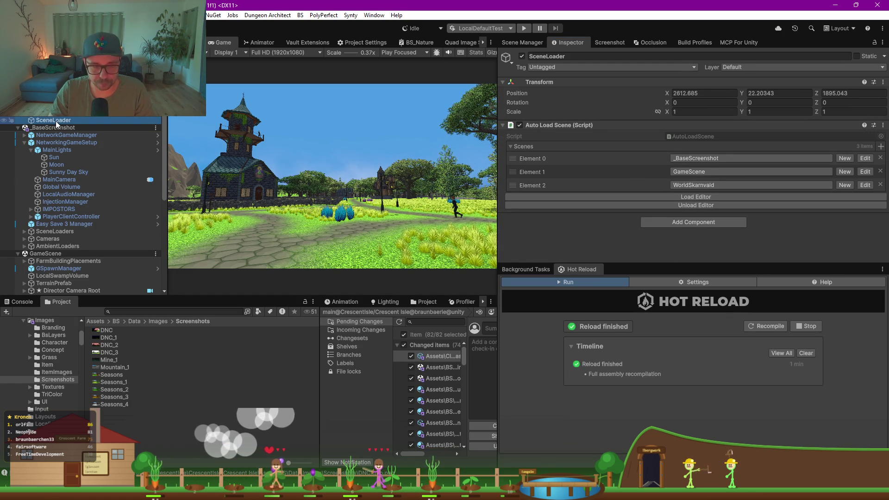
# Step: Open the _Screenshot_Farm_Advanced scene from the project's scene list
pyautogui.click(598, 43)
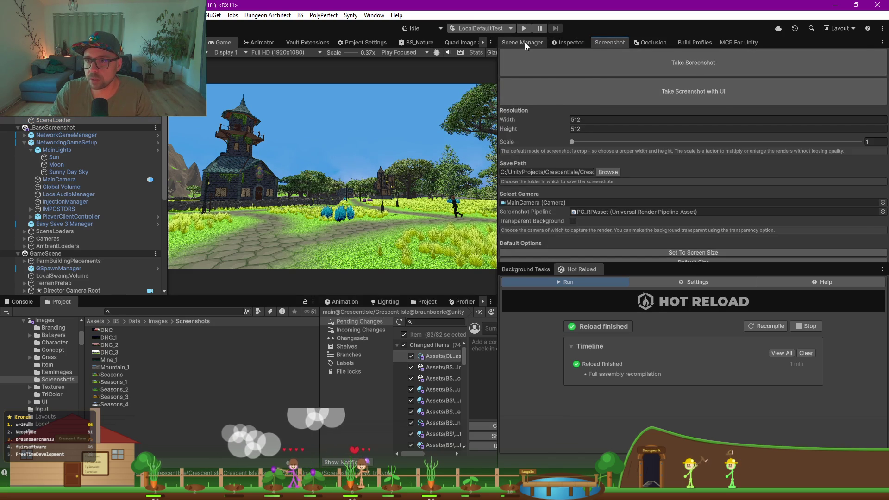
pyautogui.click(524, 43)
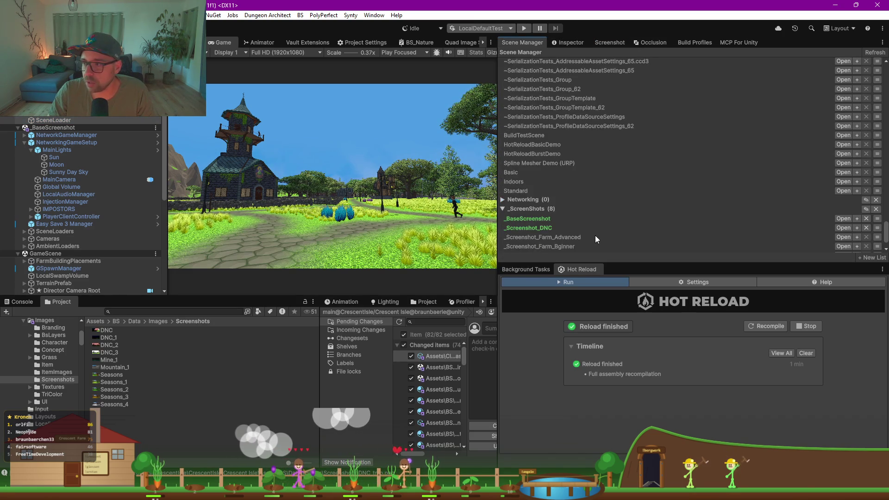
pyautogui.scroll(-2, 595, 235)
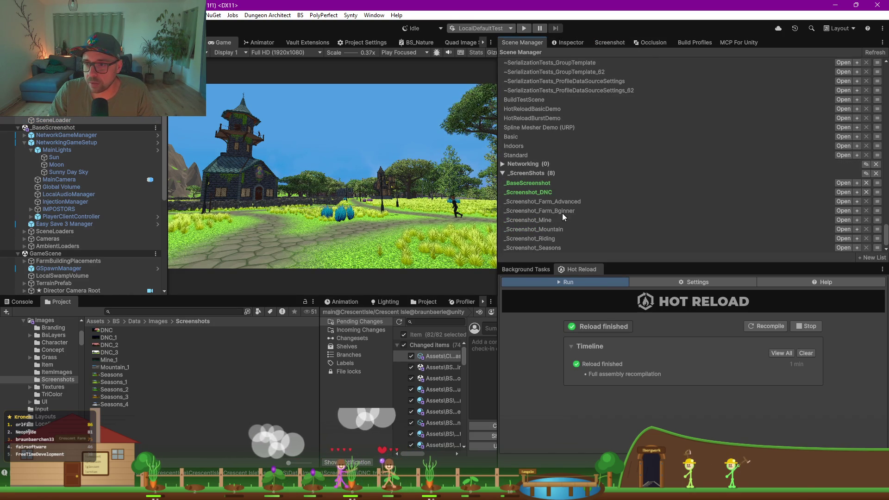
pyautogui.click(856, 202)
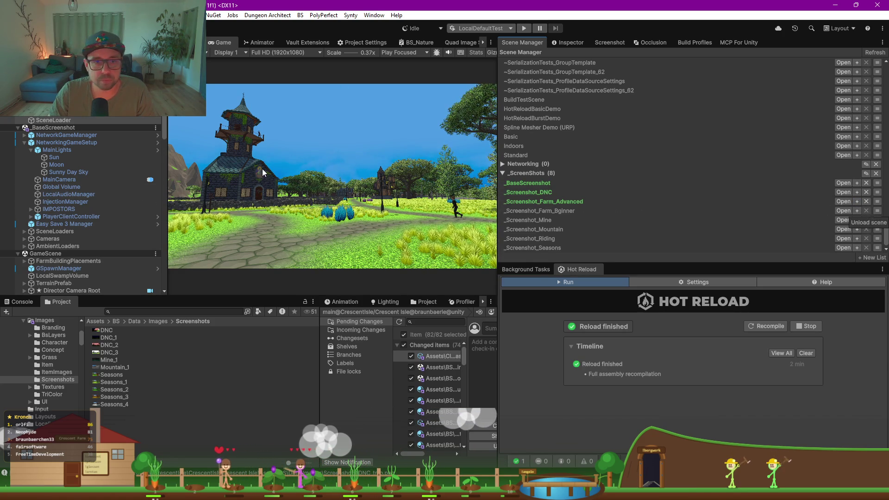
pyautogui.click(843, 202)
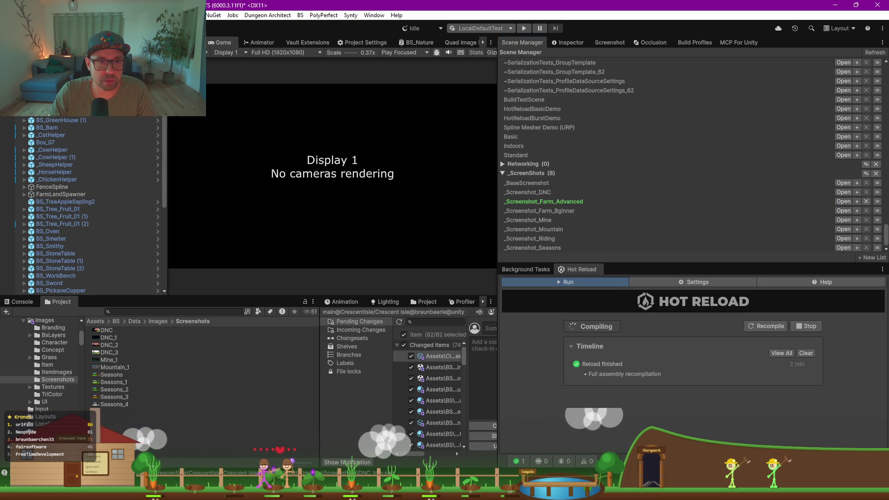
# Step: Use the SceneLoader's Load Editor button to load its listed scenes into the editor
pyautogui.click(571, 42)
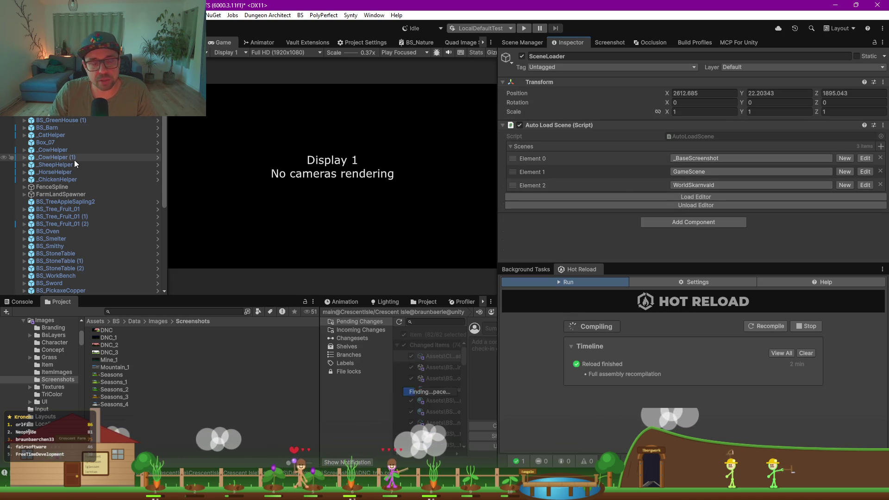
pyautogui.scroll(-5, 74, 159)
pyautogui.scroll(5, 74, 159)
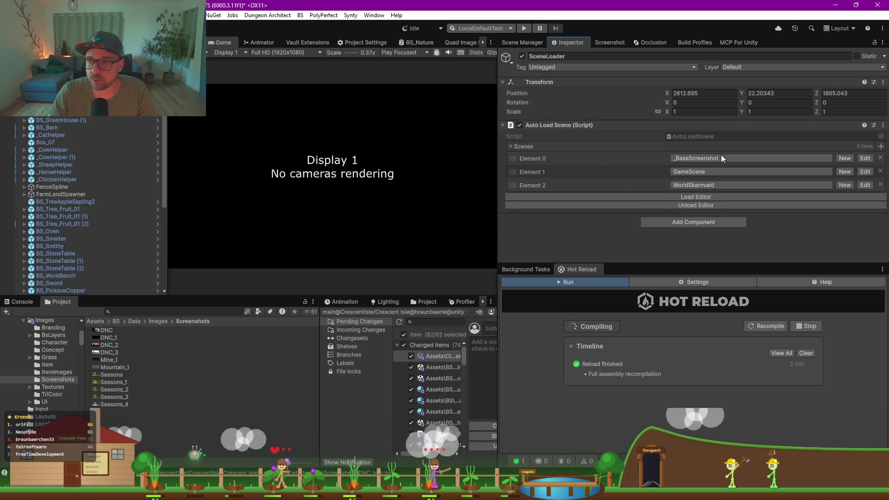
pyautogui.click(654, 198)
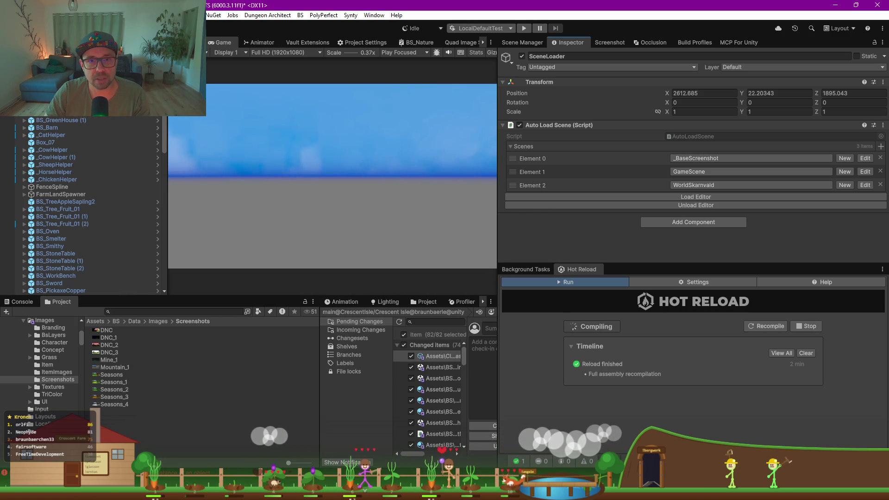
# Step: In the Scene view, align the view to the Cam_Farm camera
pyautogui.click(187, 42)
pyautogui.scroll(-5, 95, 122)
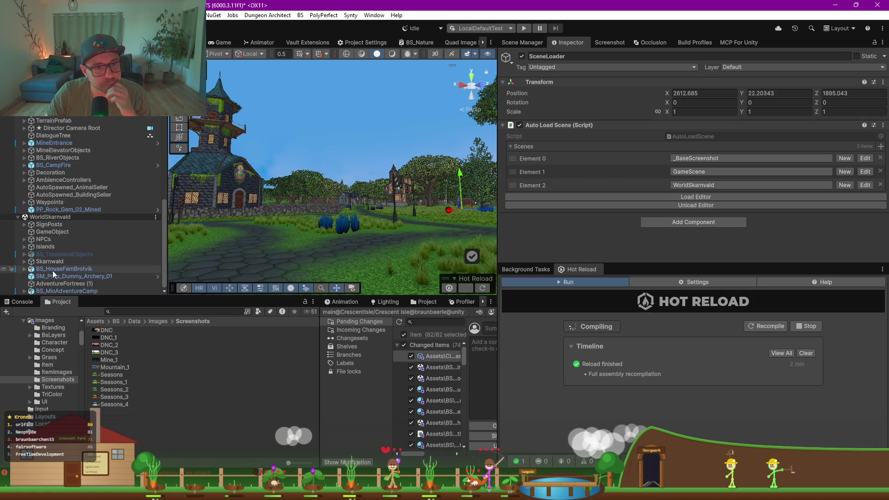
pyautogui.click(73, 269)
pyautogui.scroll(10, 74, 268)
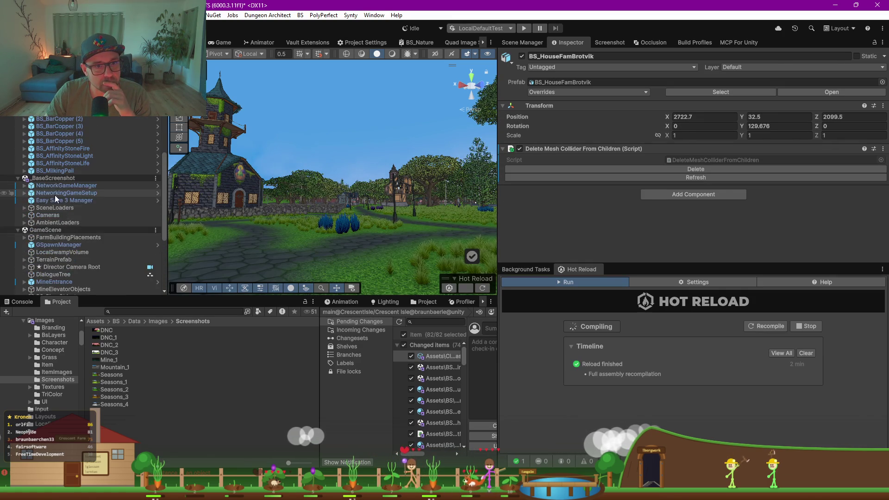
pyautogui.click(24, 215)
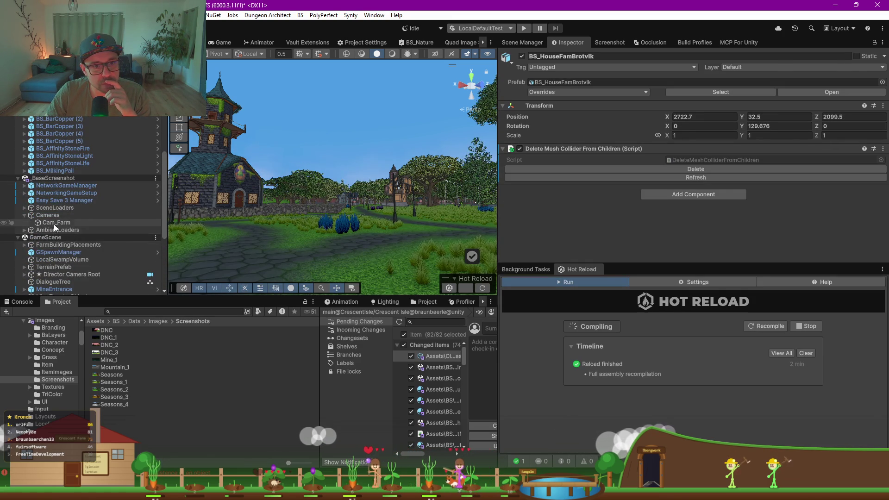
pyautogui.doubleClick(53, 224)
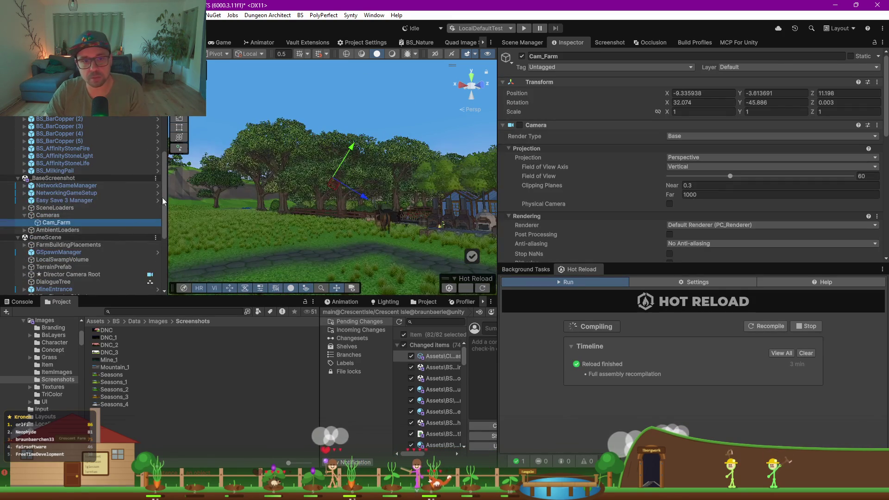
pyautogui.rightClick(73, 220)
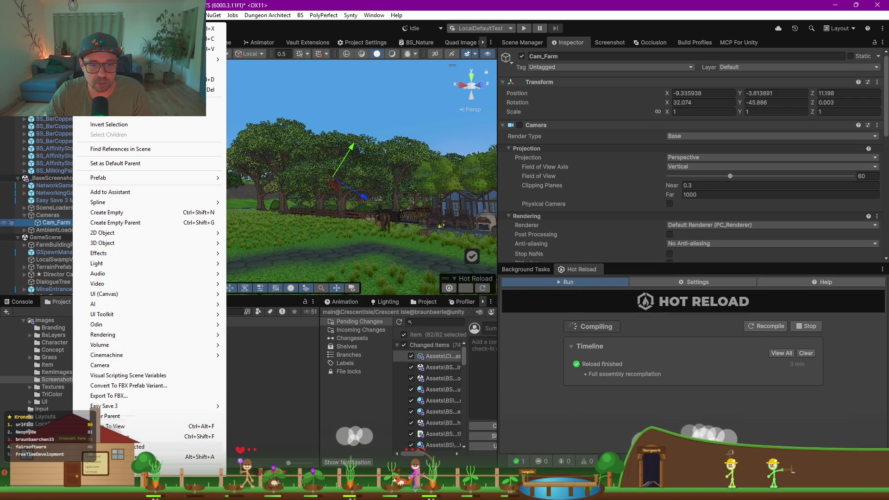
pyautogui.click(135, 447)
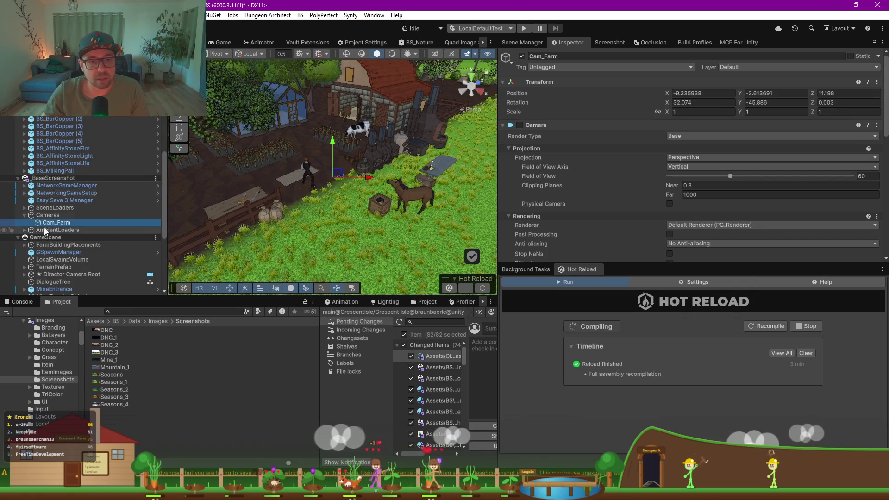
# Step: Expand AmbientLoaders and inspect the AmbientLoaders and Cameras groups
pyautogui.click(24, 230)
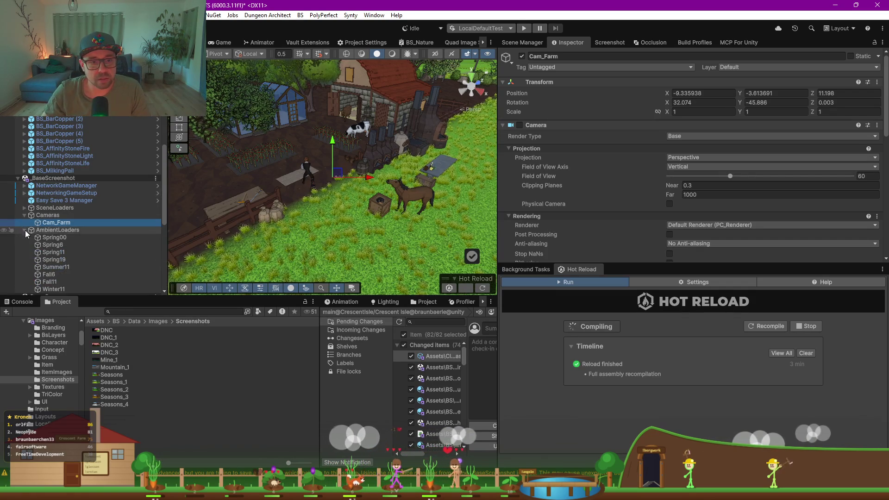
pyautogui.click(60, 231)
pyautogui.click(61, 213)
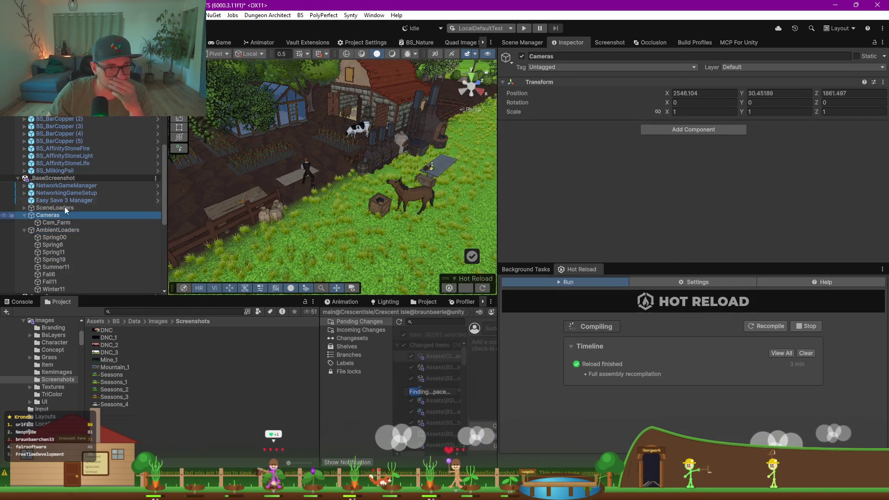
pyautogui.click(76, 227)
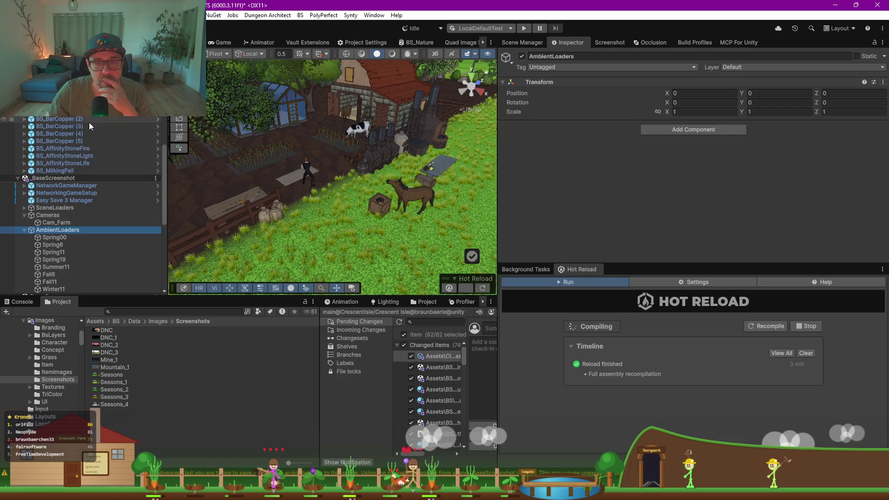
pyautogui.scroll(6, 90, 126)
pyautogui.scroll(5, 93, 129)
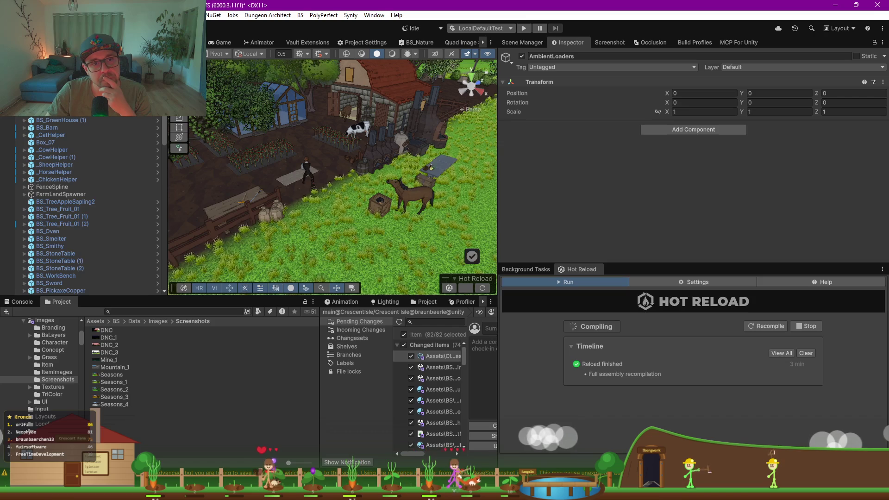
pyautogui.scroll(-5, 84, 204)
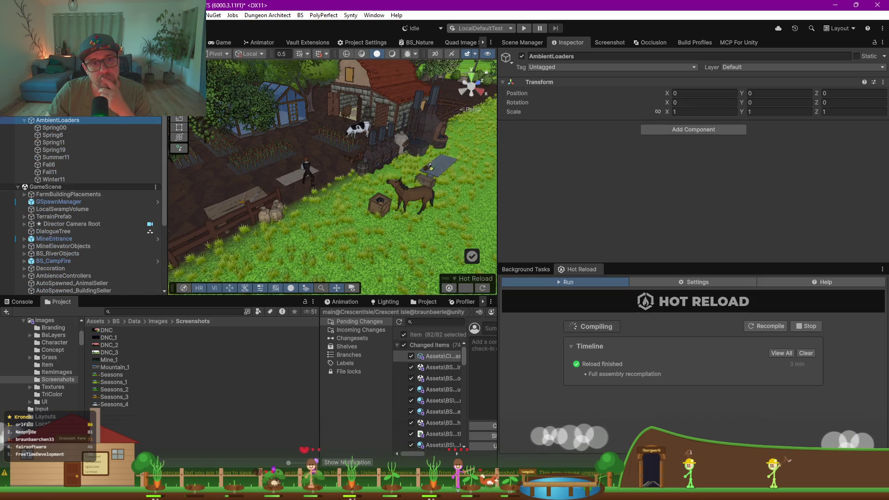
pyautogui.scroll(-5, 84, 204)
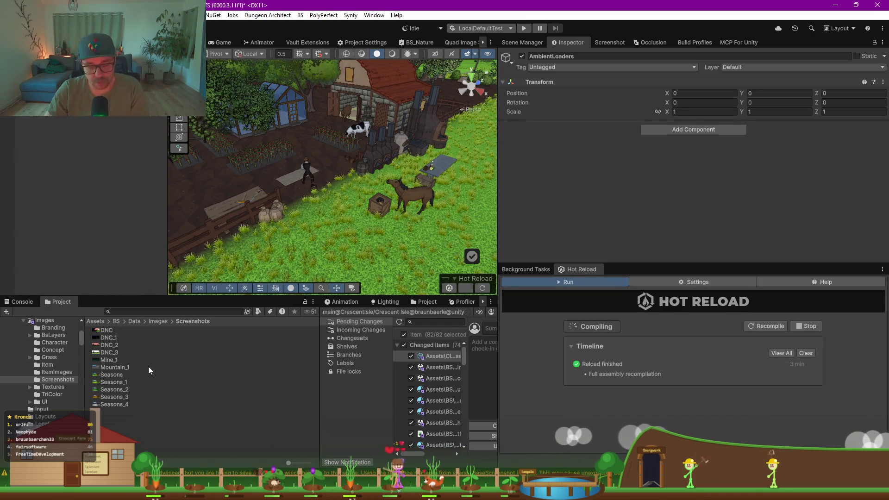
# Step: Create a new scene named _Screenshot_Farm_Common in Assets/BS/Scenes/CutsceneScenes
pyautogui.click(29, 324)
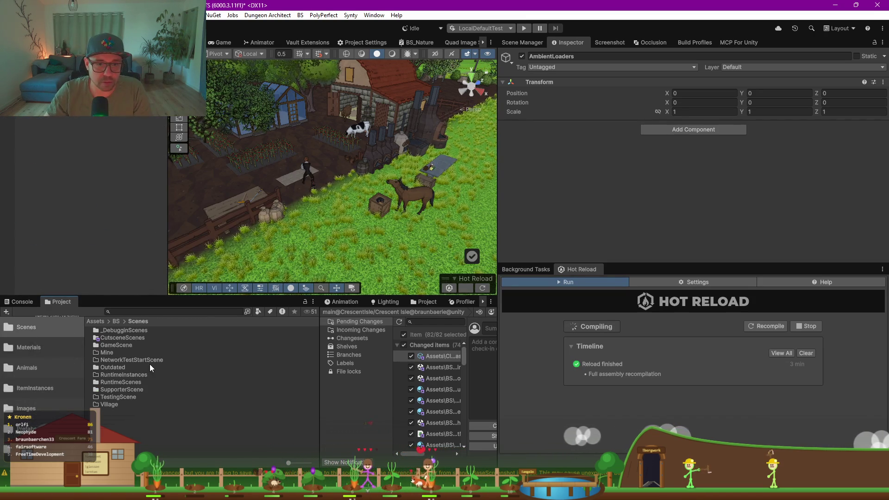
pyautogui.doubleClick(115, 339)
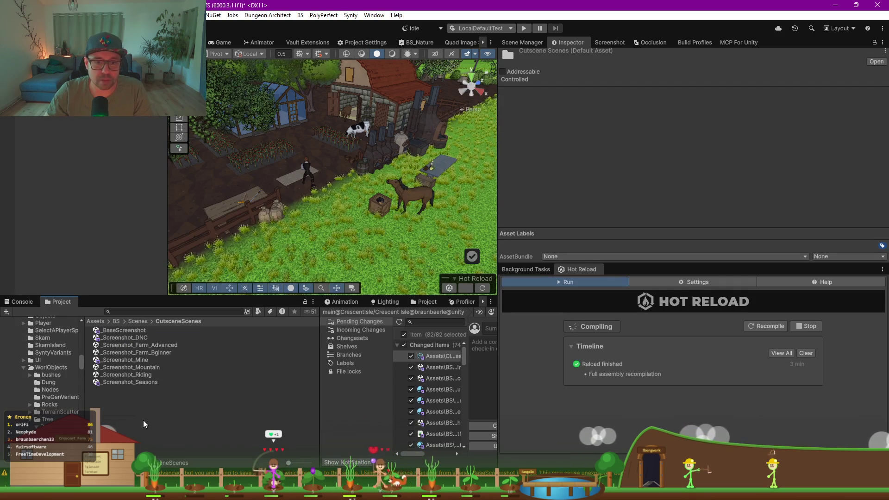
pyautogui.rightClick(143, 421)
pyautogui.moveTo(277, 64)
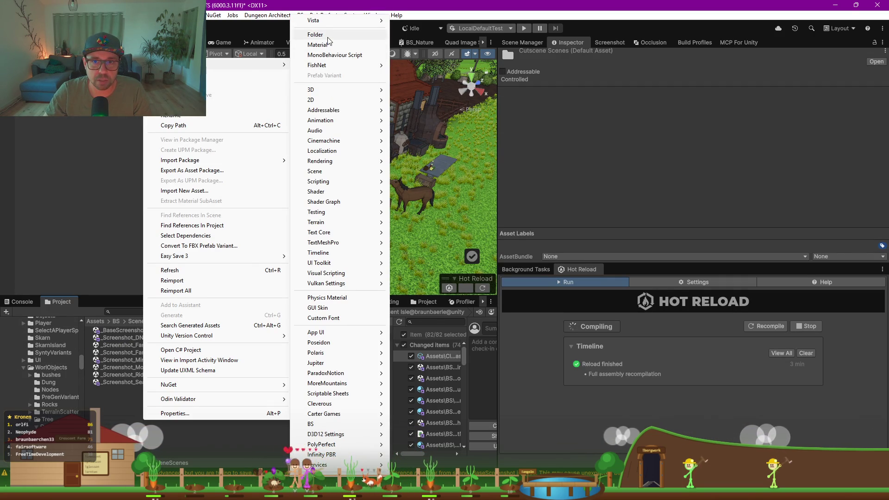
pyautogui.moveTo(324, 171)
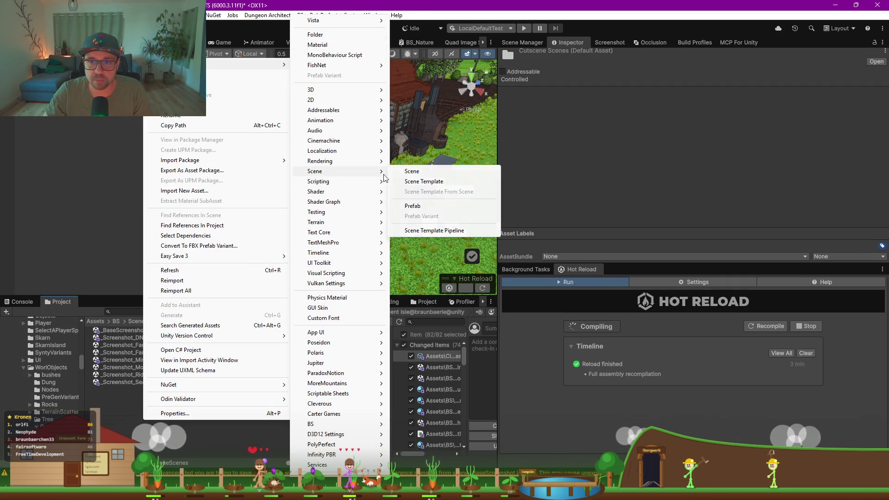
pyautogui.click(408, 175)
pyautogui.write('_S')
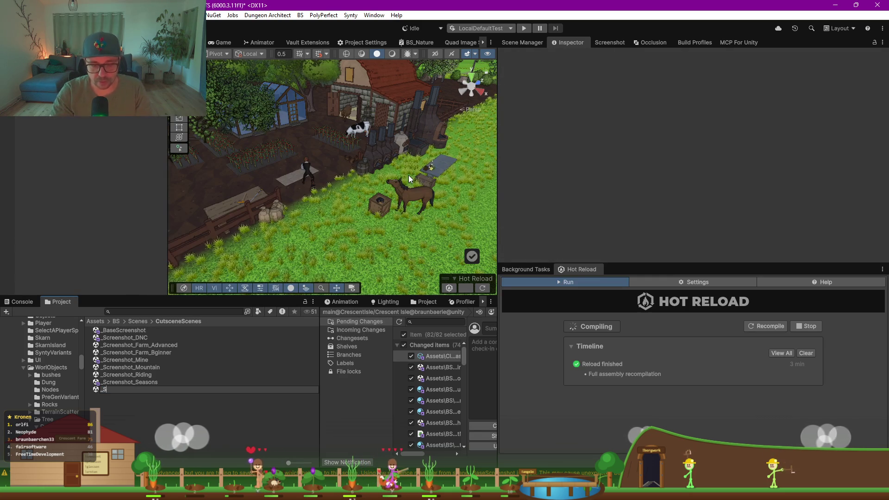
pyautogui.write('creensho')
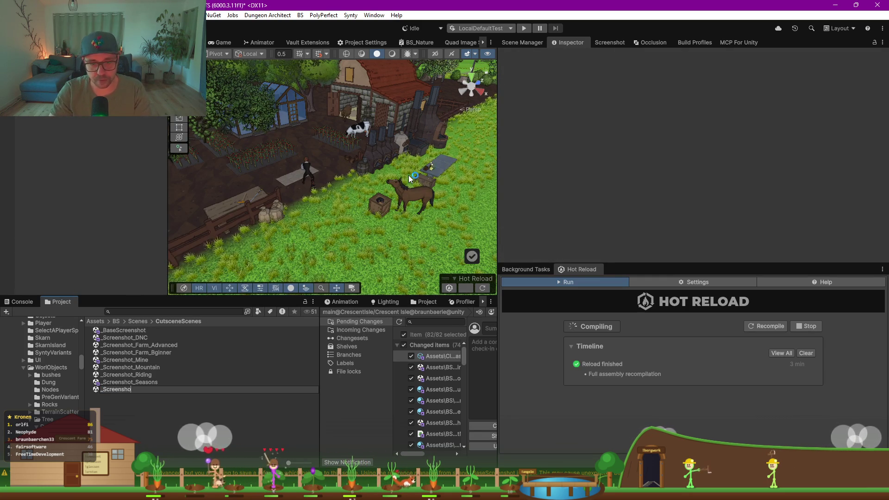
pyautogui.write('t_')
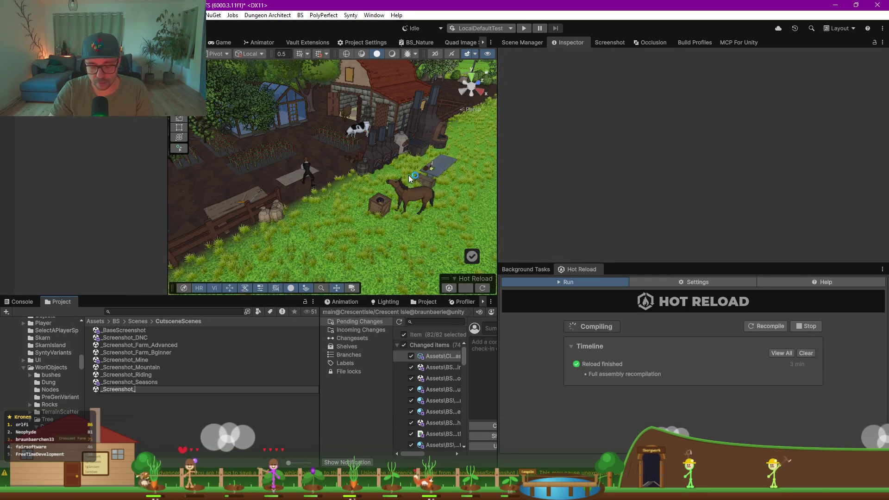
pyautogui.write('Farm_Common')
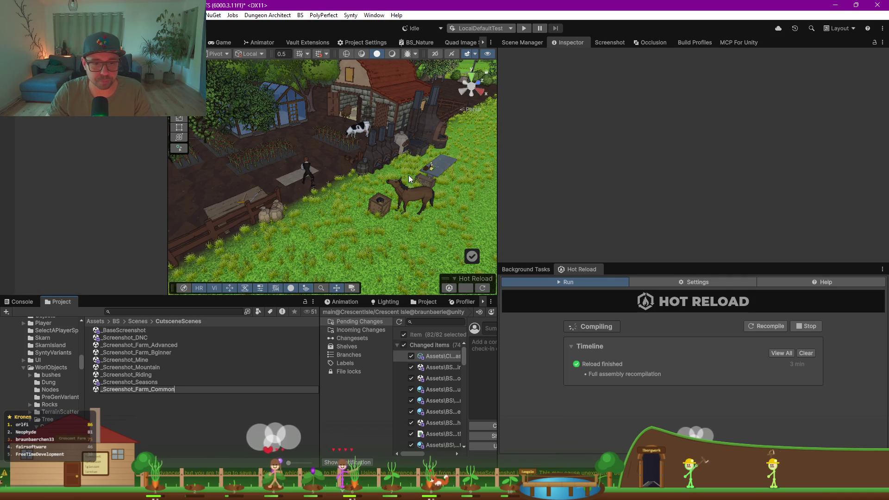
pyautogui.press('Return')
pyautogui.click(90, 146)
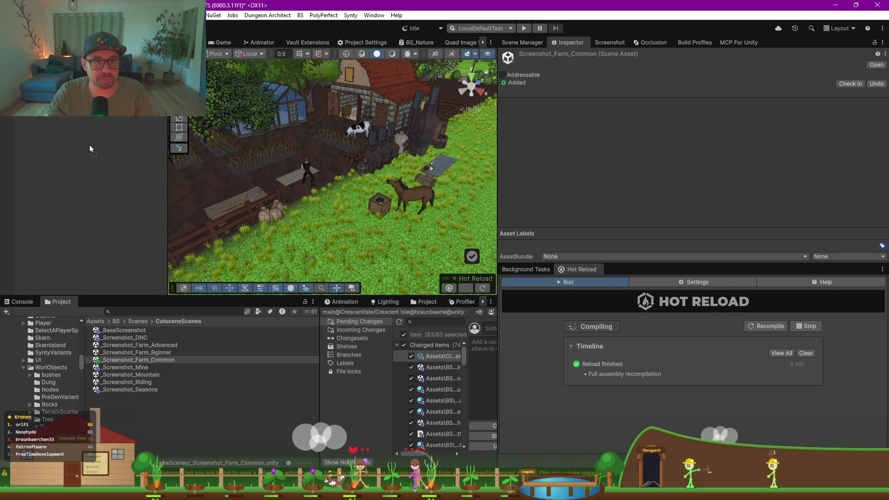
pyautogui.click(83, 141)
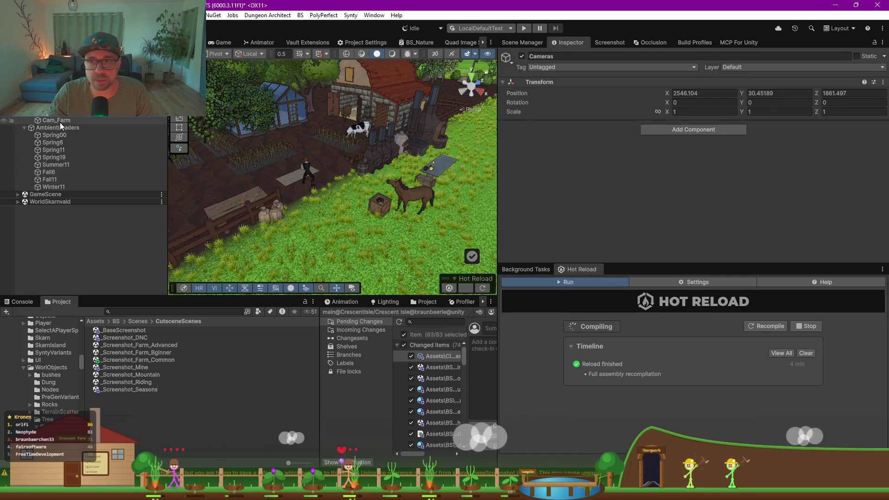
# Step: Review Cam_Farm, SceneLoader_FarmScreenshot's scene list and the Spring loader's settings
pyautogui.click(56, 120)
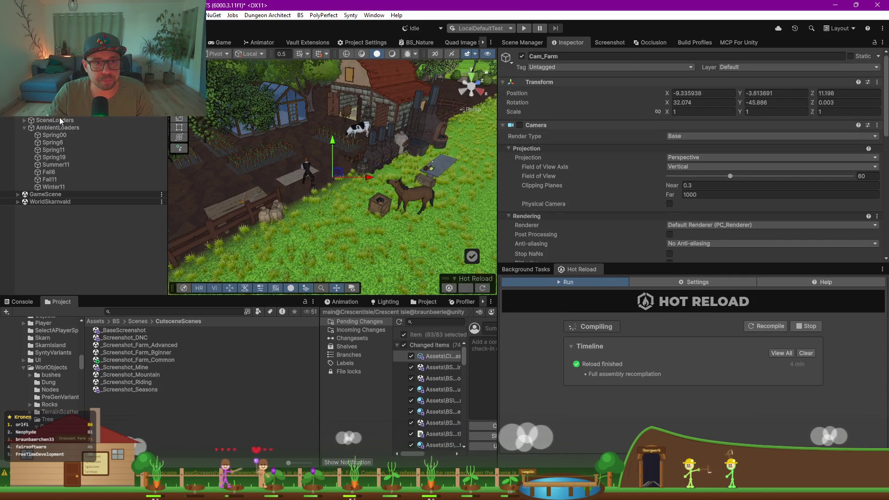
pyautogui.click(57, 121)
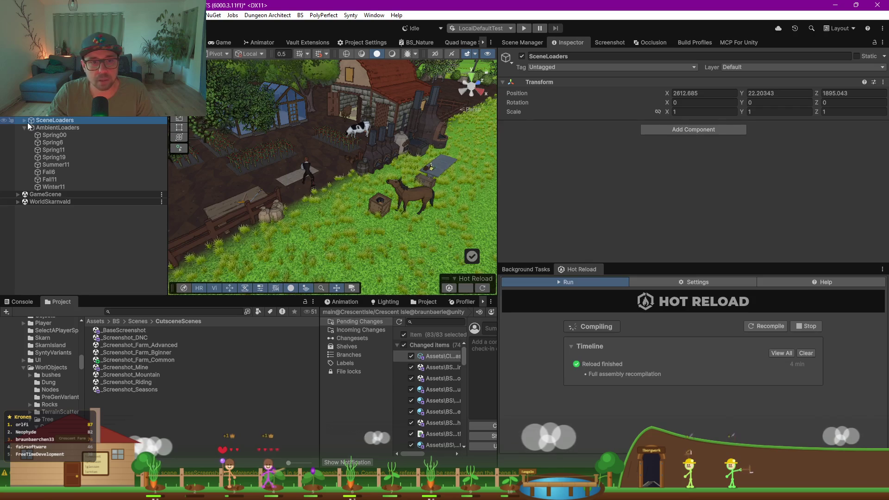
pyautogui.click(24, 120)
pyautogui.click(77, 130)
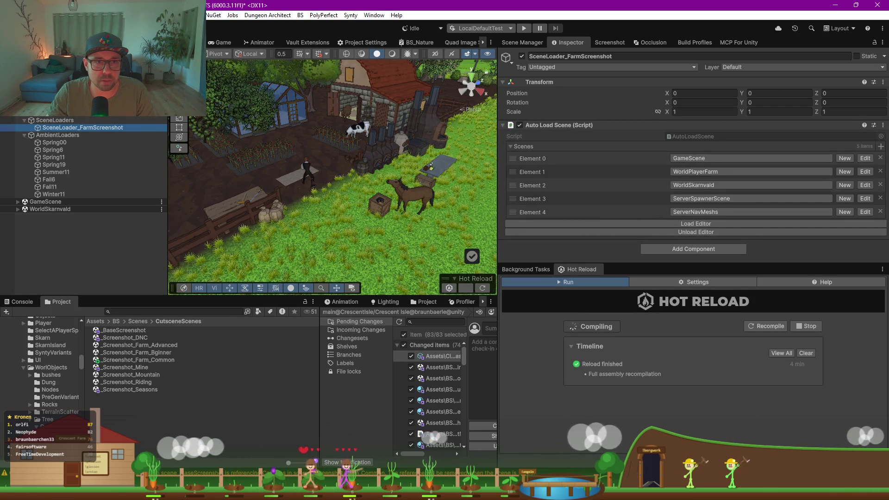
pyautogui.click(46, 138)
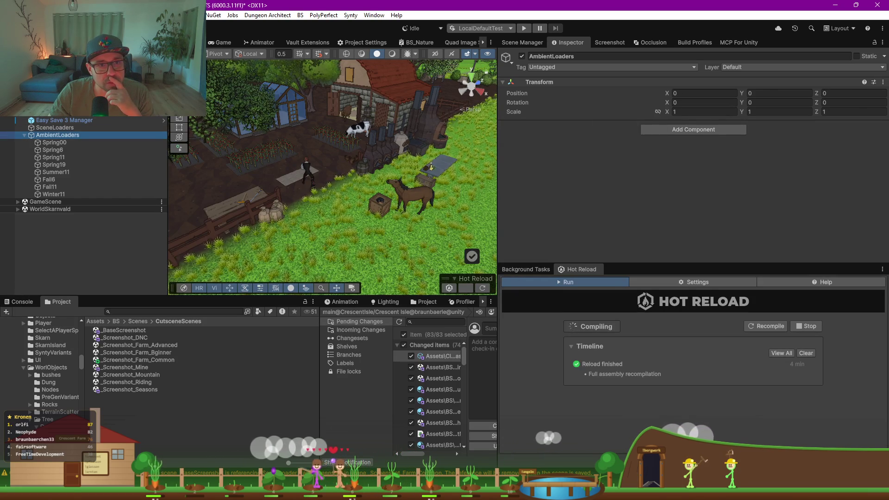
pyautogui.click(52, 150)
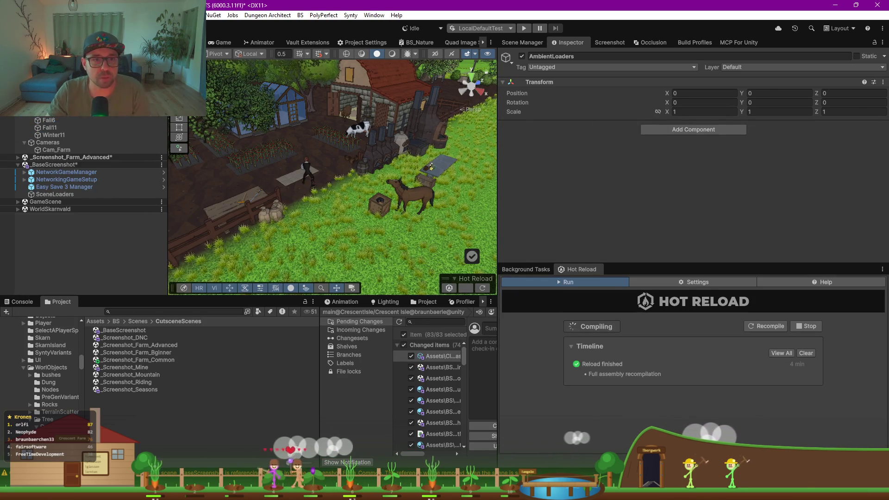
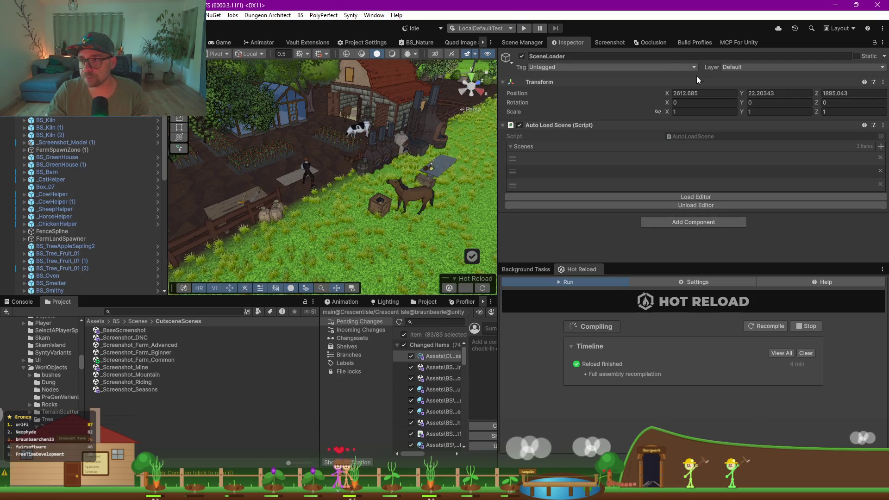
# Step: Show the shared Scene List in Build Profiles
pyautogui.click(694, 43)
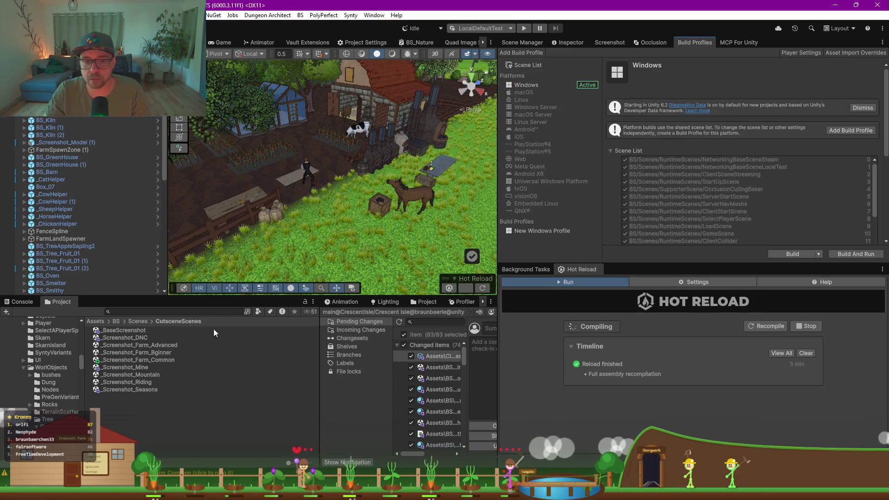
pyautogui.scroll(-5, 662, 188)
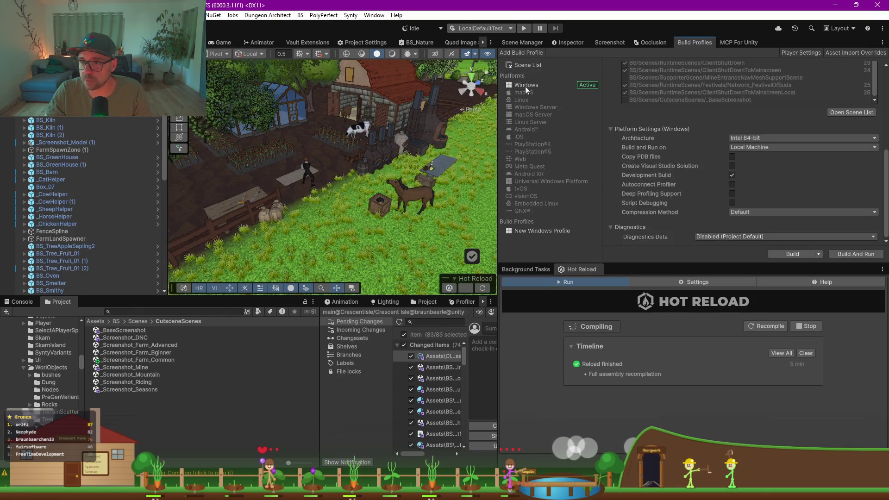
pyautogui.click(527, 66)
pyautogui.scroll(-5, 712, 189)
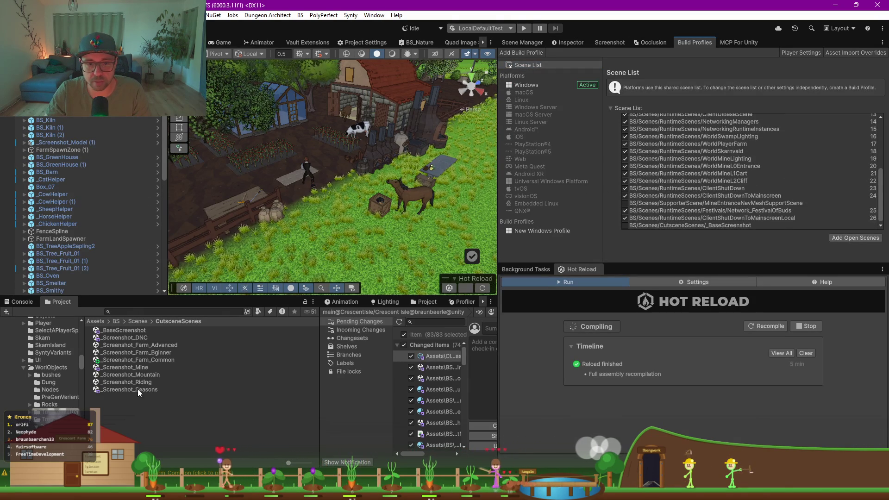
# Step: Drag _Screenshot_Farm_Common from the Project window into the scene list as entry 27
pyautogui.moveTo(153, 362)
pyautogui.mouseDown()
pyautogui.moveTo(671, 250)
pyautogui.moveTo(682, 227)
pyautogui.mouseUp()
pyautogui.moveTo(679, 225); pyautogui.dragTo(666, 224)
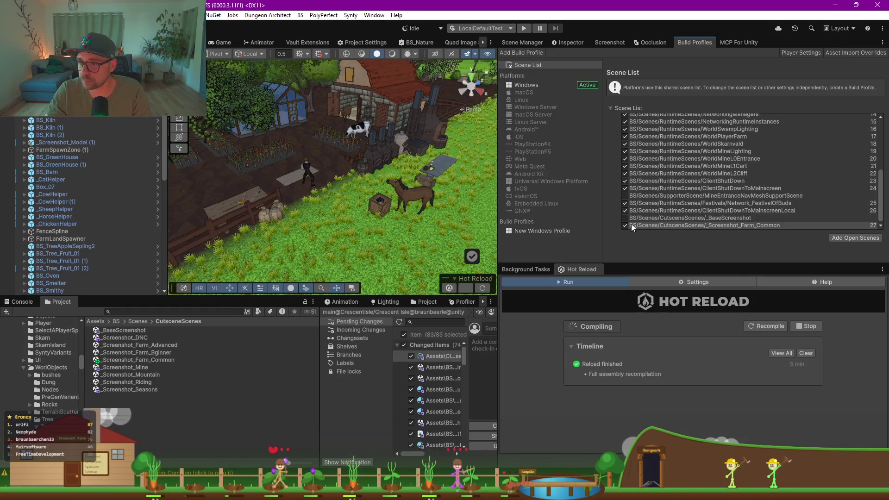
pyautogui.click(161, 360)
pyautogui.click(163, 361)
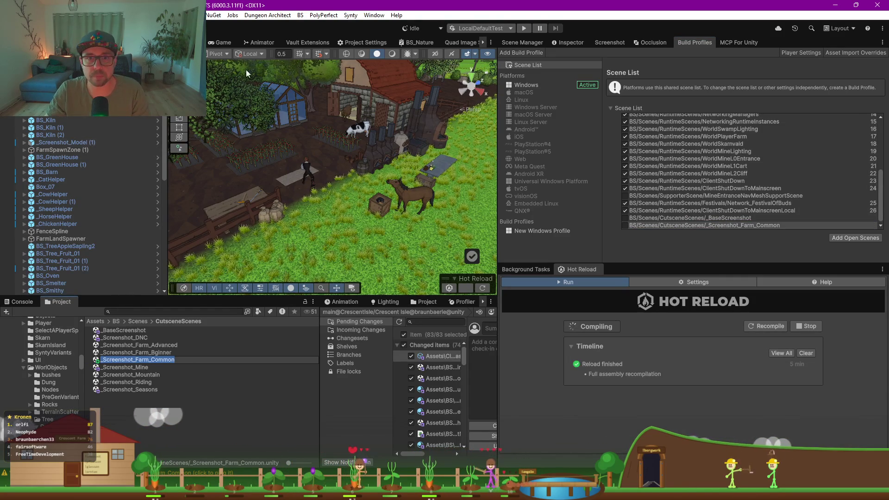
pyautogui.click(313, 39)
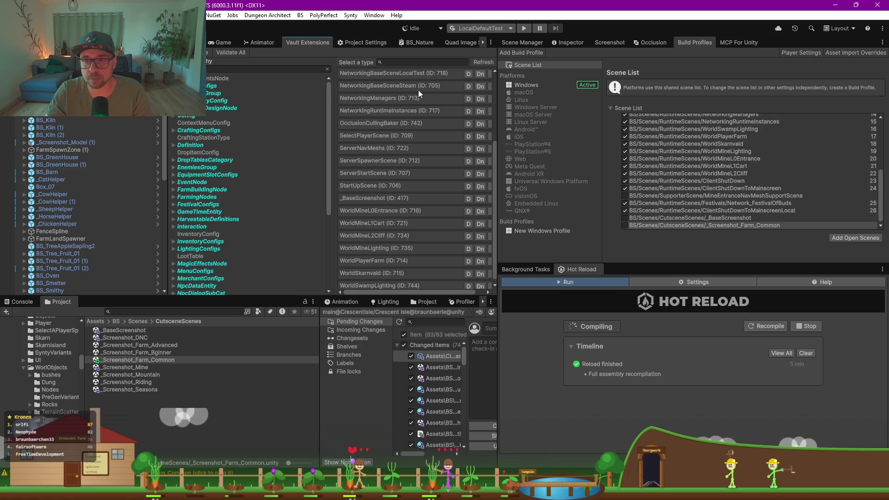
# Step: Filter the Vault Extensions types to SceneDefinition and inspect SceneLoader_FarmScreenshot's five scene entries
pyautogui.moveTo(165, 155); pyautogui.dragTo(84, 155)
pyautogui.scroll(-5, 118, 187)
pyautogui.click(230, 68)
pyautogui.click(229, 77)
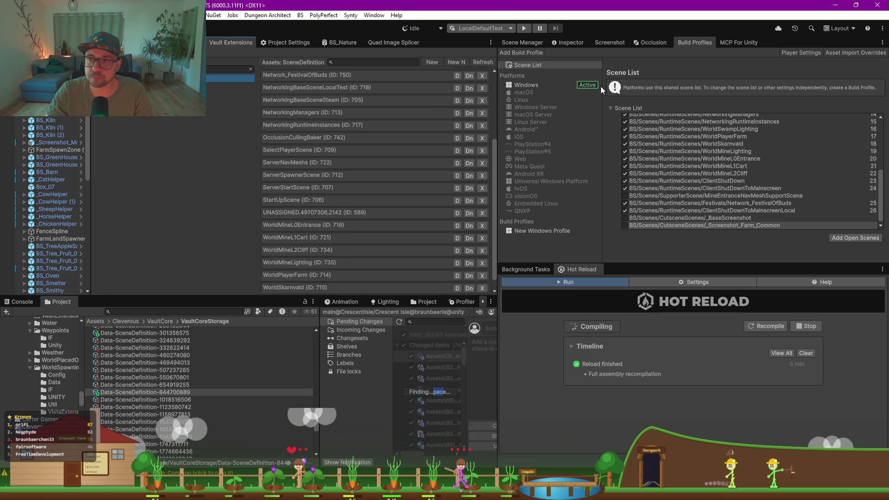
pyautogui.click(569, 42)
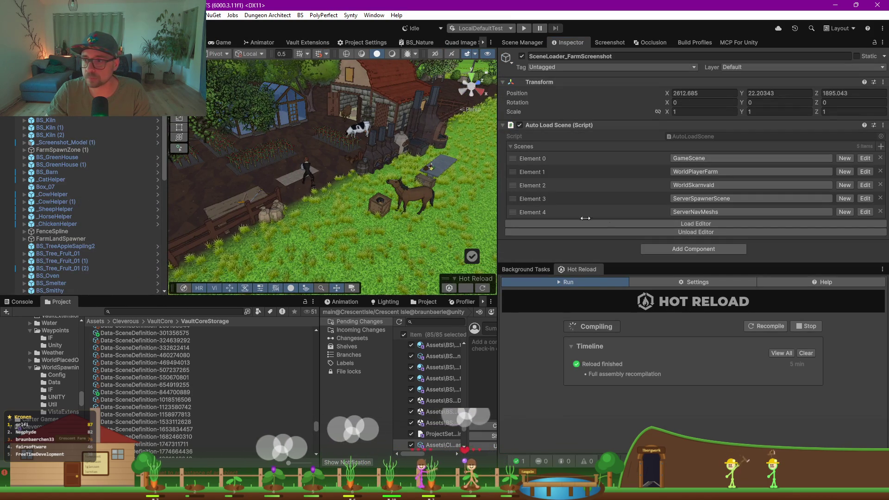
# Step: Change SceneLoader's Element 3 scene from LoadScene to _Screenshot_Farm_Common
pyautogui.click(695, 224)
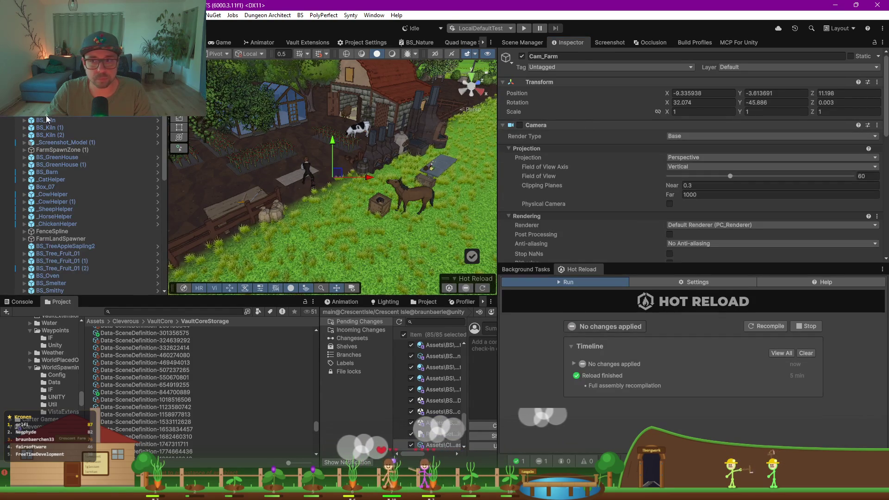
pyautogui.click(862, 155)
pyautogui.doubleClick(361, 306)
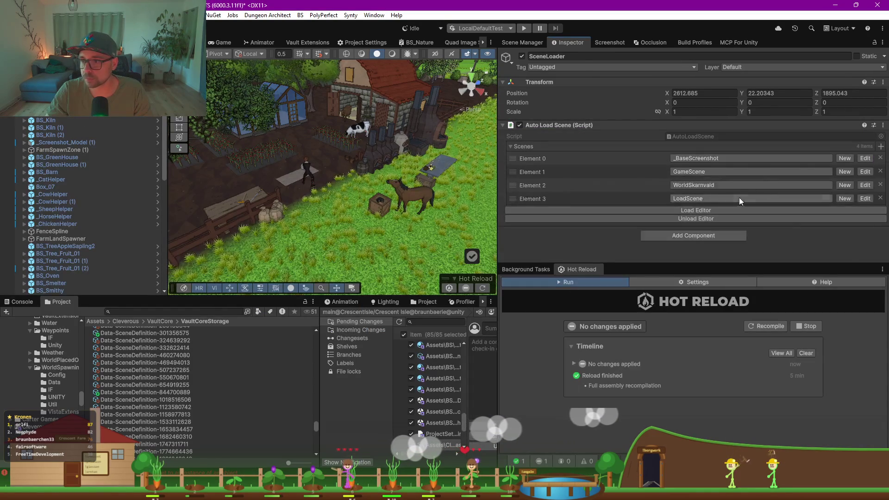
pyautogui.click(721, 198)
pyautogui.write('load')
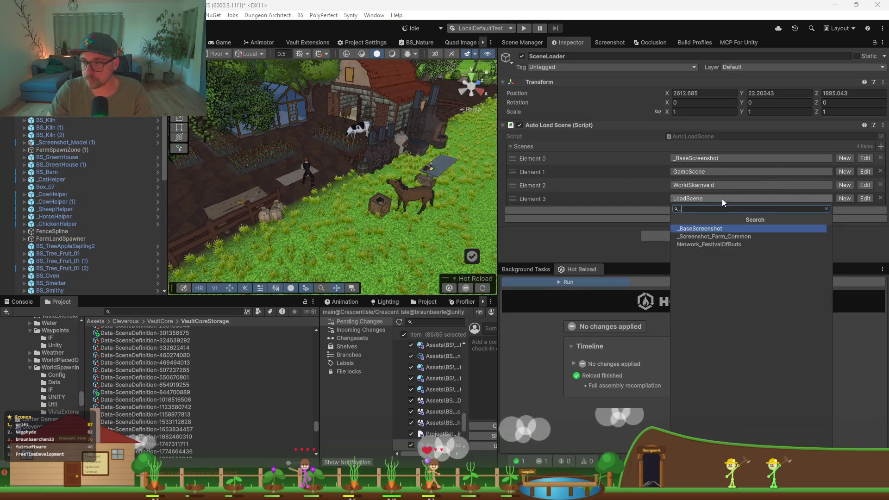
pyautogui.press('Escape')
pyautogui.click(721, 198)
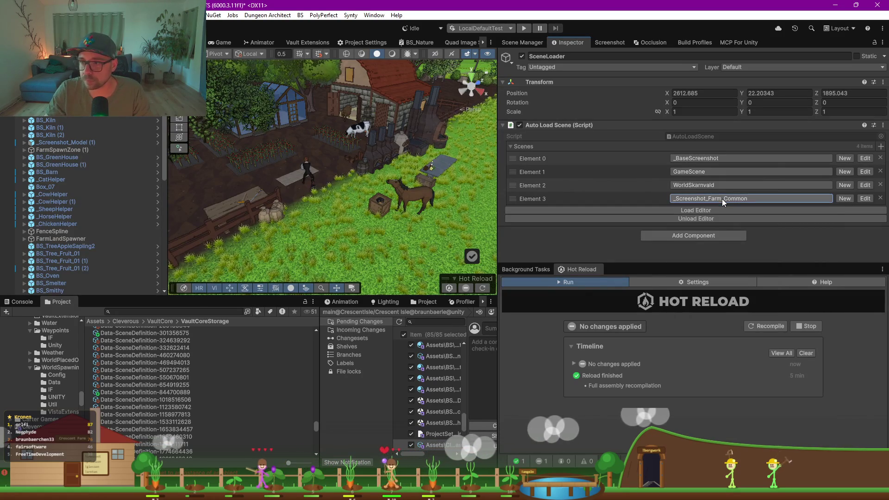
pyautogui.click(595, 247)
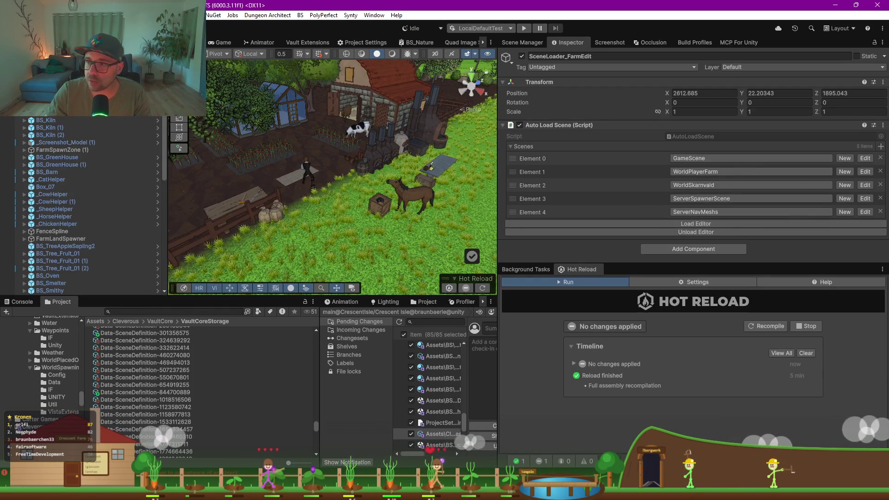
# Step: Remove Elements 4, 3 and 2, leaving ServerSpawnerScene and ServerNavMeshs in SceneLoader_FarmEdit
pyautogui.click(880, 211)
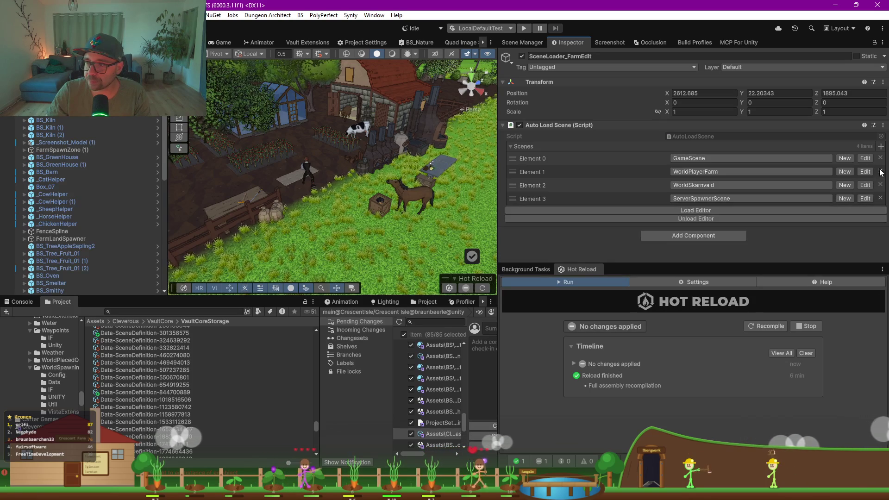
pyautogui.click(880, 198)
pyautogui.click(880, 184)
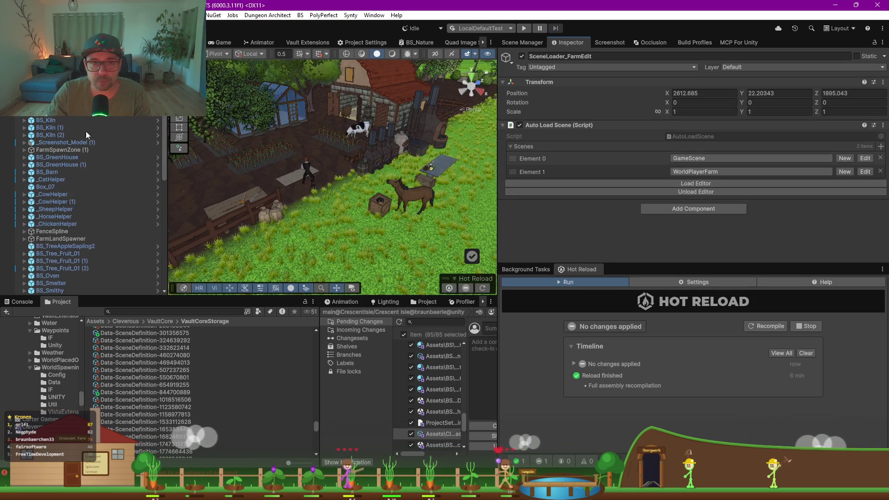
pyautogui.click(465, 152)
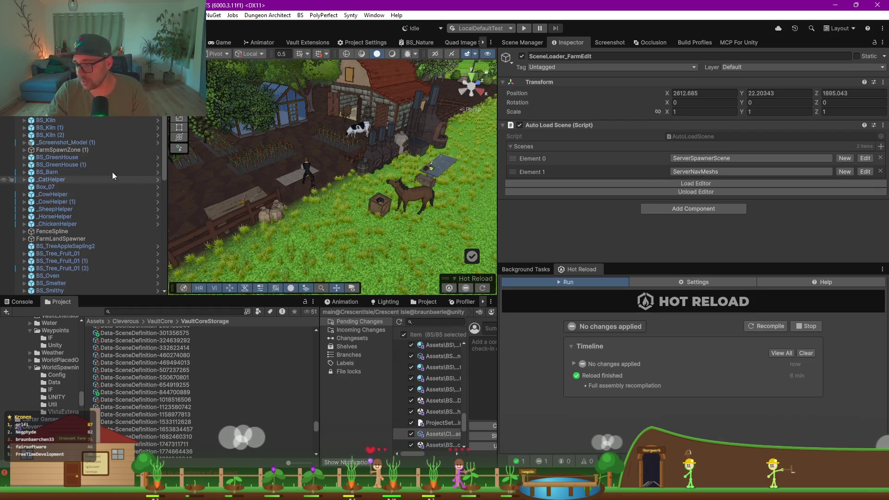
pyautogui.click(47, 106)
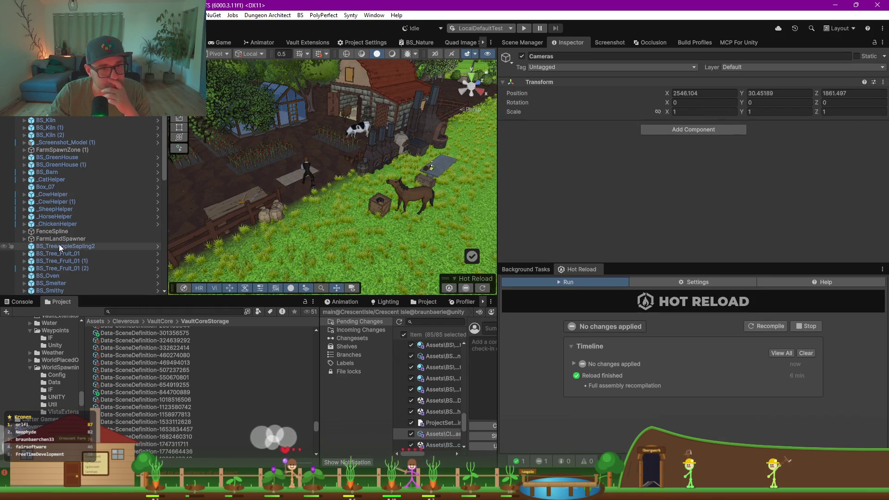
# Step: Move FarmLandSpawner, FenceSpline and FarmSpawnZone (1) to the top of the Hierarchy, in that order
pyautogui.scroll(-5, 62, 244)
pyautogui.scroll(-5, 62, 243)
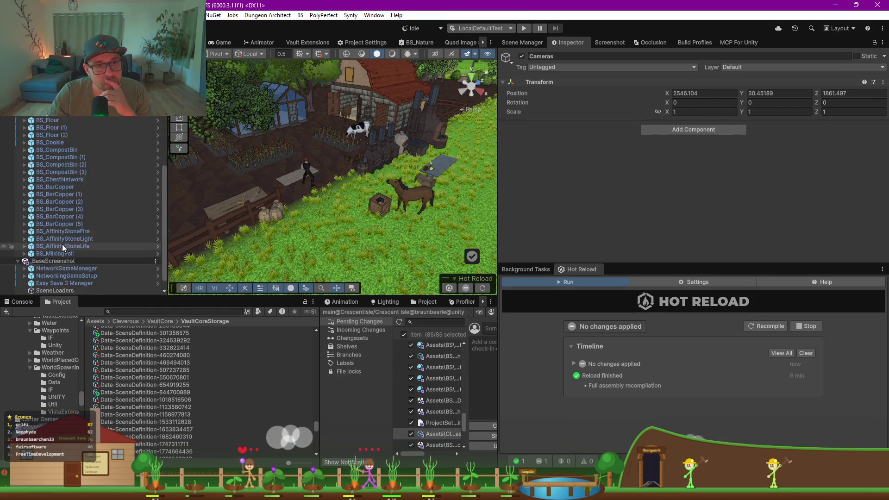
pyautogui.scroll(8, 63, 231)
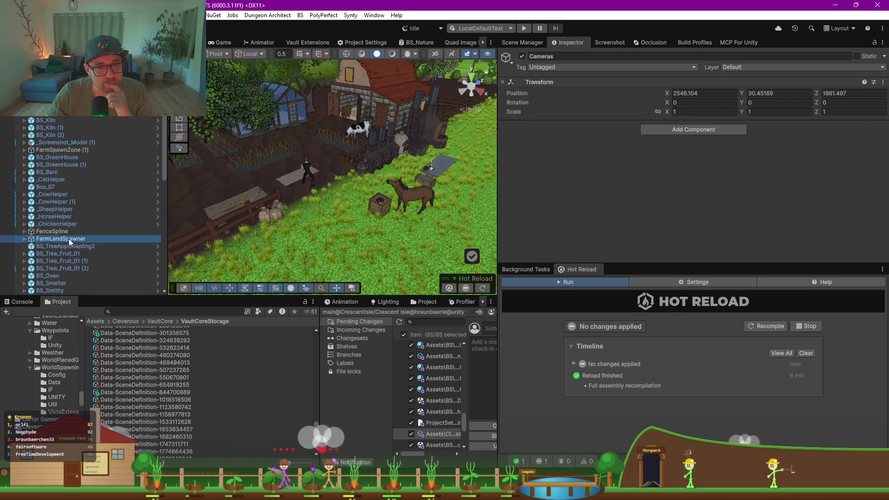
pyautogui.click(69, 238)
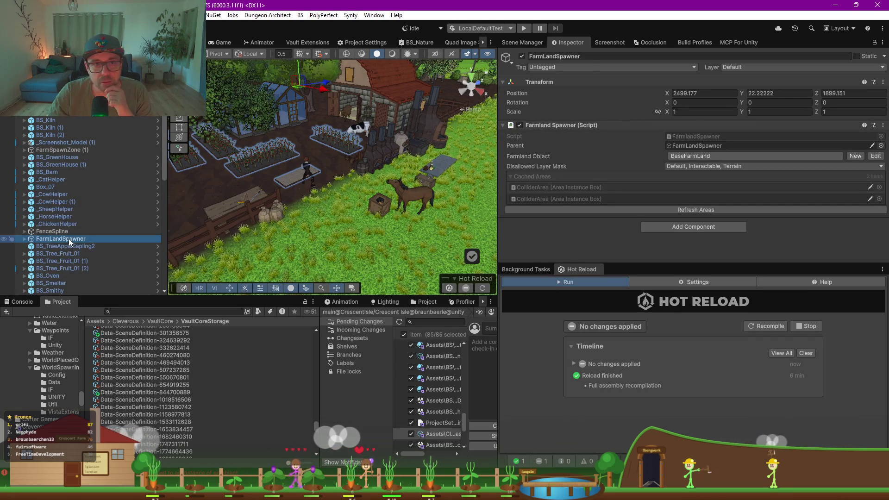
pyautogui.moveTo(54, 237); pyautogui.dragTo(57, 116)
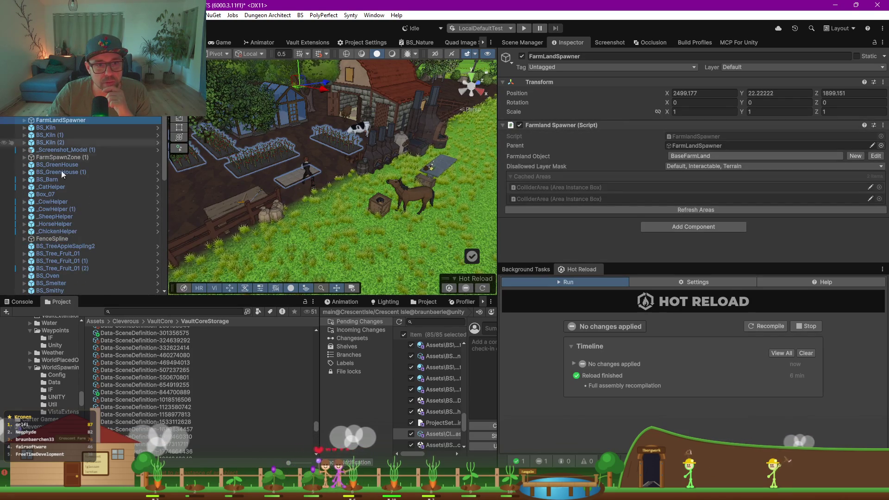
pyautogui.click(59, 239)
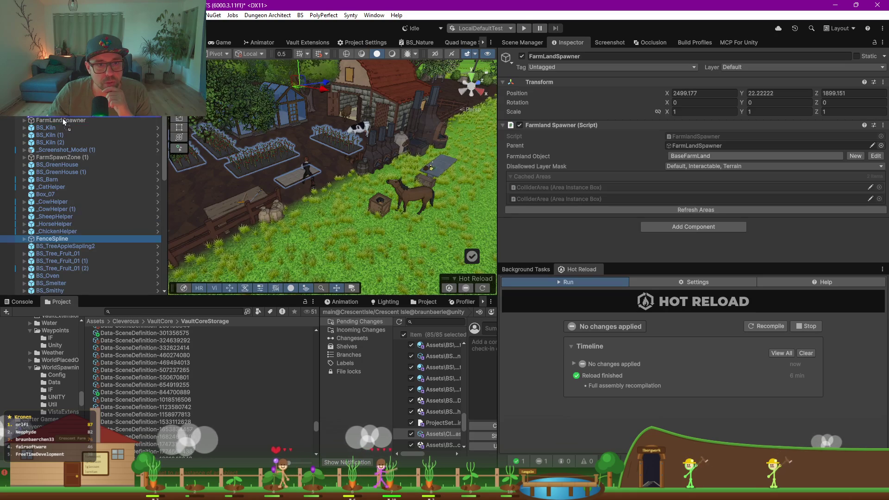
pyautogui.moveTo(63, 120); pyautogui.dragTo(63, 124)
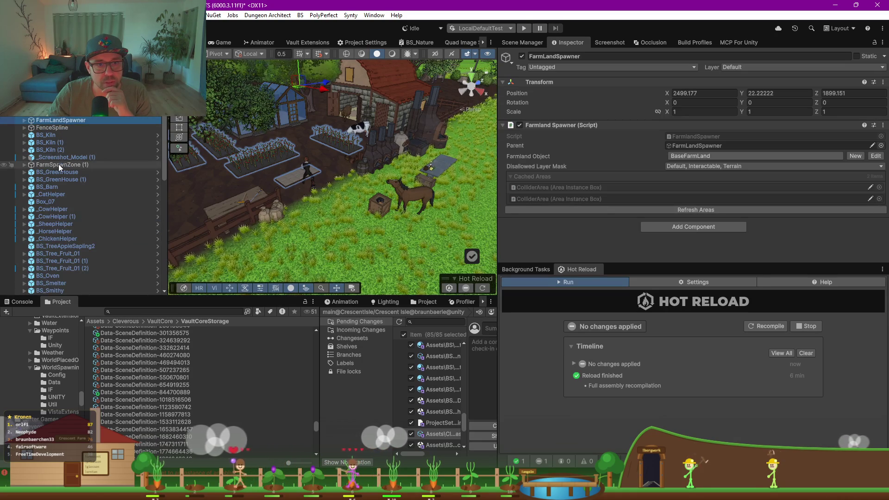
pyautogui.click(57, 165)
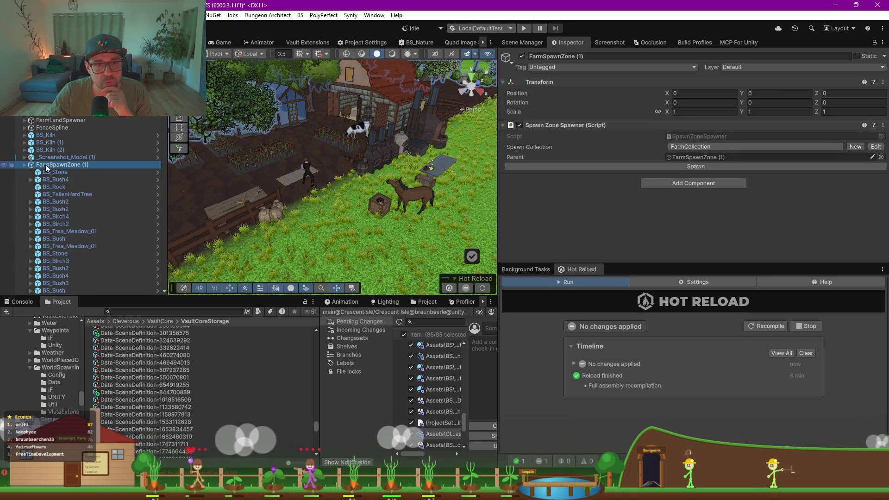
pyautogui.moveTo(49, 165); pyautogui.dragTo(52, 132)
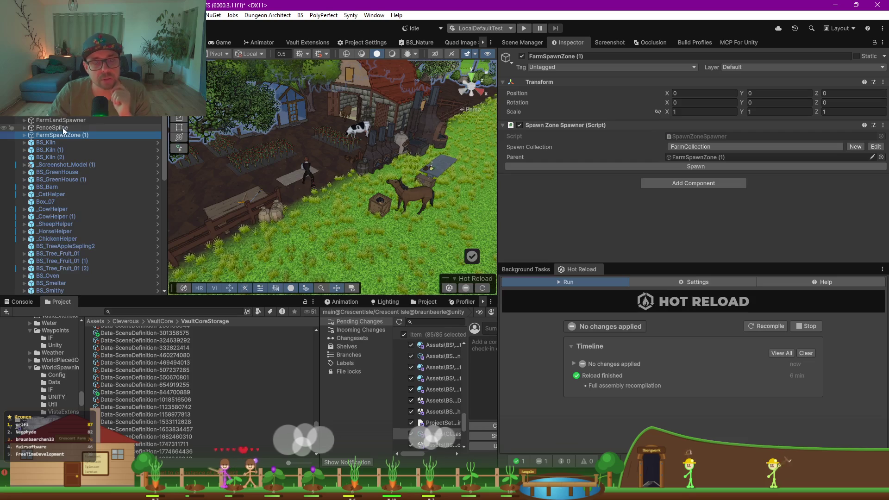
# Step: Check the SceneLoader, Cam_Farm and Cameras objects, then bring up the Scene Manager list
pyautogui.click(51, 112)
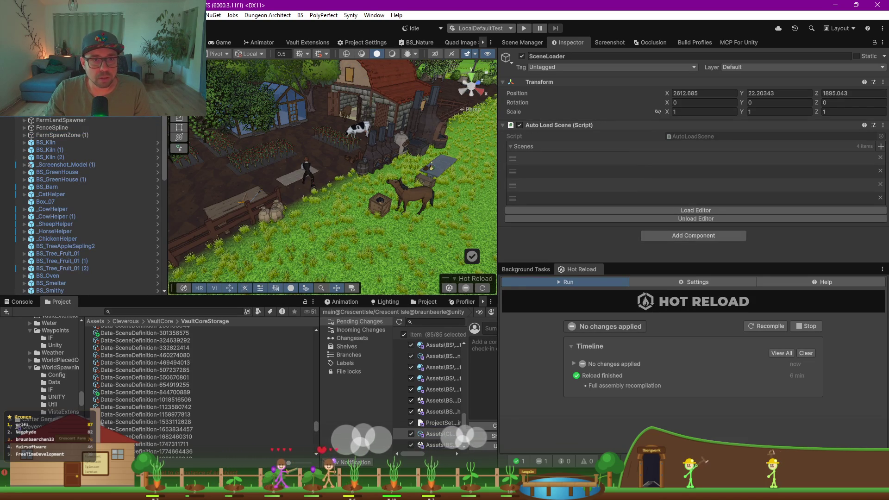
pyautogui.click(51, 105)
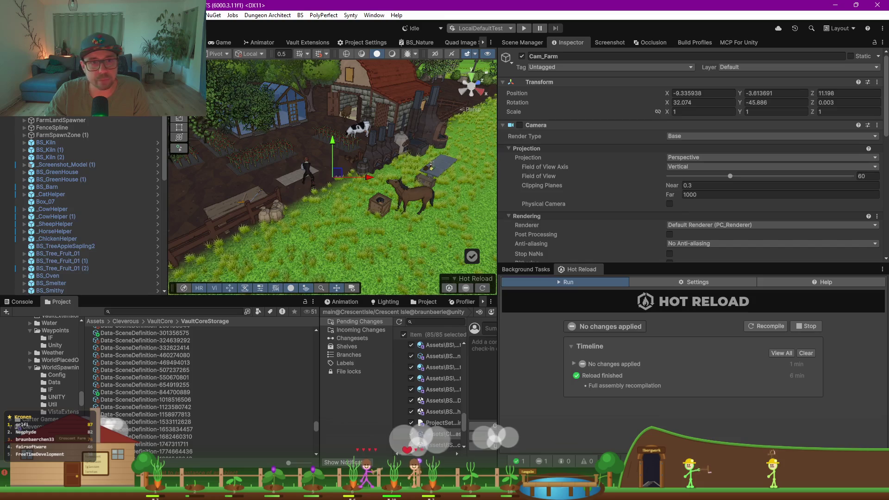
pyautogui.click(51, 98)
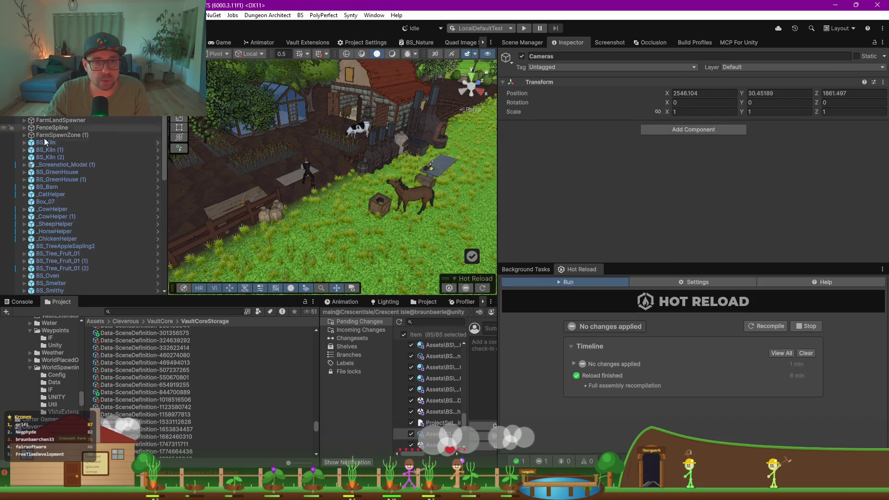
pyautogui.click(521, 42)
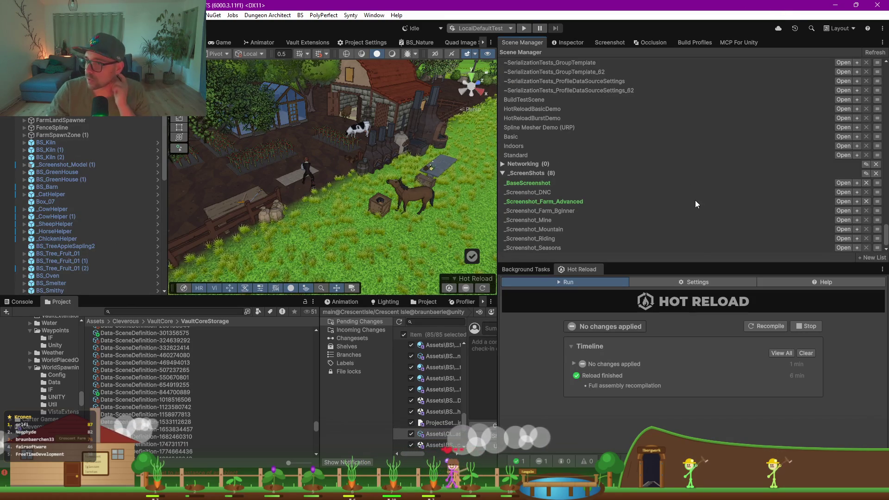
# Step: Load _Screenshot_DNC additively and select its ScreenshotMaker object
pyautogui.click(856, 192)
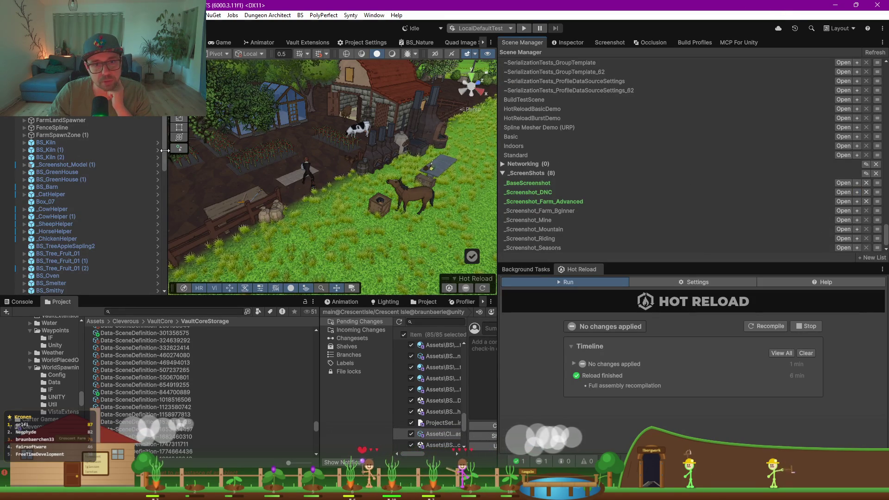
pyautogui.scroll(-10, 157, 276)
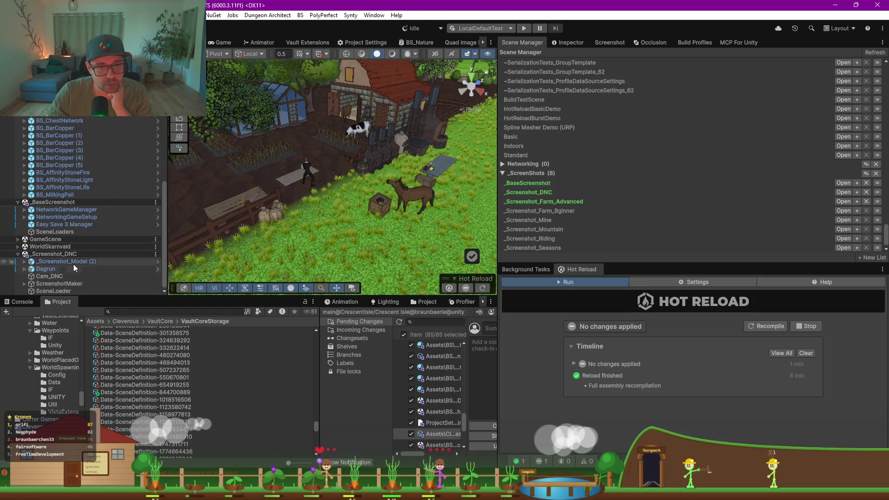
pyautogui.click(72, 282)
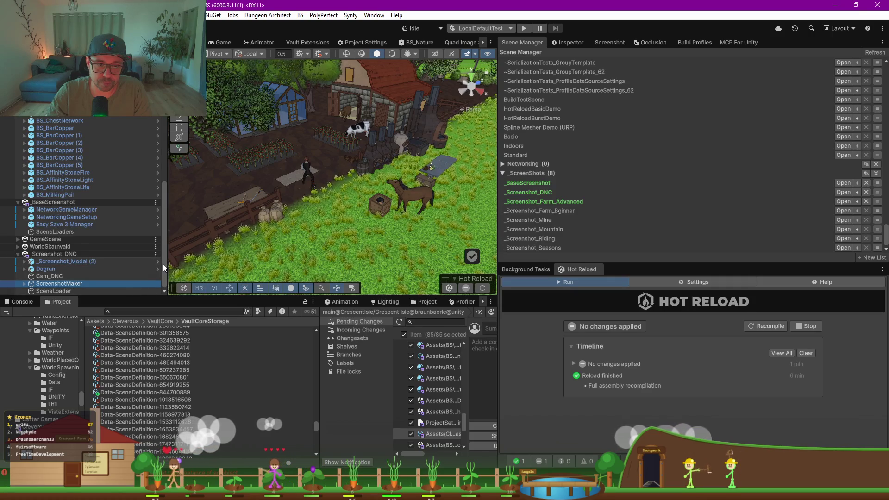
# Step: Remove the _Screenshot_DNC scene from the Hierarchy and show ScreenshotMaker's Inspector
pyautogui.moveTo(163, 263); pyautogui.dragTo(163, 158)
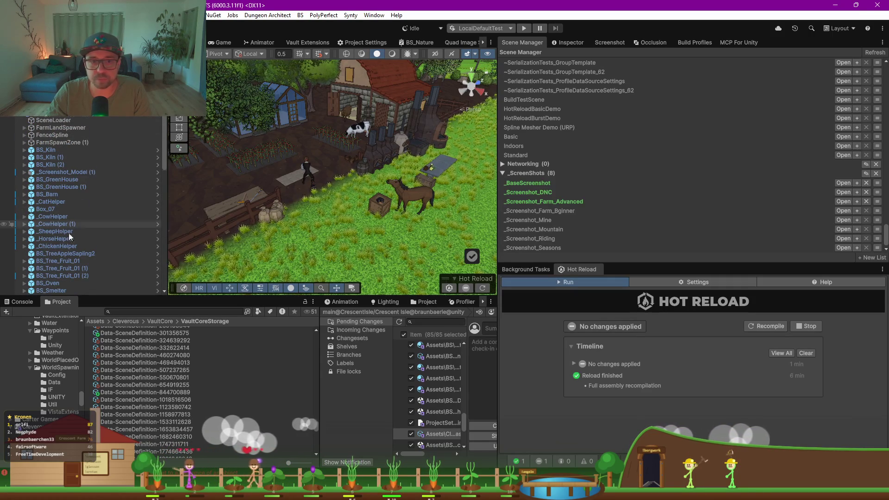
pyautogui.scroll(-10, 114, 264)
pyautogui.click(155, 254)
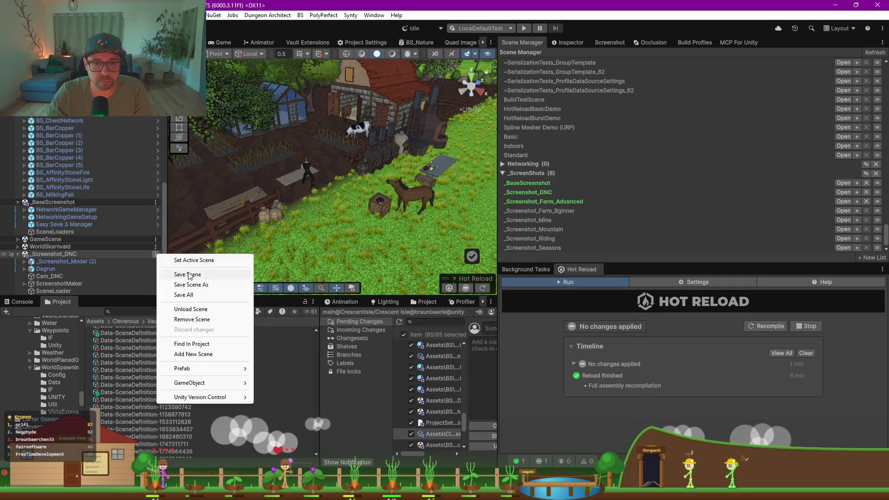
pyautogui.click(198, 319)
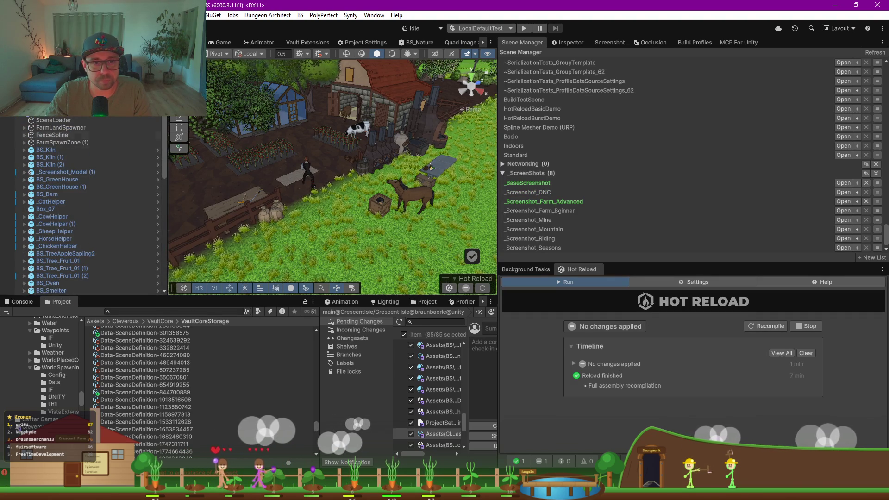
pyautogui.click(573, 42)
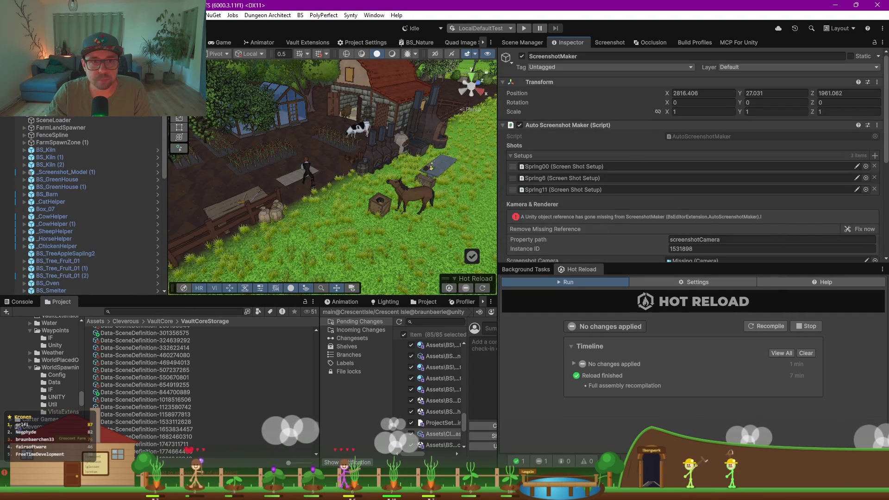
# Step: Delete the missing Setups entries from the Advanced screenshot maker, keeping only Spring11
pyautogui.scroll(2, 88, 203)
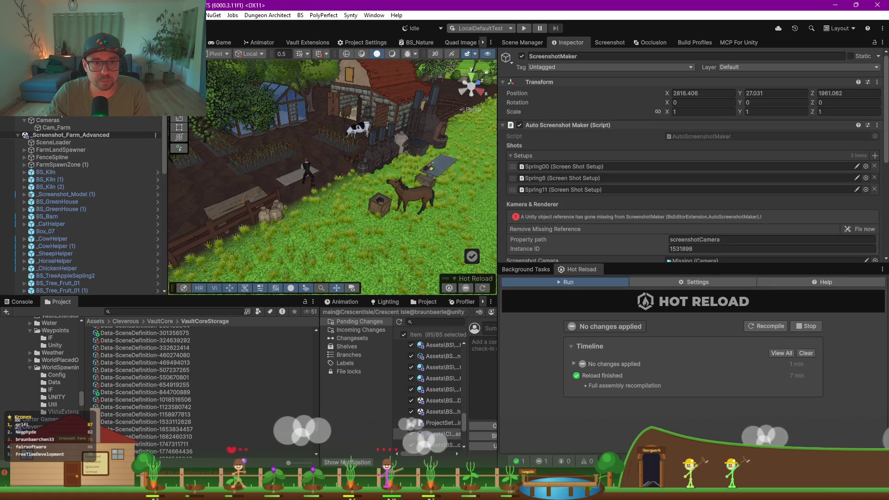
pyautogui.press('Up')
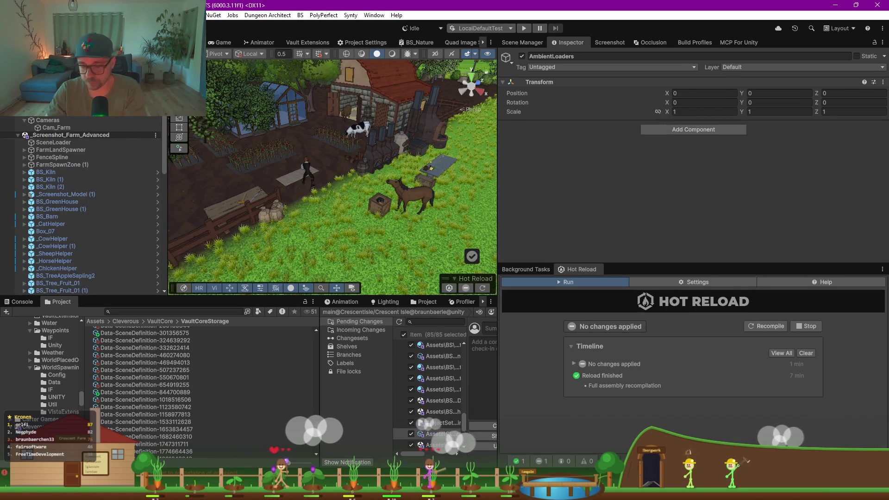
pyautogui.scroll(-2, 88, 203)
pyautogui.press('Up')
pyautogui.press('Up')
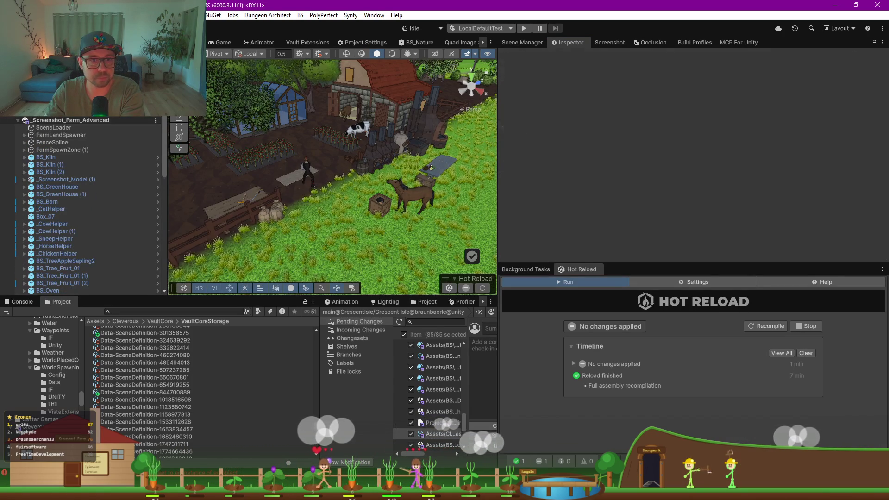
pyautogui.press('Down')
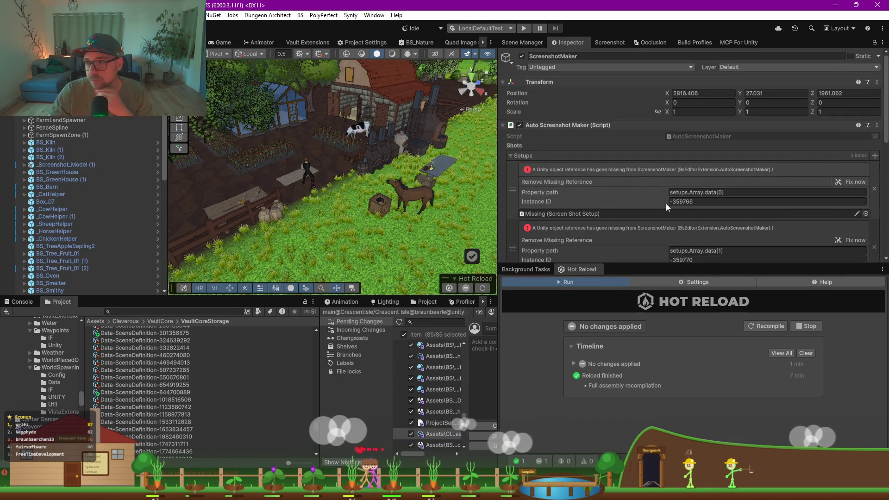
pyautogui.click(851, 181)
pyautogui.click(851, 182)
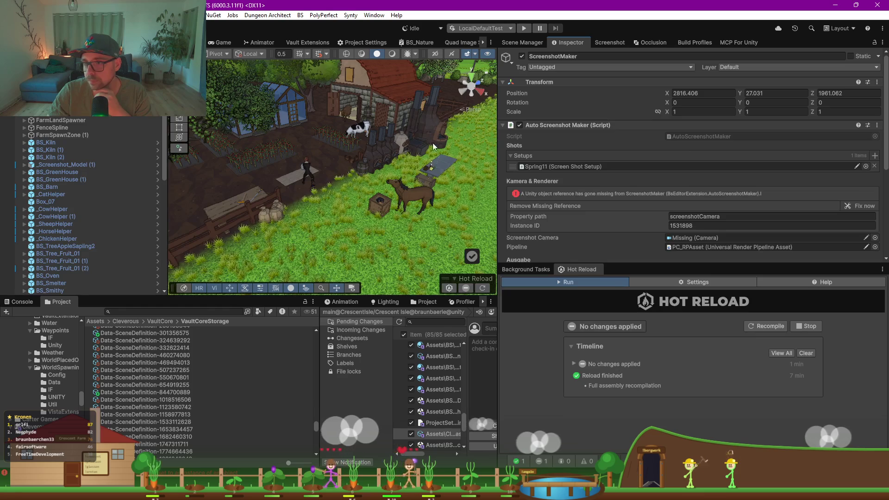
# Step: Assign Cam_Farm as Screenshot Camera and set Target Name to Farm_Advanced
pyautogui.scroll(-3, 576, 187)
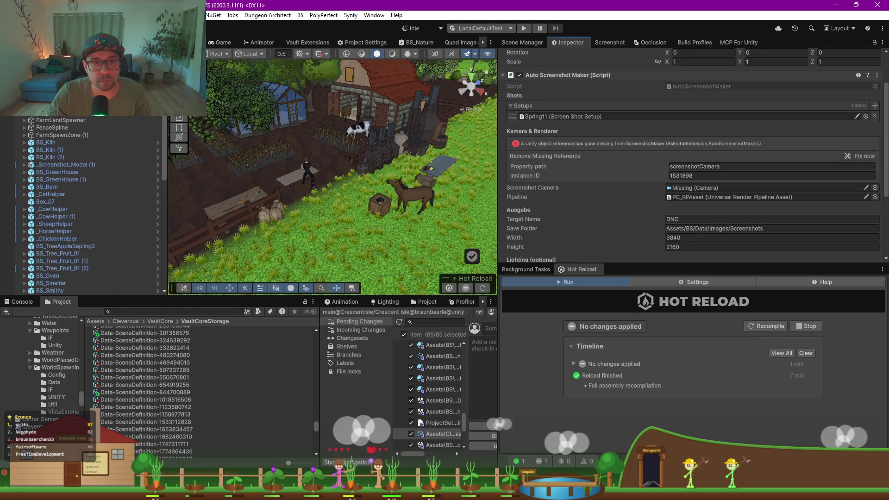
pyautogui.click(692, 187)
pyautogui.click(700, 171)
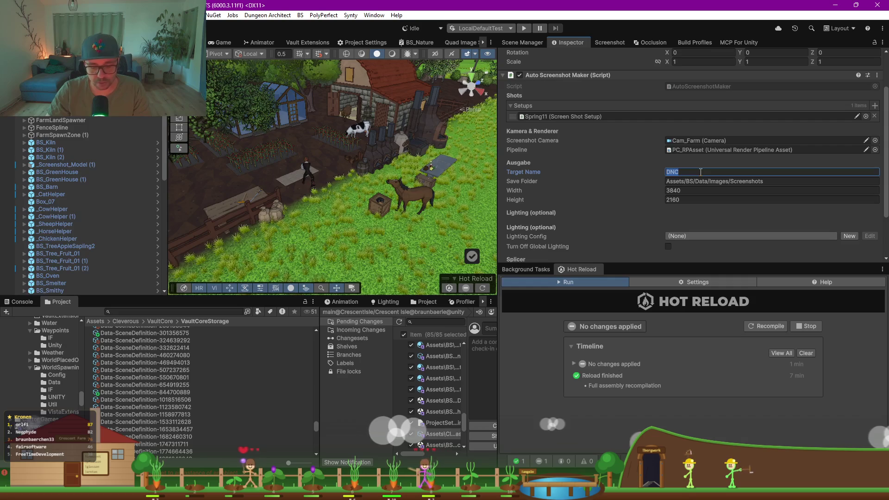
pyautogui.write('Farm_Advanced')
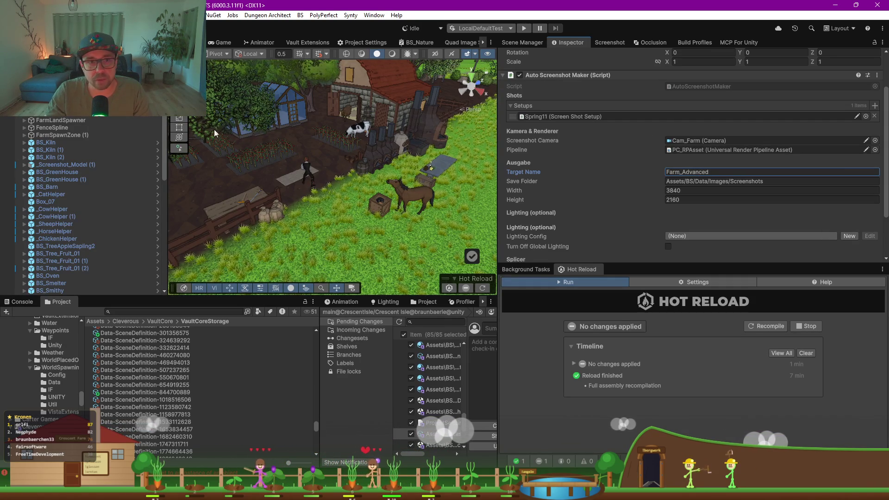
pyautogui.press('Return')
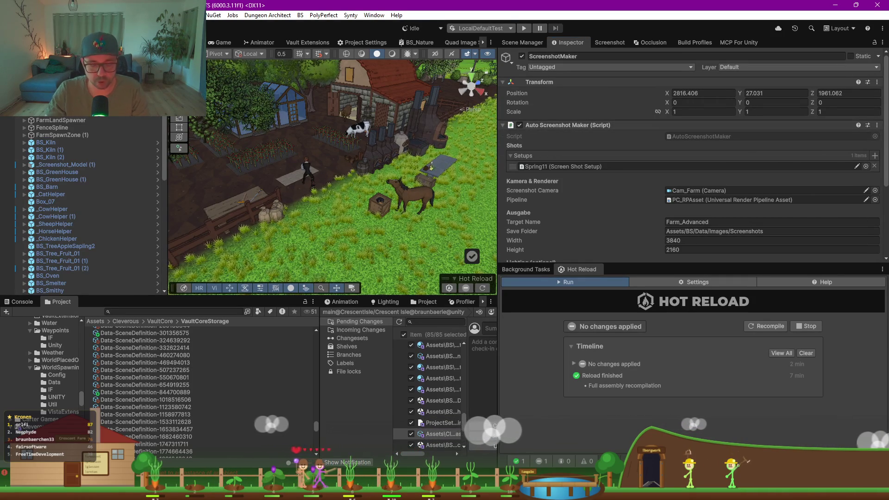
# Step: Set ScreenshotMaker_Beginner's Target Name to Farm_Beginner
pyautogui.scroll(1, 93, 204)
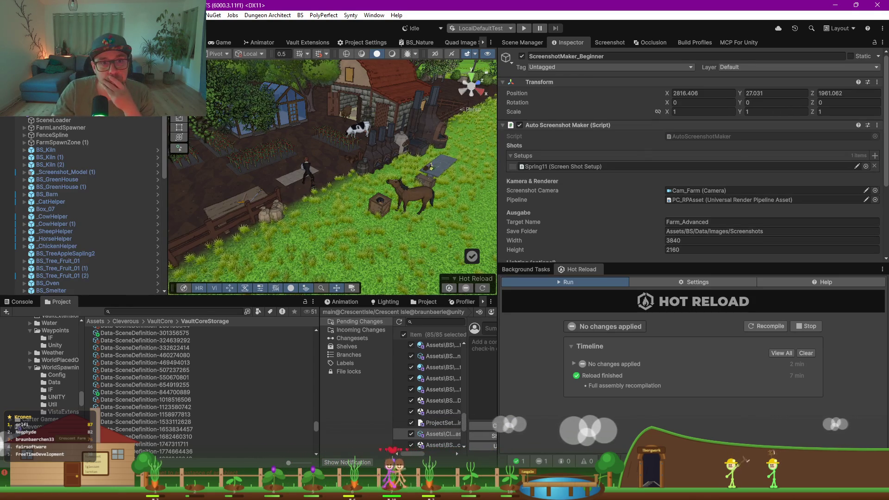
pyautogui.scroll(-4, 642, 204)
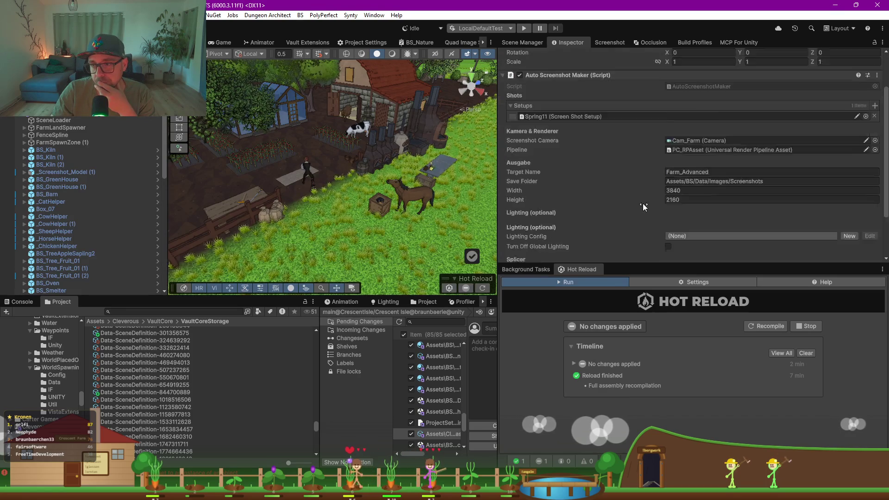
pyautogui.scroll(-2, 642, 203)
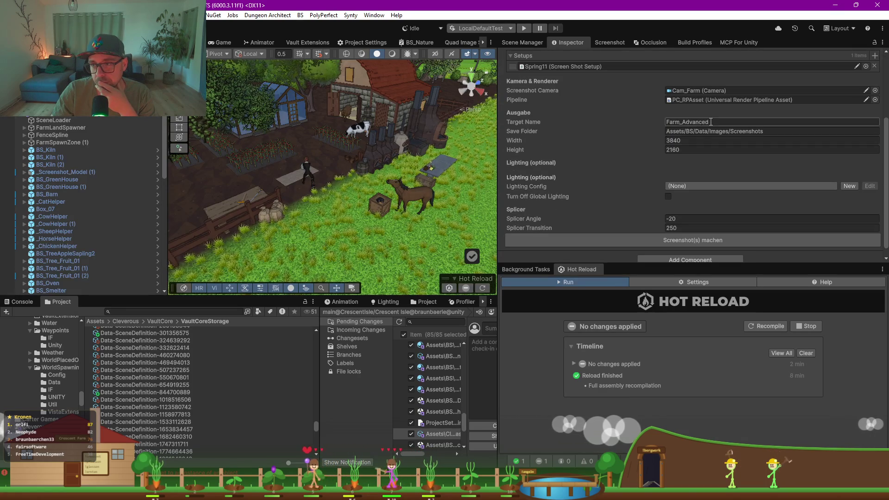
pyautogui.click(692, 122)
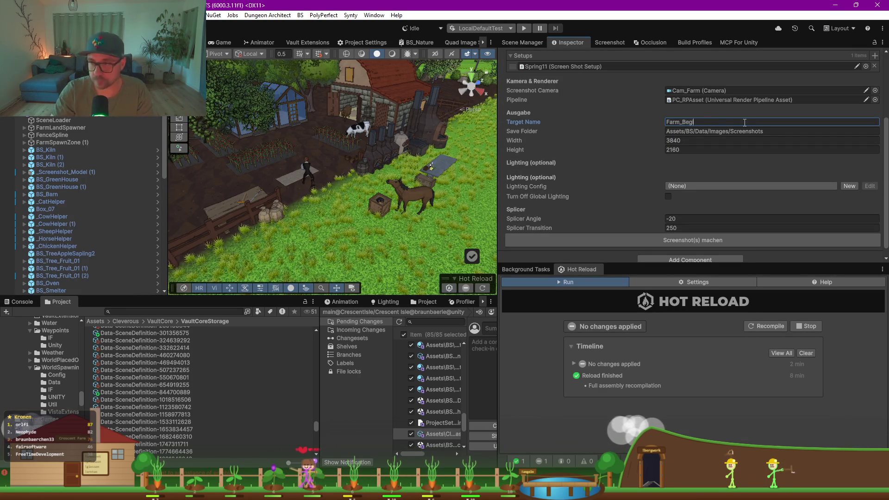
pyautogui.write('inner')
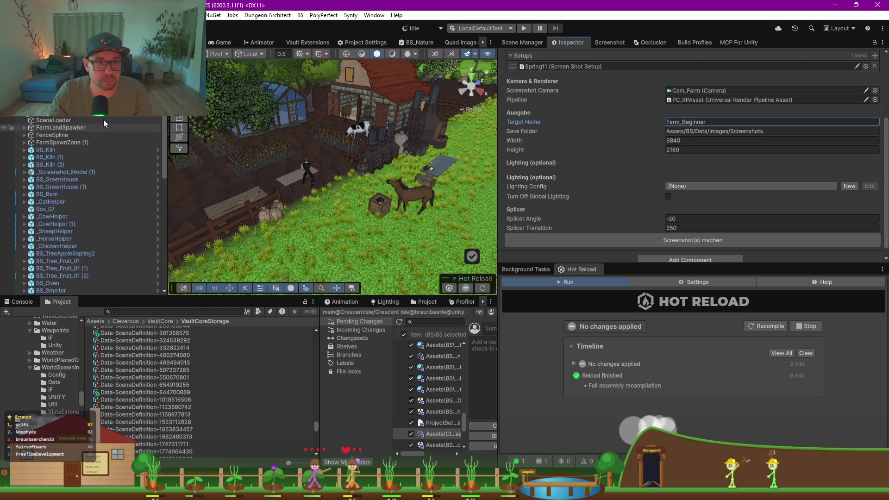
pyautogui.click(18, 118)
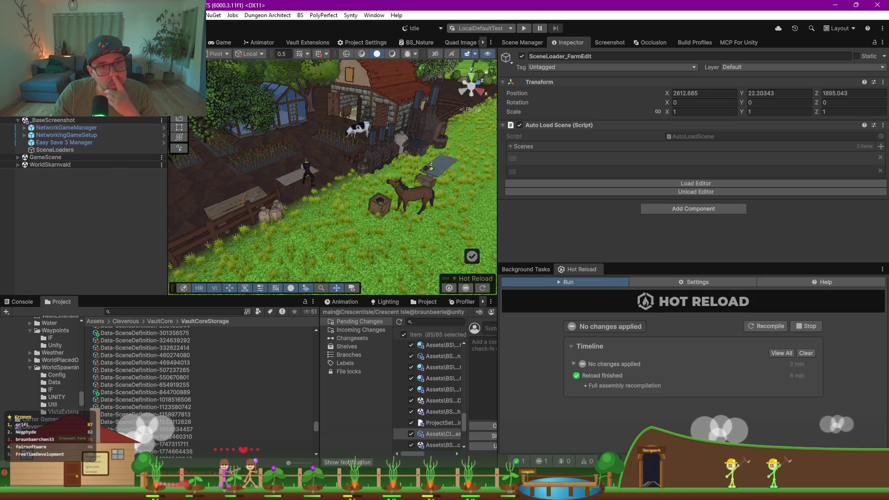
# Step: Render the Farm_Advanced screenshot from ScreenshotMaker_Advanced and dismiss the Fertig message
pyautogui.click(223, 129)
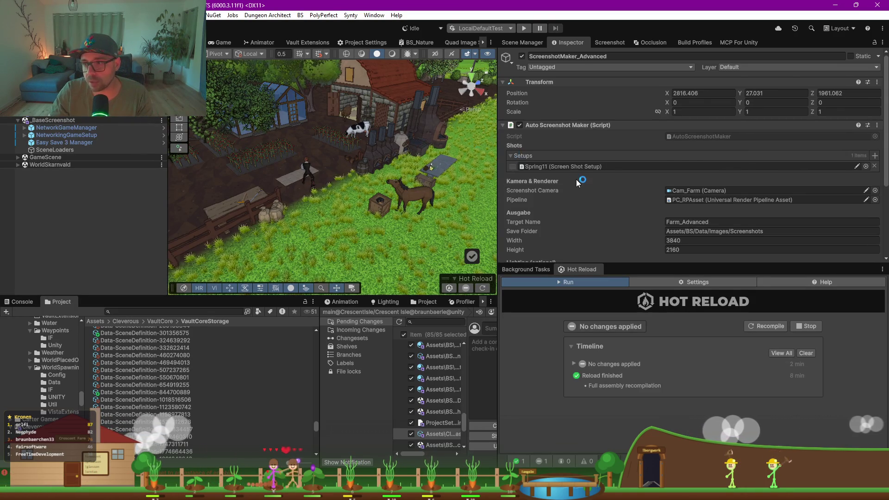
pyautogui.scroll(-3, 576, 179)
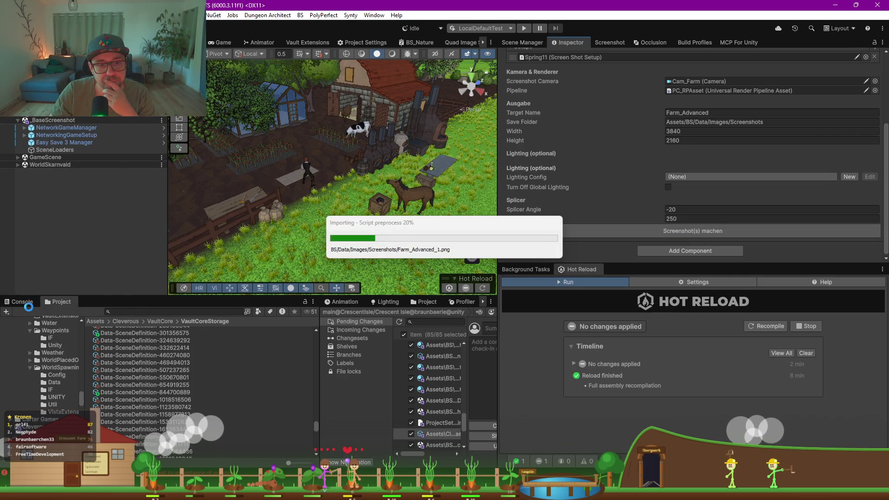
pyautogui.click(510, 258)
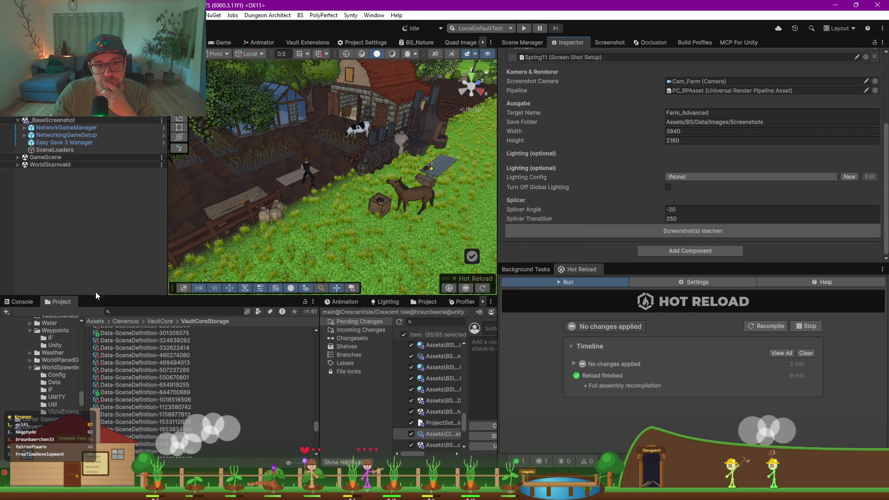
# Step: Check the Console, then browse the Project window to the Screenshots folder
pyautogui.click(24, 303)
pyautogui.click(70, 301)
pyautogui.click(18, 302)
pyautogui.click(46, 302)
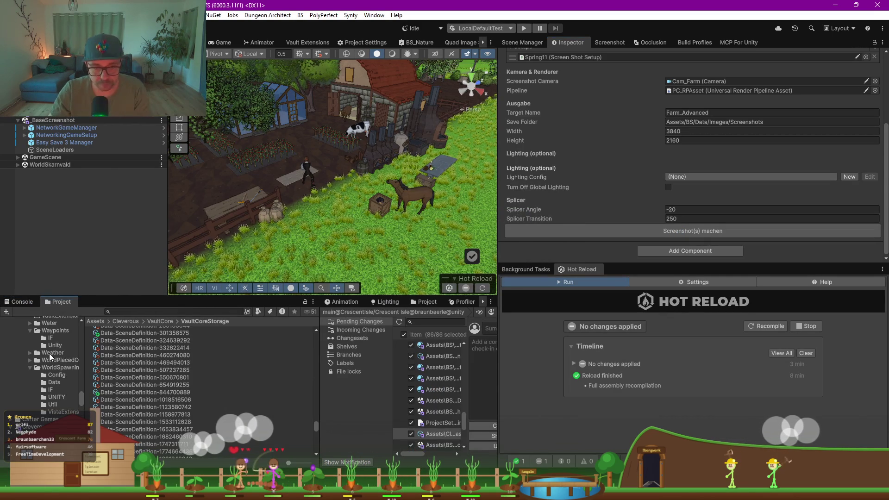
pyautogui.click(49, 345)
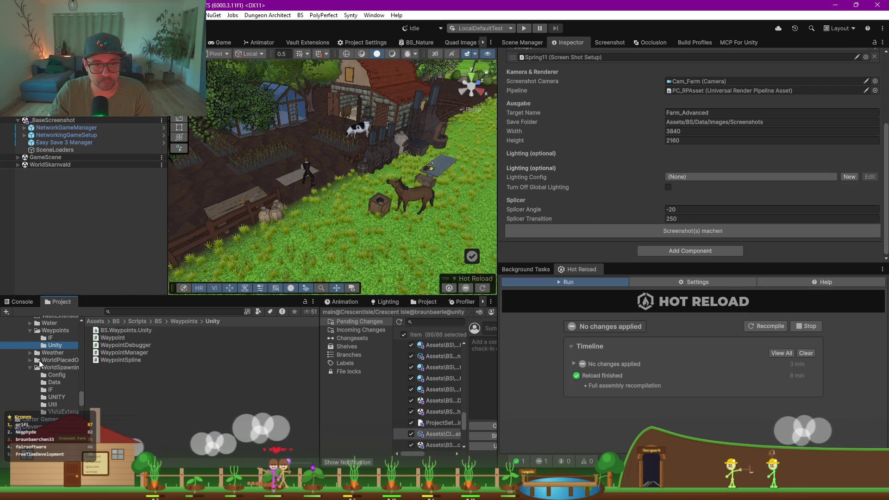
pyautogui.scroll(15, 60, 354)
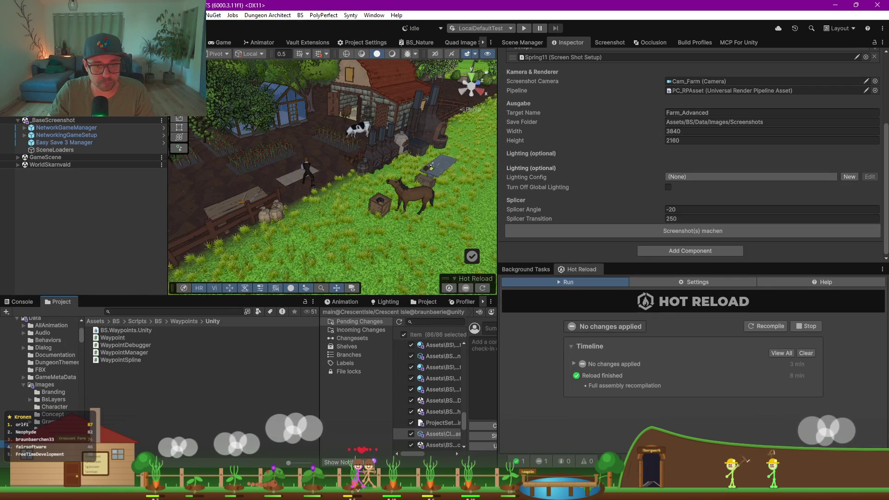
# Step: Preview Farm_Advanced_1.png (3840×2160, 13.9 MB) in Photos, then close it
pyautogui.doubleClick(121, 363)
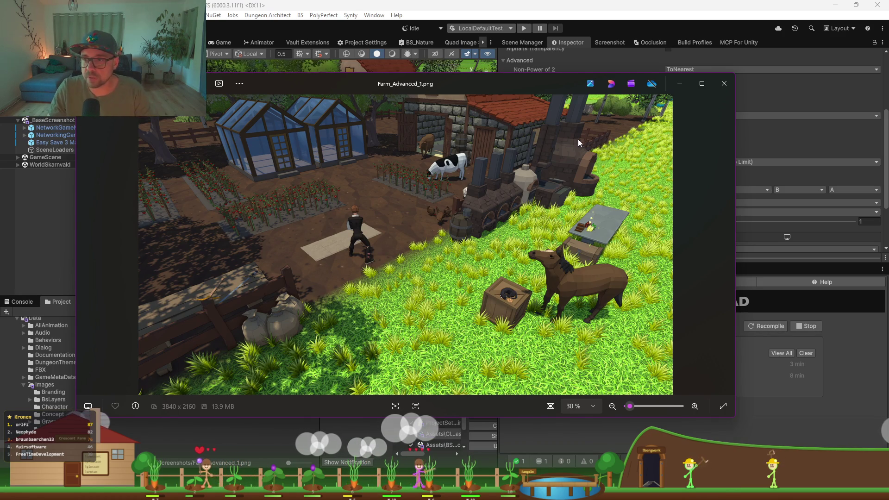
pyautogui.click(722, 83)
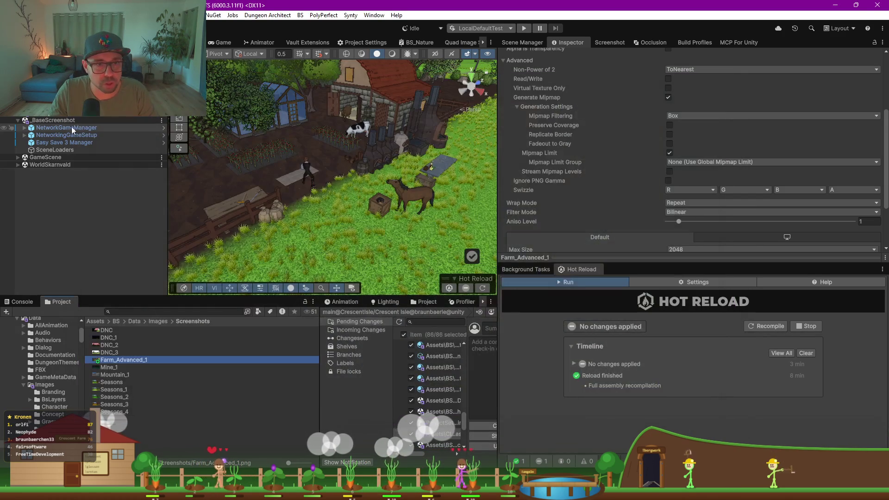
# Step: Collapse the other loaded scenes, expand _Screenshot_Farm_Advanced and select SceneLoader_FarmBeginner with its two empty slots
pyautogui.click(18, 118)
pyautogui.click(18, 117)
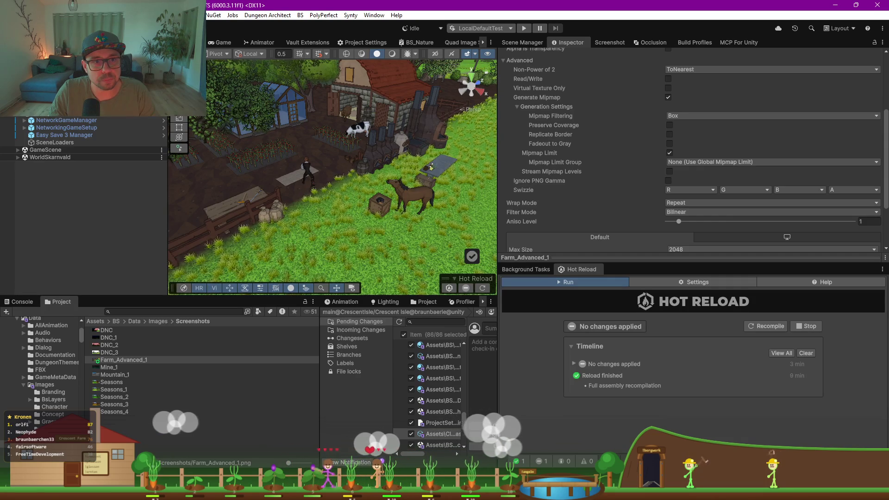
pyautogui.click(18, 165)
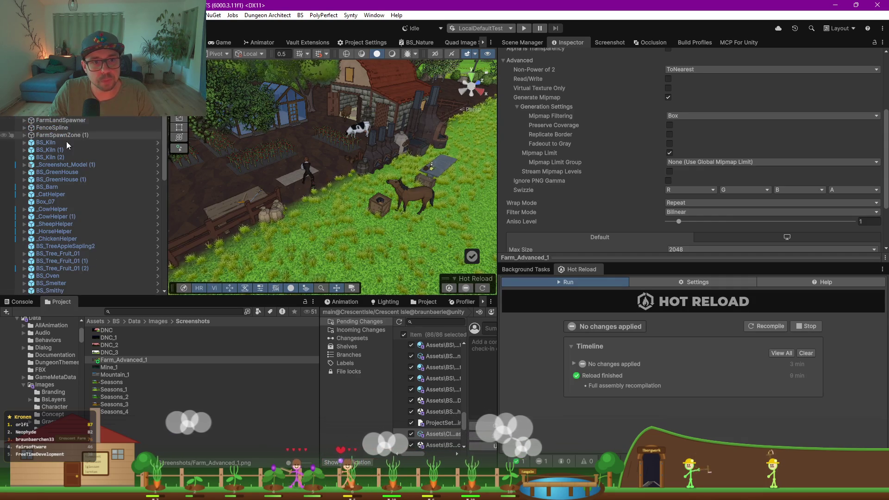
pyautogui.click(51, 112)
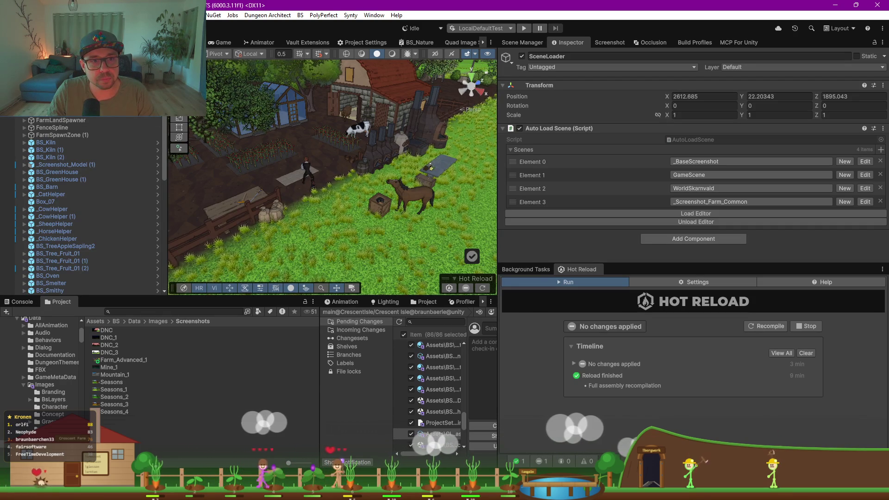
pyautogui.click(17, 120)
pyautogui.click(18, 112)
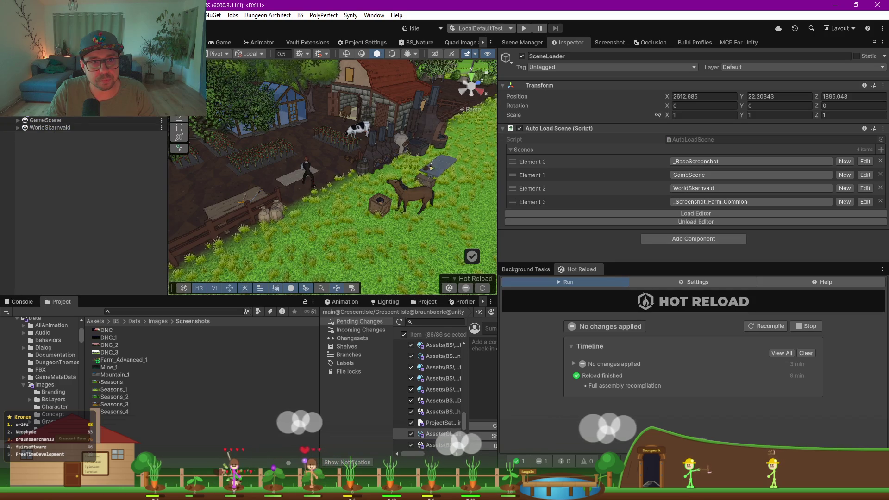
pyautogui.click(18, 120)
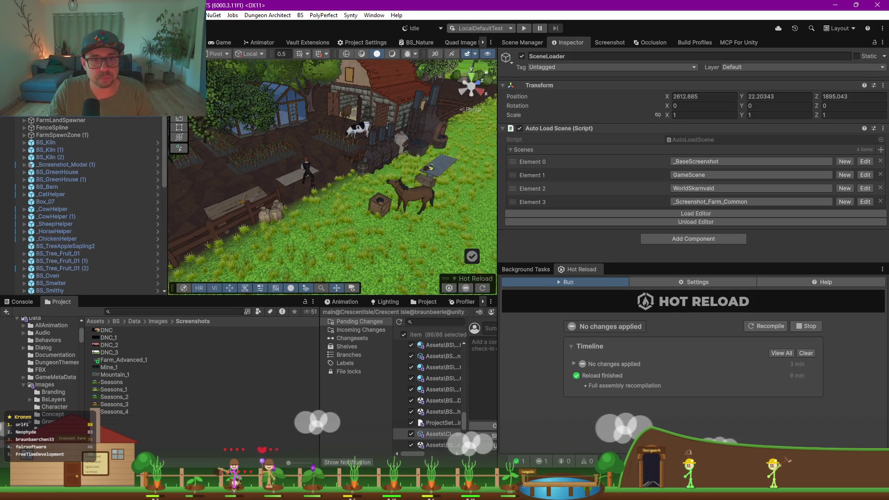
pyautogui.press('Down')
pyautogui.scroll(1, 83, 204)
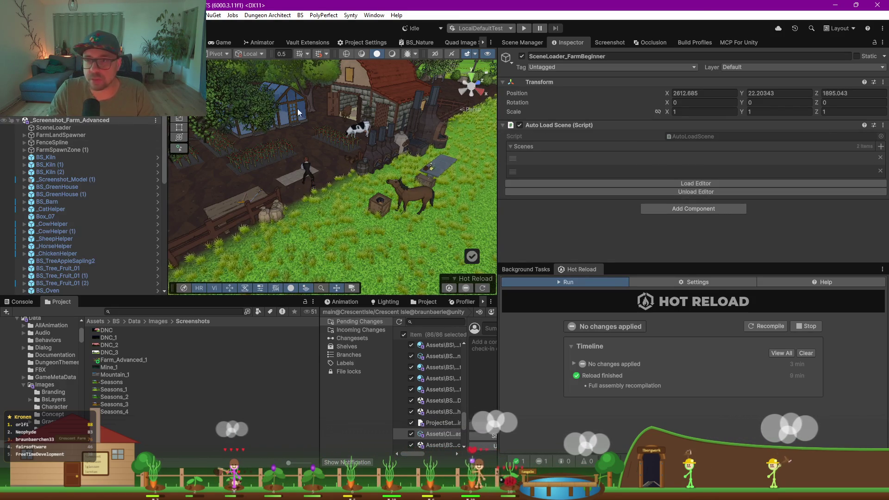
pyautogui.click(697, 43)
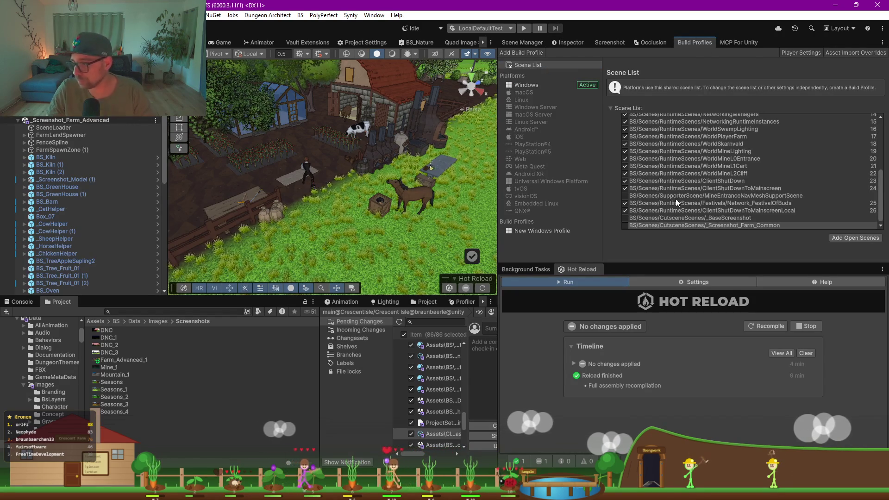
# Step: In CutsceneScenes, rename _Screenshot_Farm_Bginner to _Screenshot_Farm_Beginner
pyautogui.click(57, 370)
pyautogui.click(34, 331)
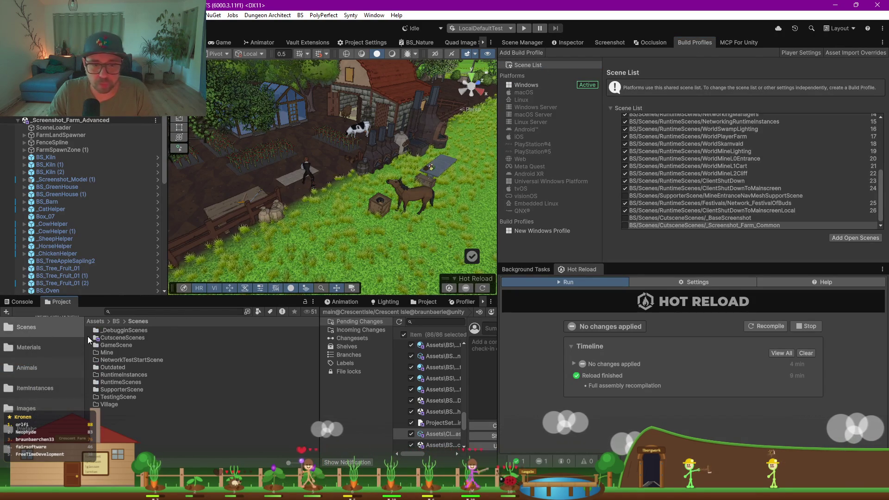
pyautogui.doubleClick(124, 336)
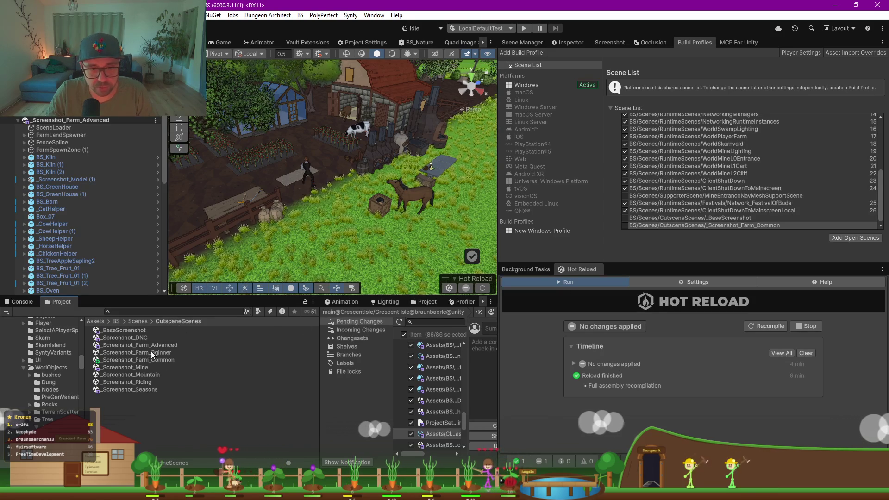
pyautogui.click(162, 345)
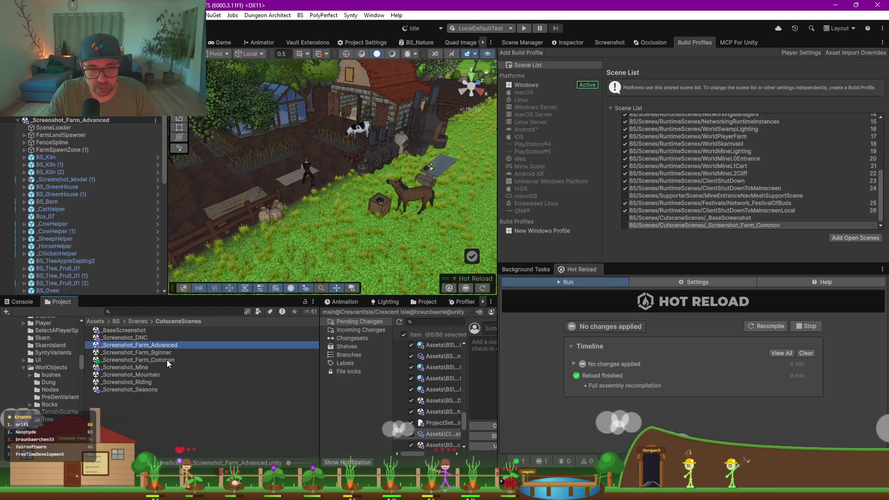
pyautogui.click(160, 353)
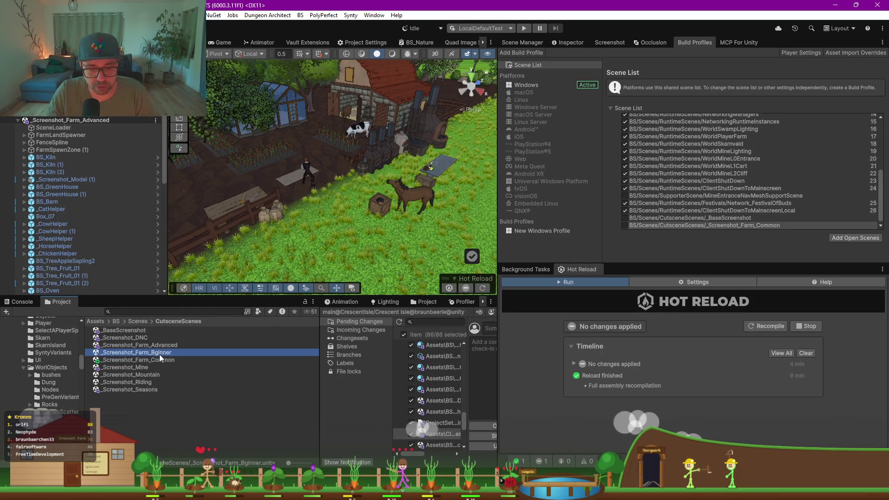
pyautogui.click(155, 353)
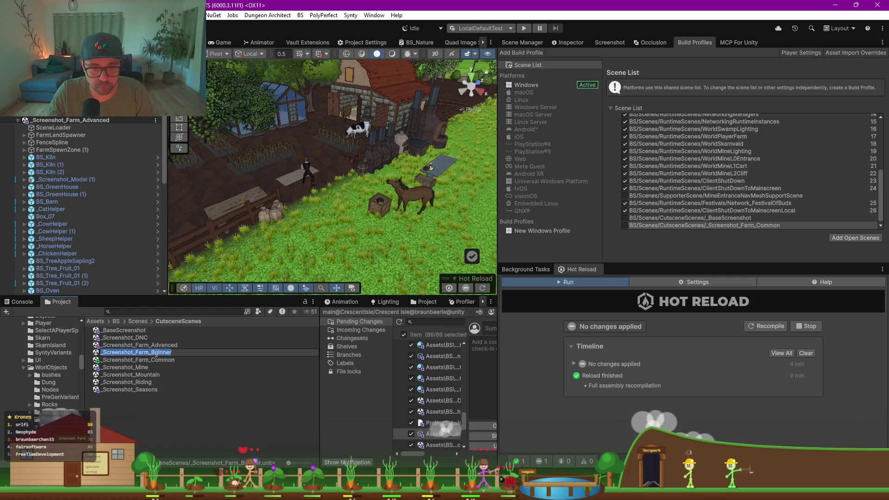
pyautogui.click(155, 354)
pyautogui.write('e')
pyautogui.press('Return')
# Step: Drag _Screenshot_Farm_Advanced and _Screenshot_Farm_Beginner into the build scene list, both unchecked
pyautogui.keyDown('shift'); pyautogui.click(163, 345); pyautogui.keyUp('shift')
pyautogui.moveTo(291, 340)
pyautogui.mouseDown()
pyautogui.moveTo(715, 222)
pyautogui.moveTo(654, 220)
pyautogui.mouseUp()
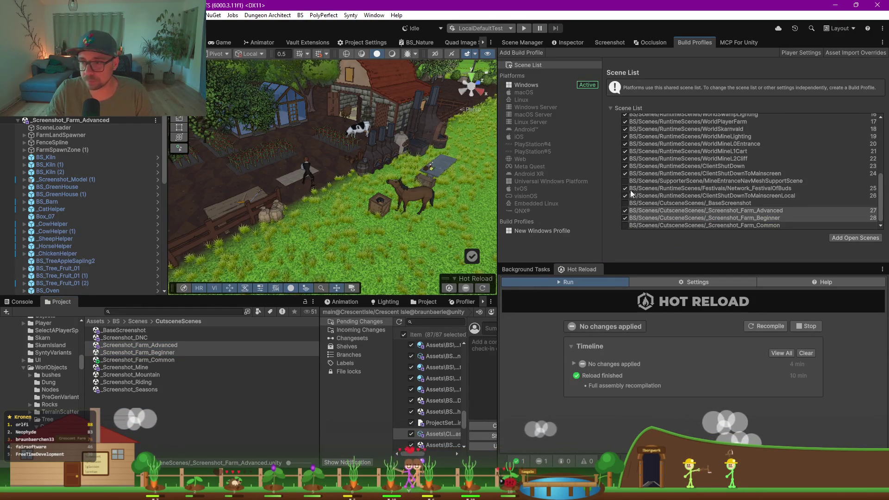
pyautogui.click(625, 211)
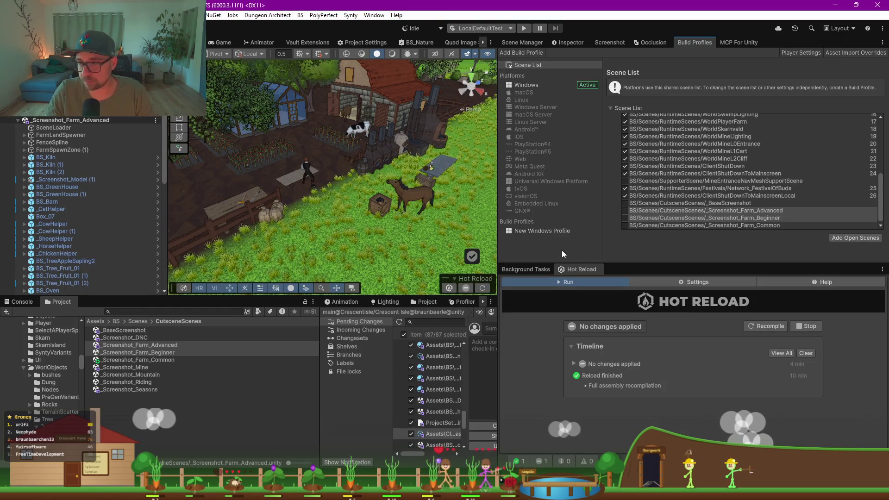
pyautogui.click(303, 42)
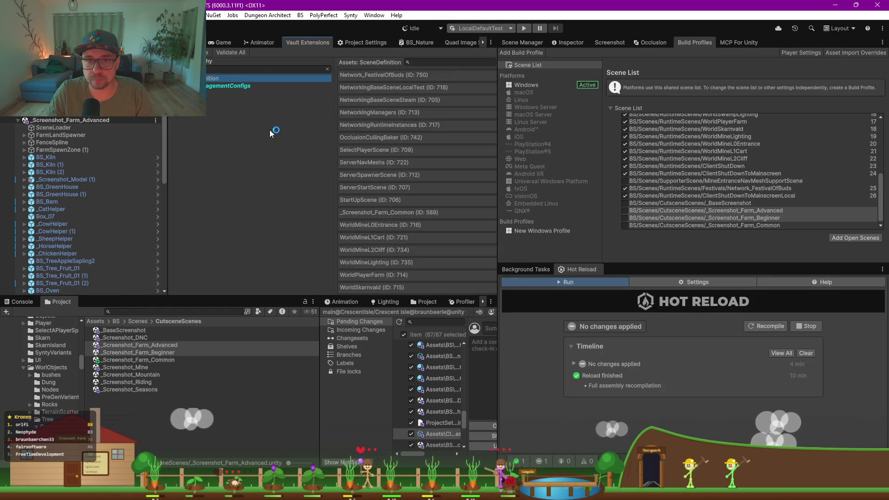
# Step: Title scene definition 590 _Screenshot_Farm_Advanced by pasting the copied scene name
pyautogui.moveTo(169, 137); pyautogui.dragTo(88, 137)
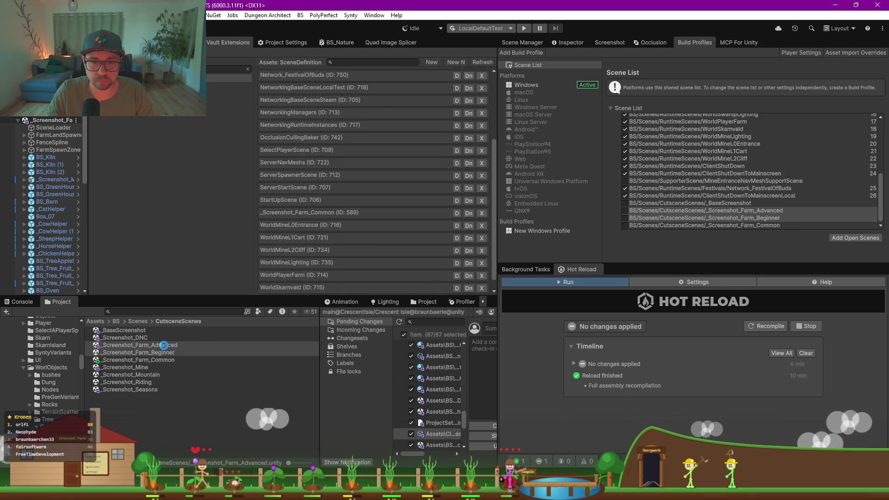
pyautogui.click(151, 345)
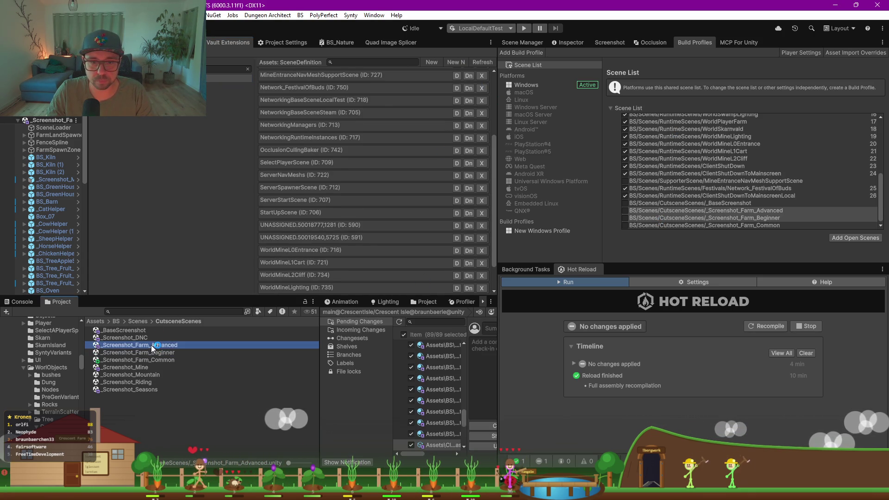
pyautogui.click(307, 226)
pyautogui.click(567, 42)
pyautogui.click(721, 138)
pyautogui.write('_Screenshot_Farm_Advanced')
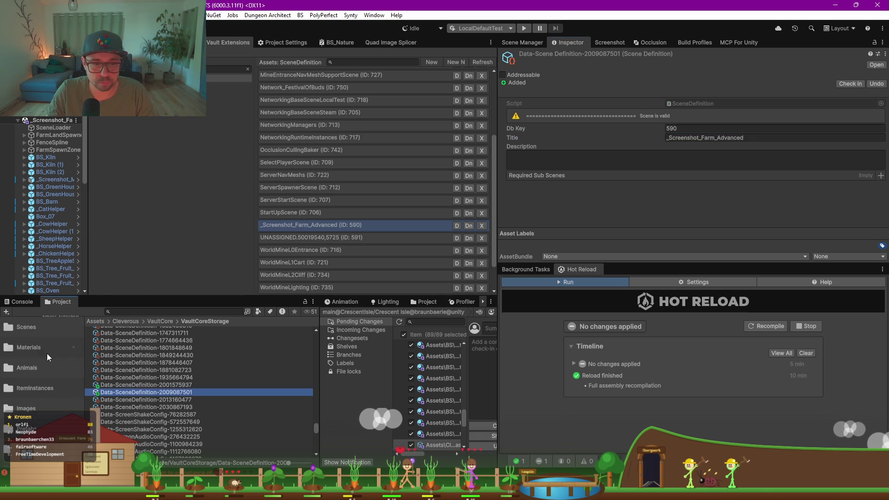
# Step: Copy the _Screenshot_Farm_Beginner name and paste it as scene definition 591's title
pyautogui.click(29, 334)
pyautogui.doubleClick(143, 336)
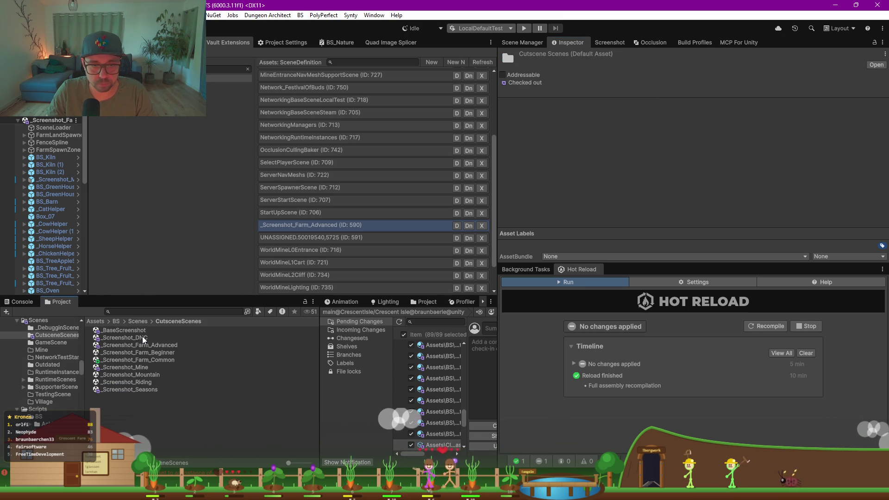
pyautogui.click(129, 360)
pyautogui.click(134, 351)
pyautogui.click(134, 351)
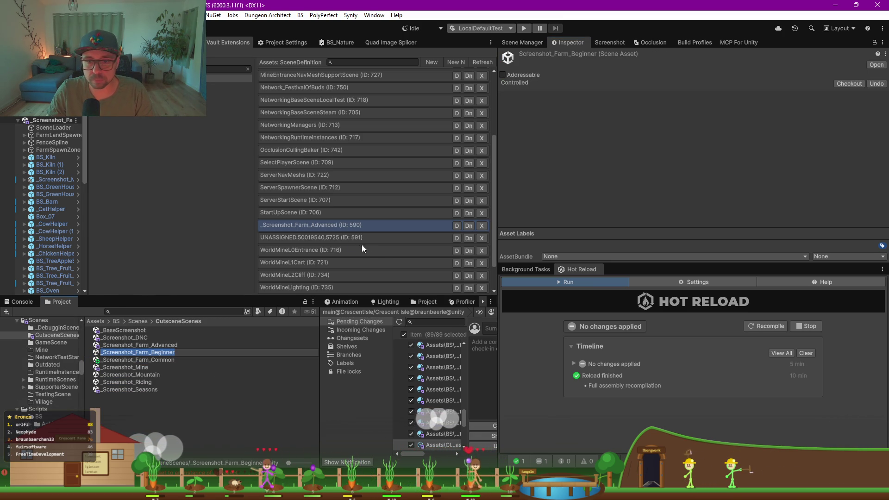
pyautogui.click(350, 241)
pyautogui.click(318, 237)
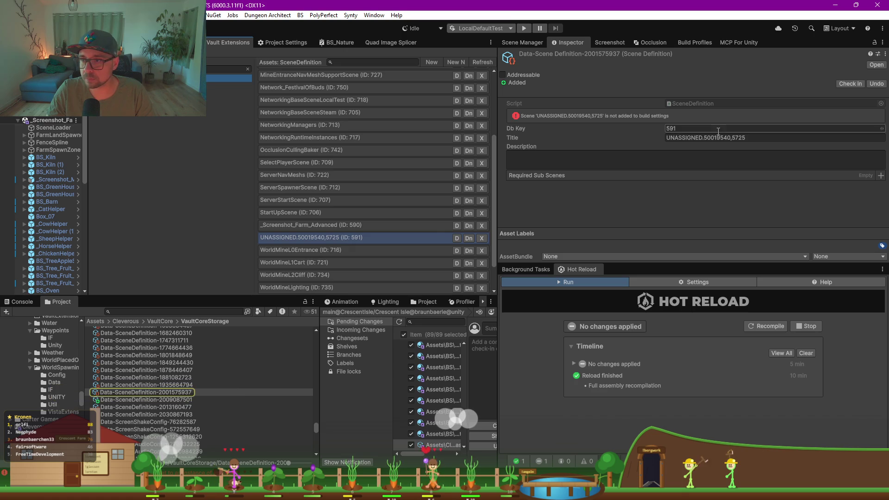
pyautogui.write('_Screenshot_Farm_Beginner')
pyautogui.click(246, 191)
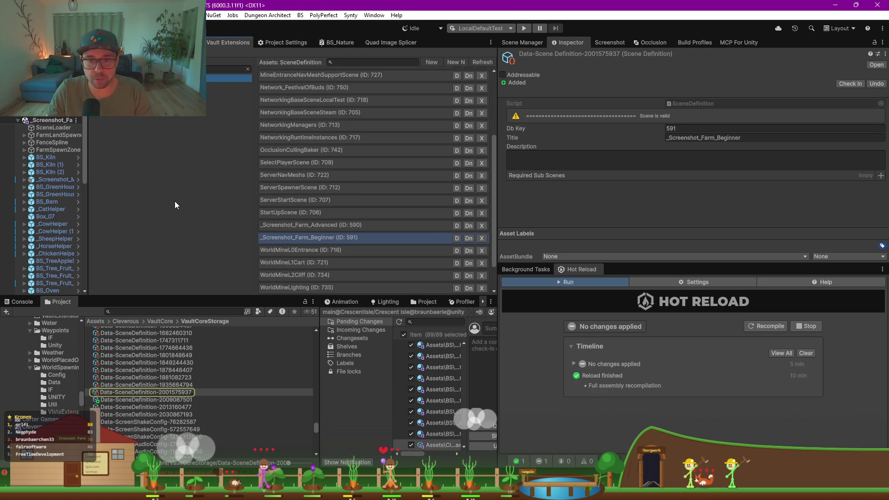
# Step: Close the scene definitions window and select SceneLoader in a widened hierarchy
pyautogui.press('Escape')
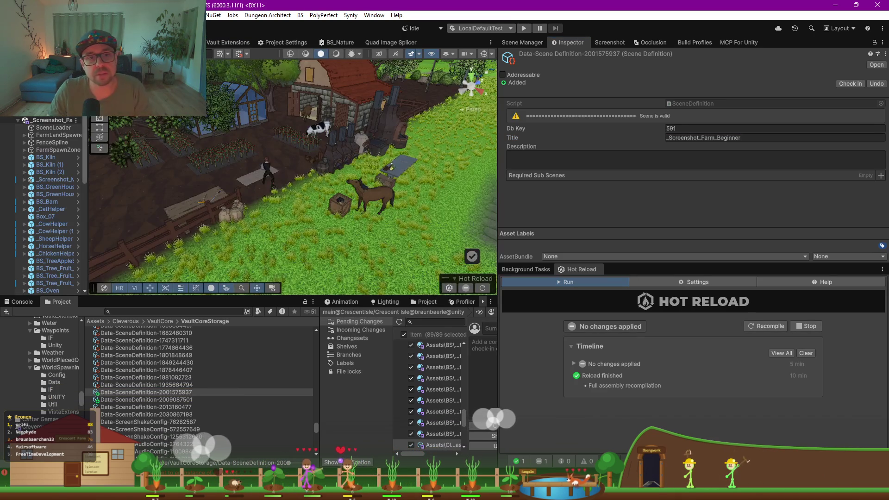
pyautogui.moveTo(160, 143); pyautogui.dragTo(258, 143)
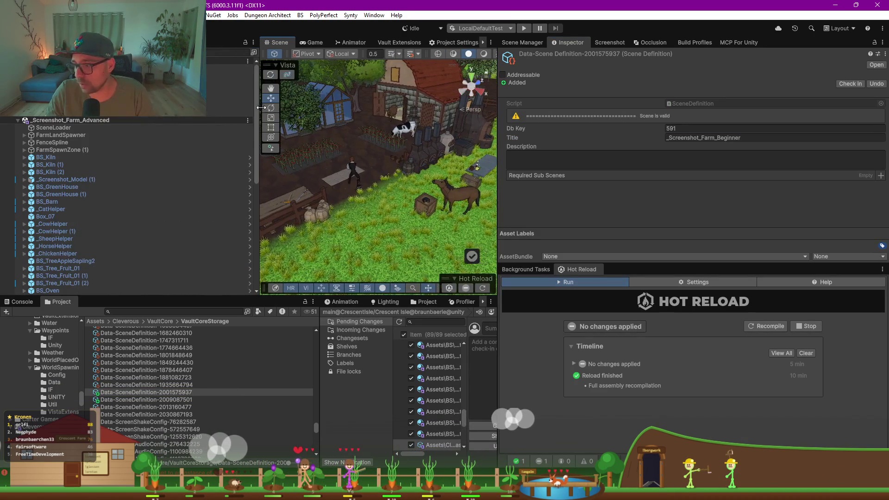
pyautogui.click(50, 127)
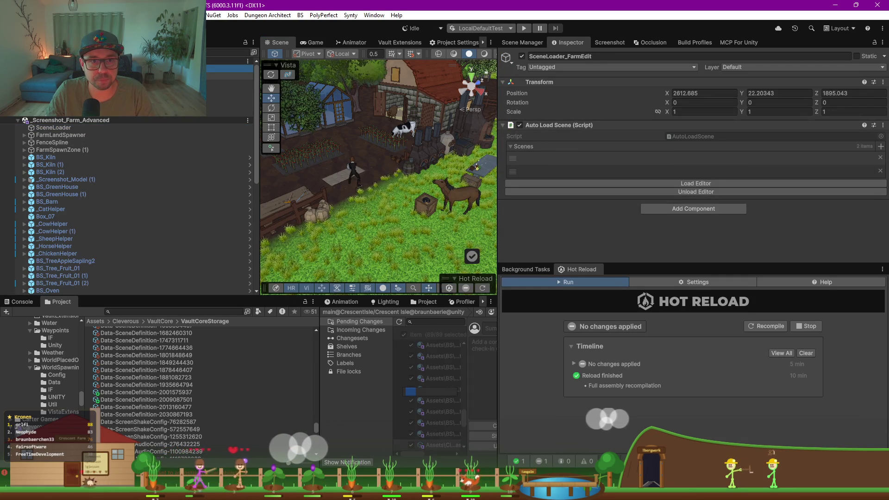
# Step: Rename the scene loader to SceneLoader_Farm_Advanced
pyautogui.scroll(-1, 69, 135)
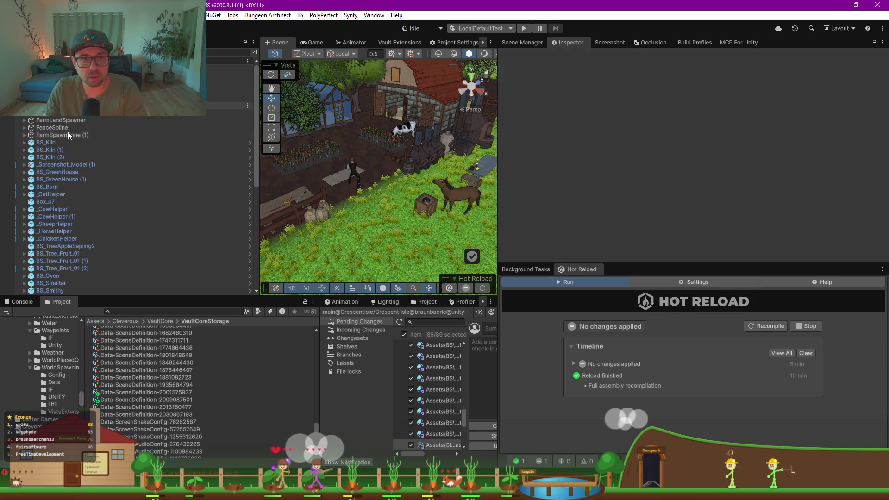
pyautogui.click(65, 120)
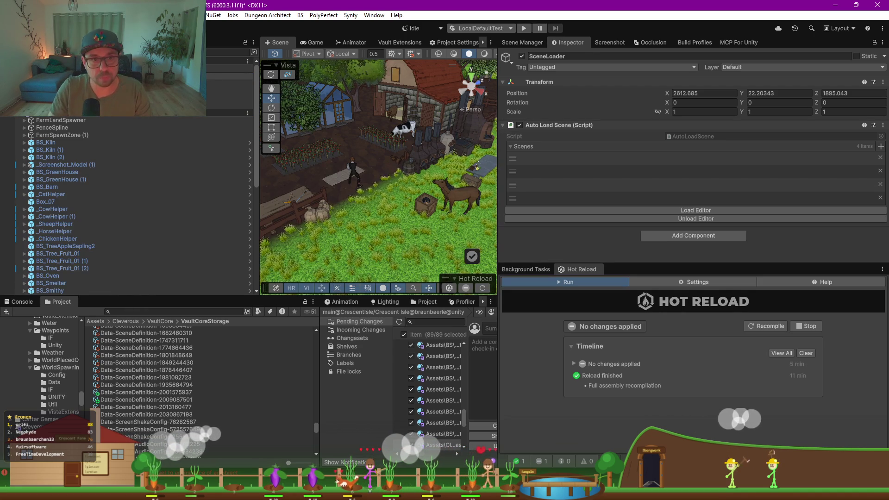
pyautogui.press('Return')
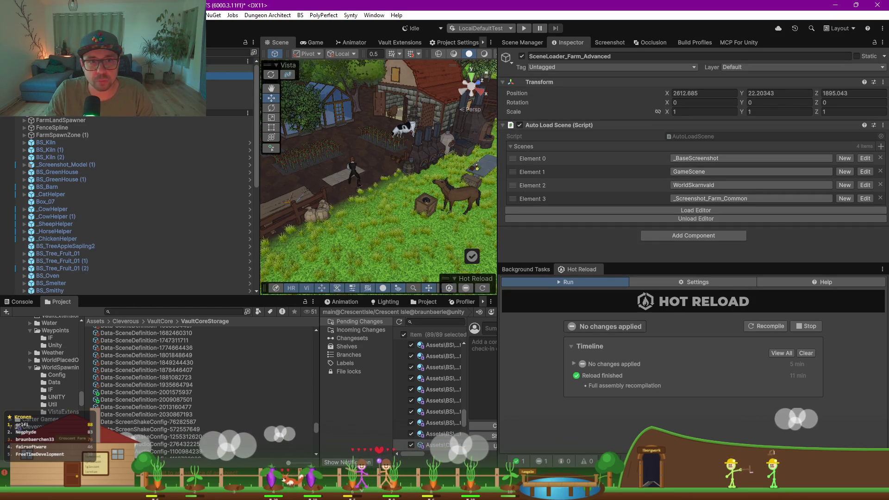
# Step: Set Auto Load Scene Element 3 to _Screenshot_Farm_Advanced and load the loader's scenes
pyautogui.click(729, 198)
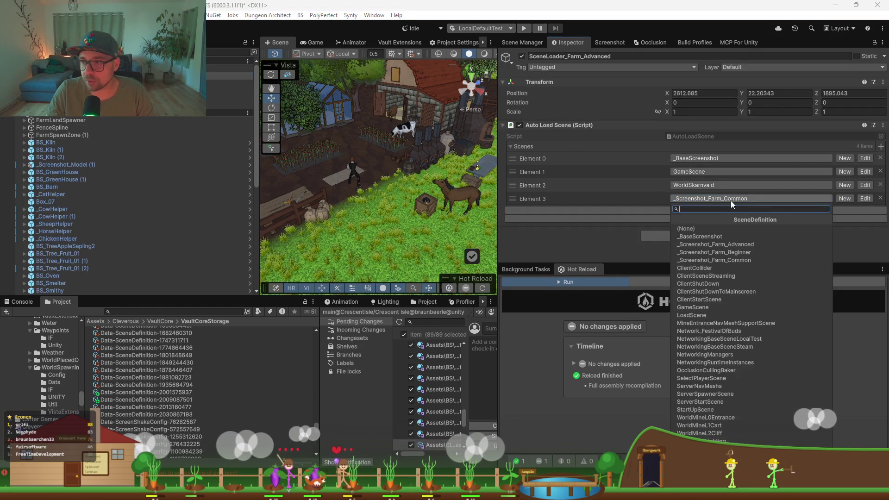
pyautogui.write('_a')
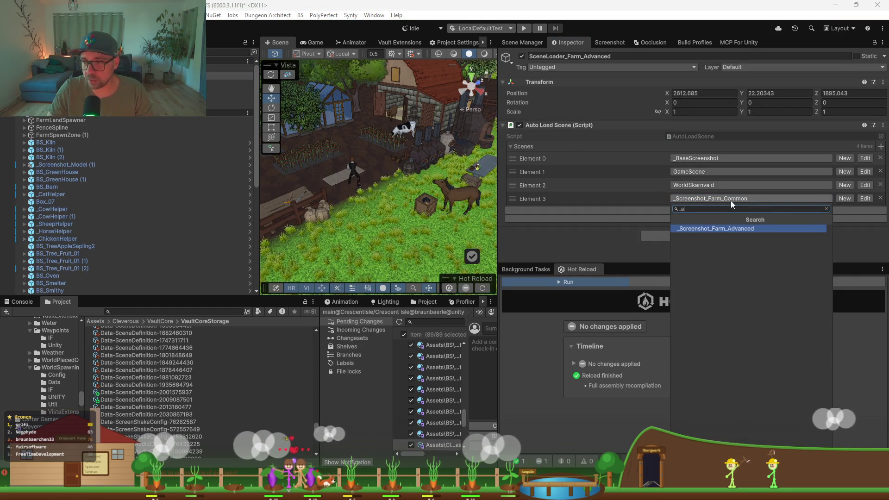
pyautogui.press('Return')
pyautogui.click(713, 211)
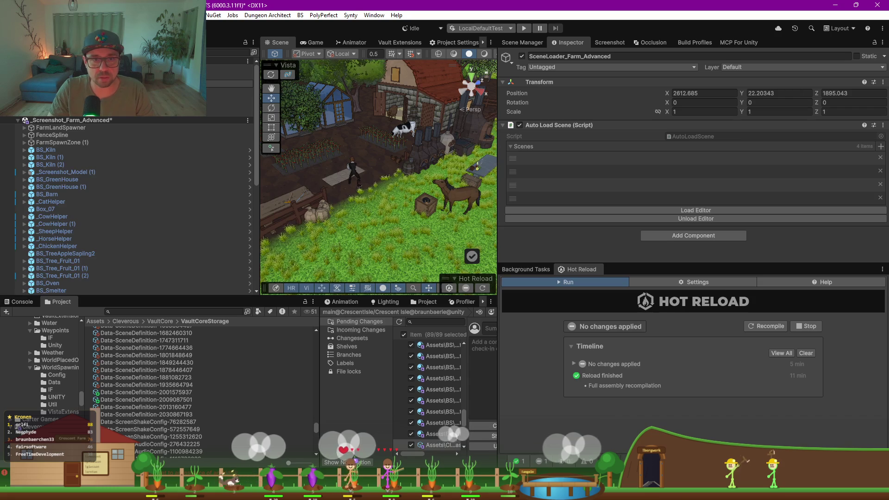
# Step: Select SceneLoader_Farm_Beginner and adjust its Auto Load Scene list to four empty slots
pyautogui.click(229, 83)
pyautogui.click(229, 98)
pyautogui.click(229, 83)
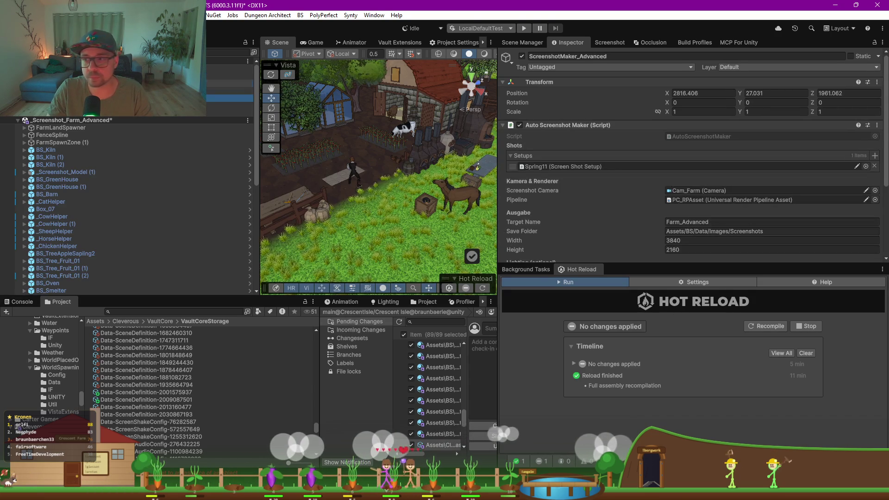
pyautogui.click(510, 147)
pyautogui.click(517, 150)
pyautogui.click(506, 126)
# Step: Clear the Console errors and remove the last slot from SceneLoader_Farm_Beginner's scene list
pyautogui.click(506, 125)
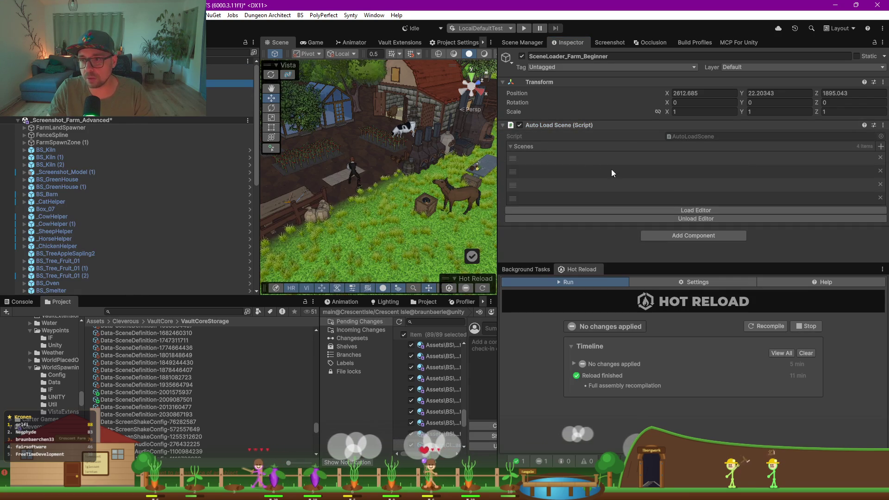
pyautogui.moveTo(497, 181)
pyautogui.mouseDown()
pyautogui.moveTo(416, 182)
pyautogui.moveTo(734, 181)
pyautogui.moveTo(563, 182)
pyautogui.mouseUp()
pyautogui.moveTo(291, 165)
pyautogui.mouseDown()
pyautogui.moveTo(243, 176)
pyautogui.moveTo(98, 290)
pyautogui.mouseUp()
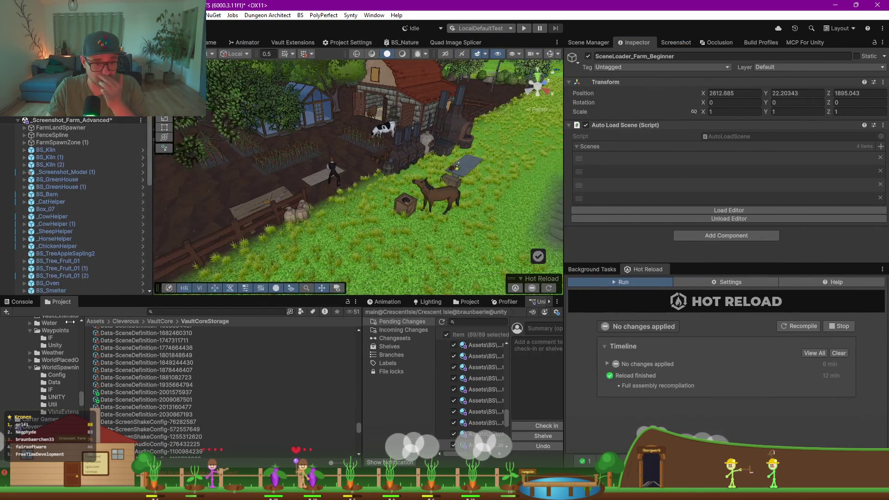
pyautogui.click(14, 301)
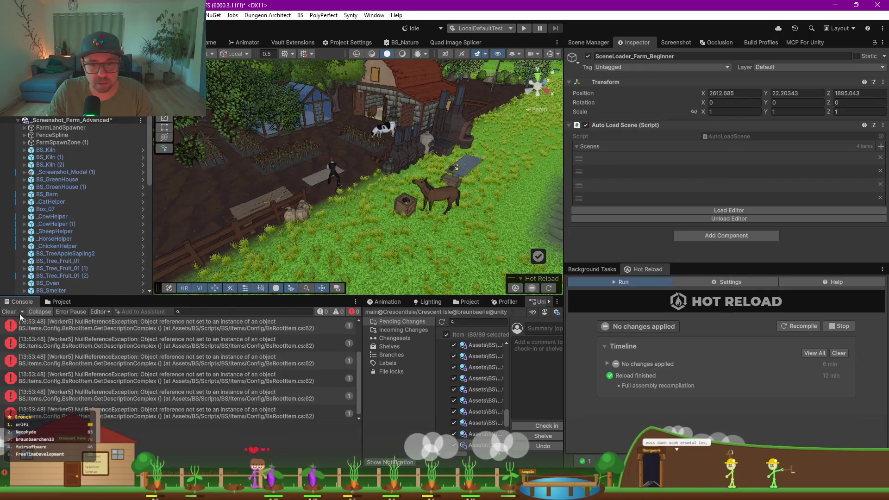
pyautogui.click(9, 311)
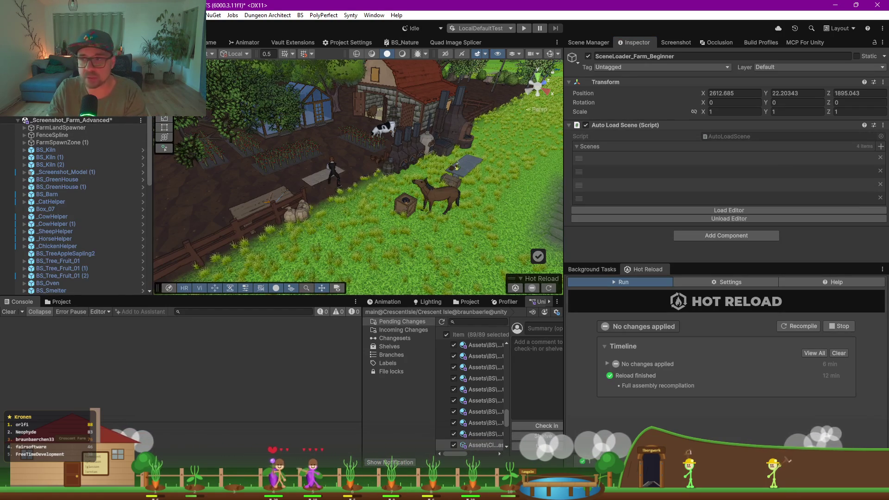
pyautogui.click(59, 142)
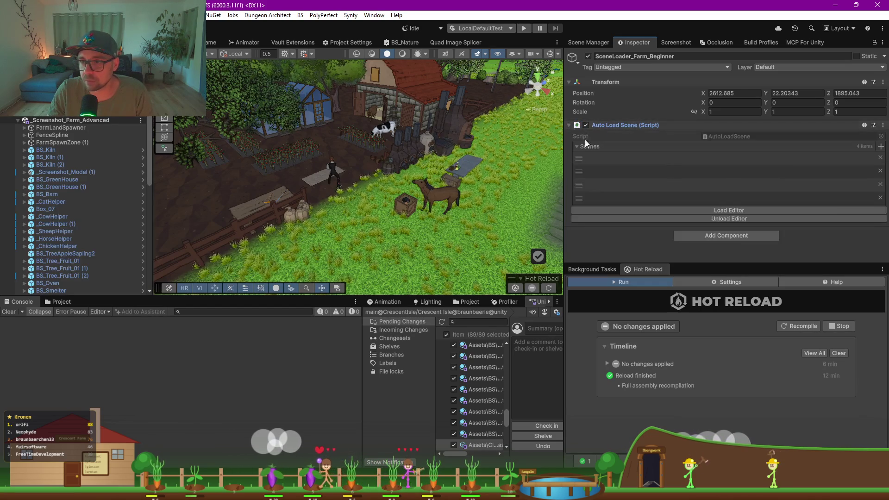
pyautogui.click(880, 198)
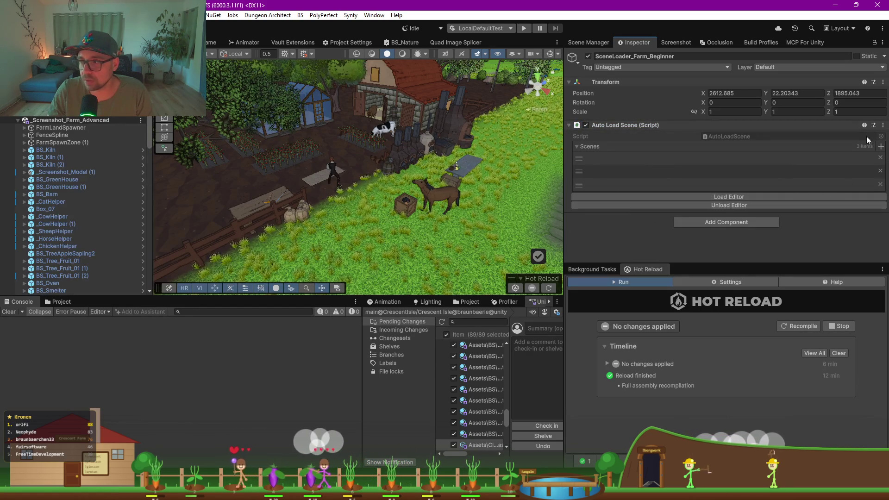
# Step: Add a new Scenes slot and set Element 3 to _Screenshot_Farm_Beginner
pyautogui.click(881, 147)
pyautogui.doubleClick(419, 292)
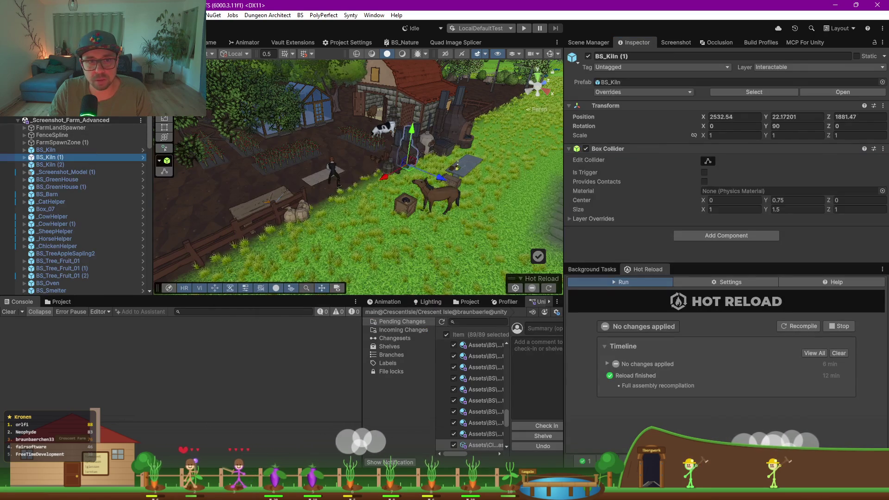
pyautogui.click(779, 200)
pyautogui.write('screenshot_farm_b')
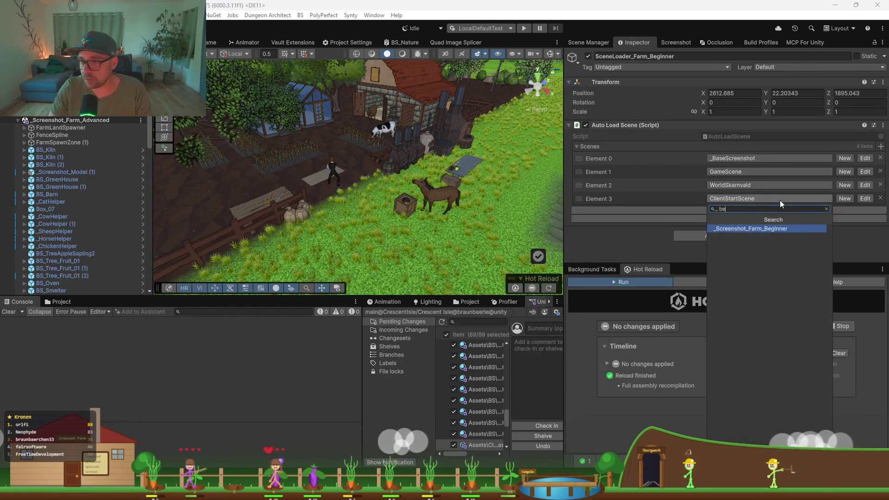
pyautogui.press('Return')
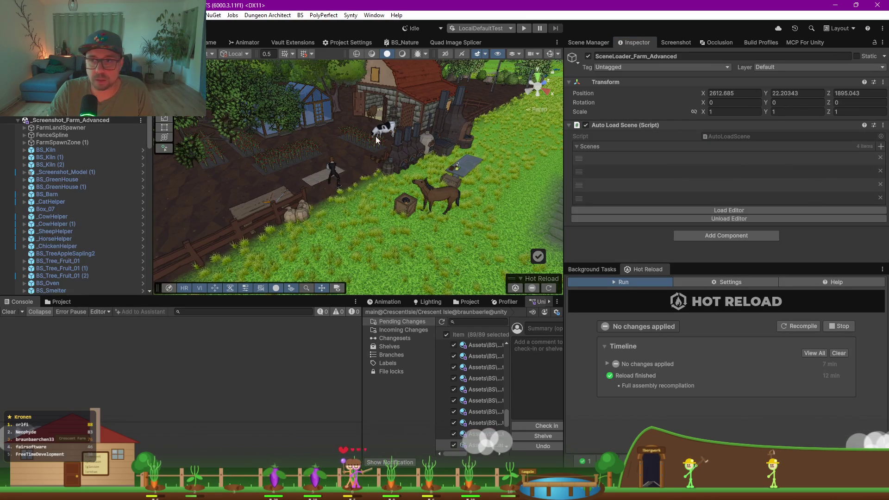
# Step: Unload the farm scenes and load the Beginner set: _BaseScreenshot, GameScene, WorldSkarnvald
pyautogui.click(719, 218)
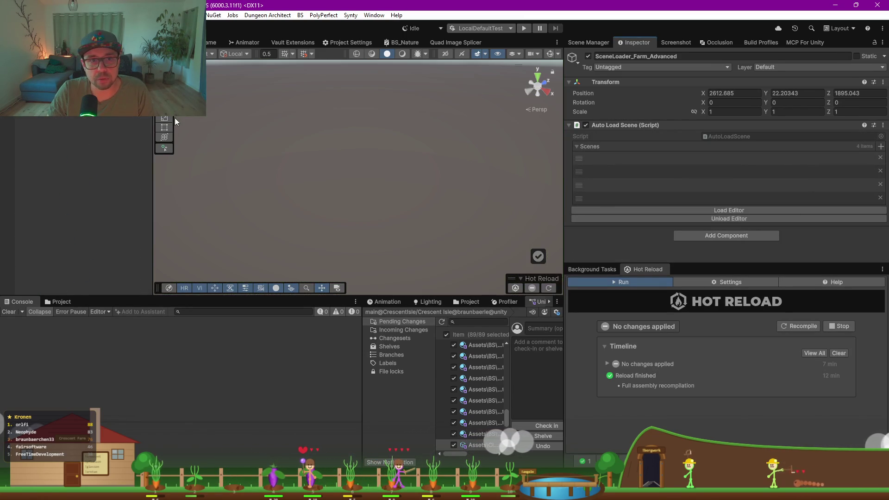
pyautogui.click(732, 210)
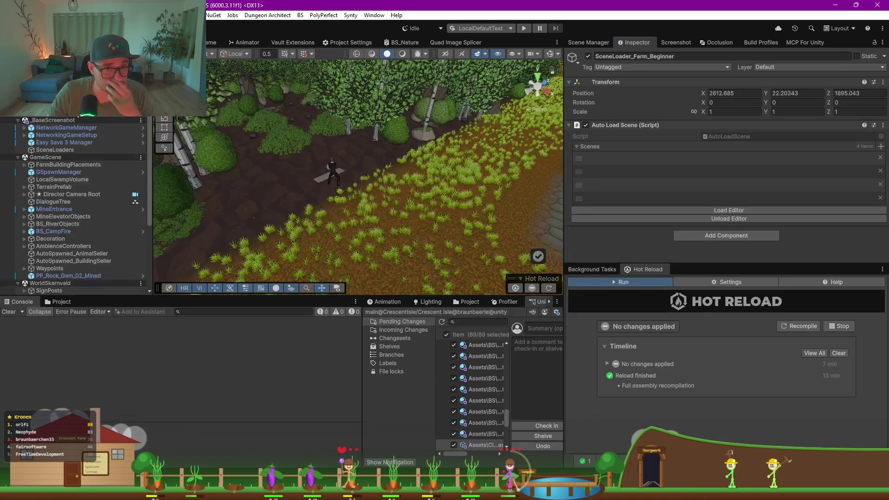
pyautogui.scroll(-5, 642, 218)
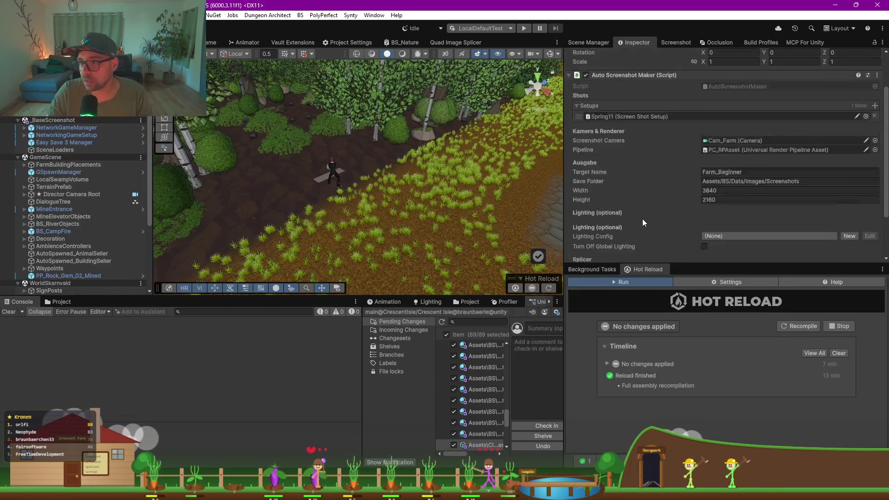
# Step: Capture the 3840×2160 Farm_Beginner_1.png screenshot and view it from Images/Screenshots
pyautogui.click(690, 231)
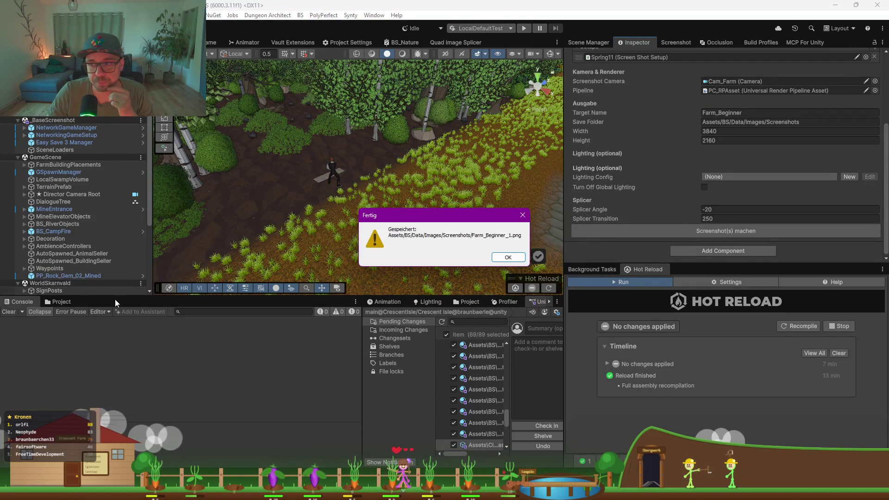
pyautogui.click(520, 258)
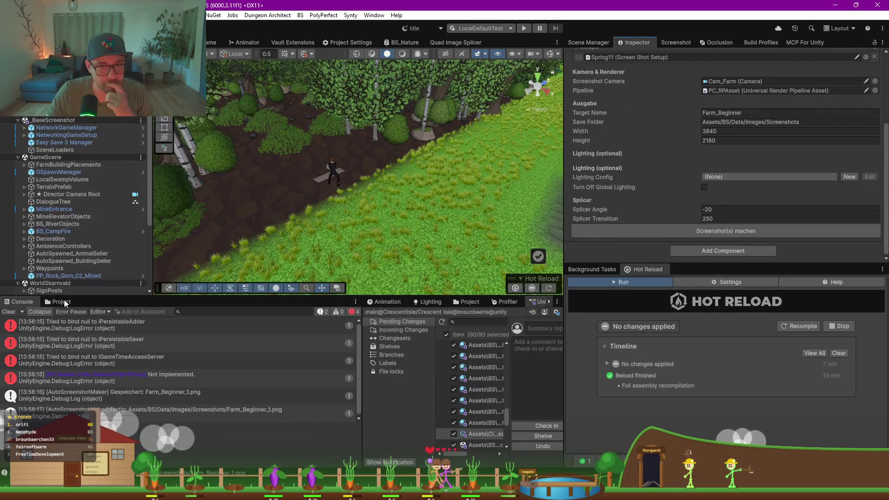
pyautogui.click(52, 302)
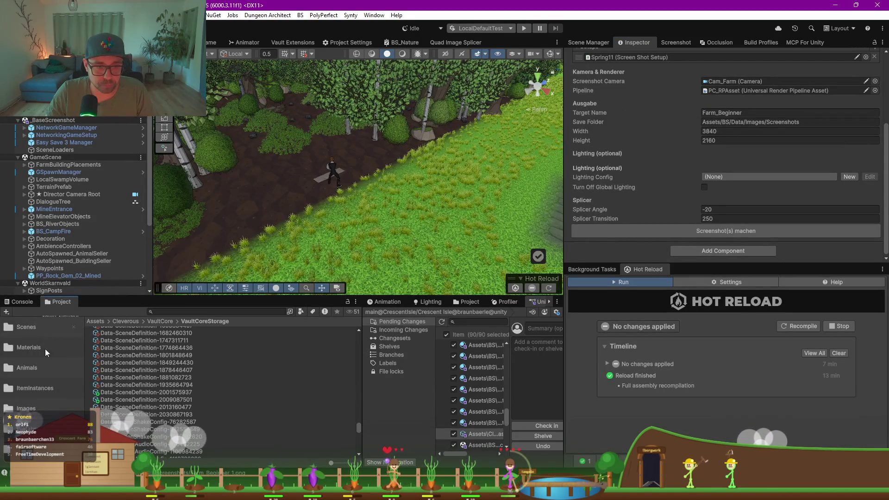
pyautogui.click(34, 407)
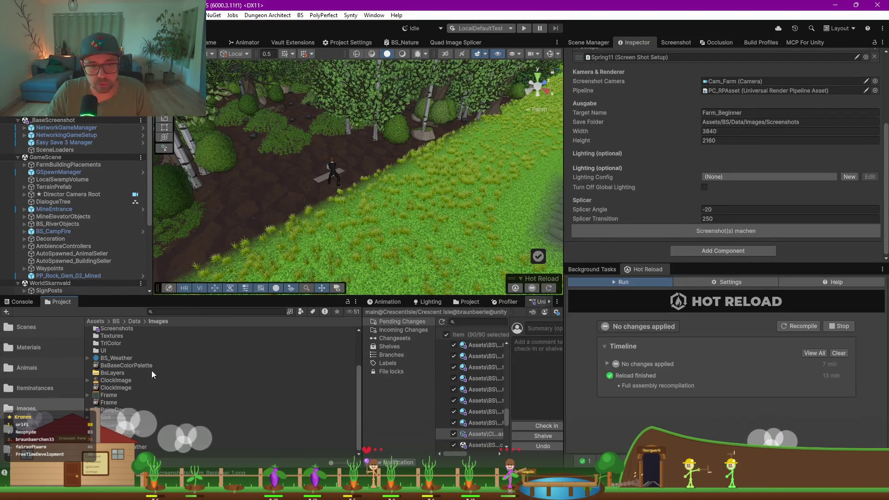
pyautogui.doubleClick(116, 331)
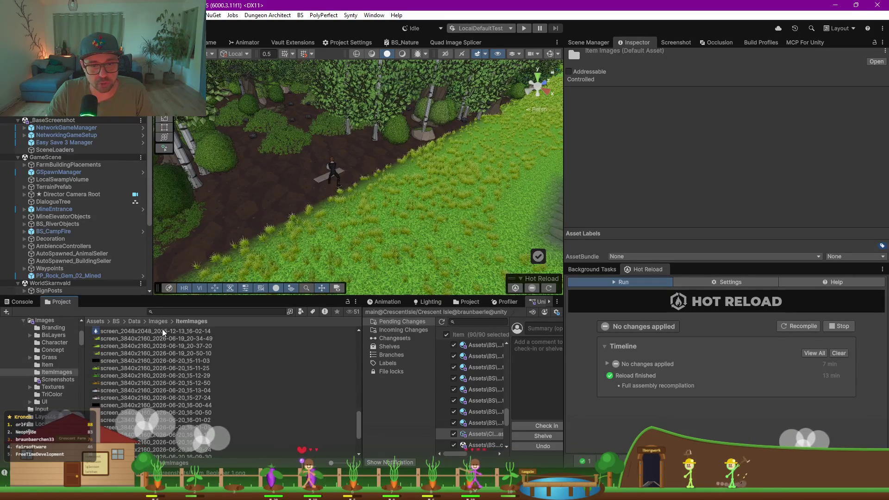
pyautogui.click(157, 321)
pyautogui.doubleClick(116, 356)
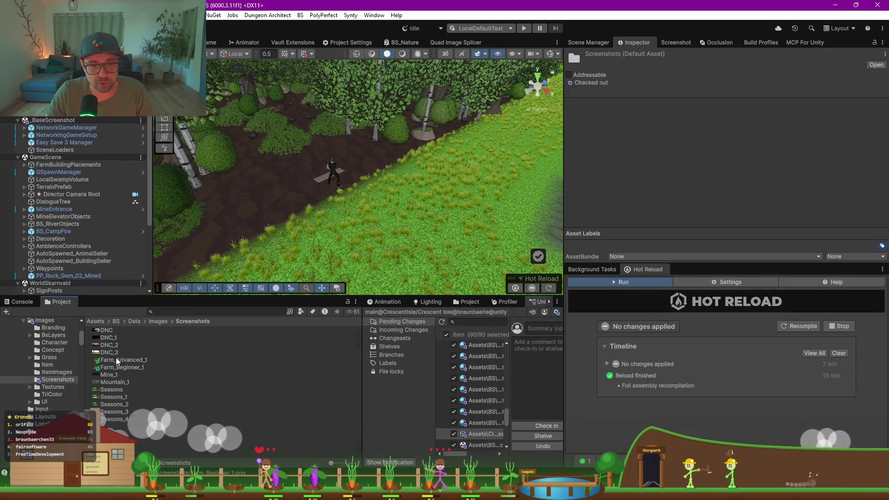
pyautogui.doubleClick(124, 369)
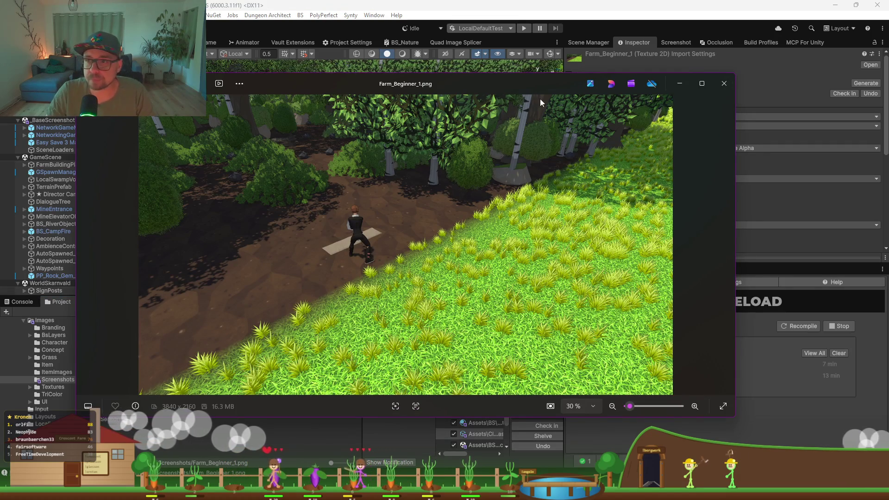
# Step: Snap Farm_Beginner_1 and Farm_Advanced_1 side by side to compare, then close both viewers
pyautogui.click(724, 83)
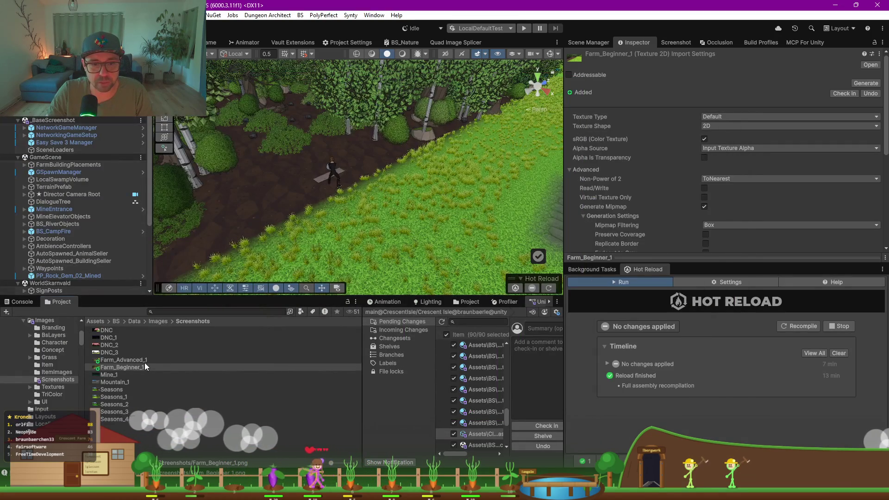
pyautogui.doubleClick(144, 360)
pyautogui.press('super+shift+Right')
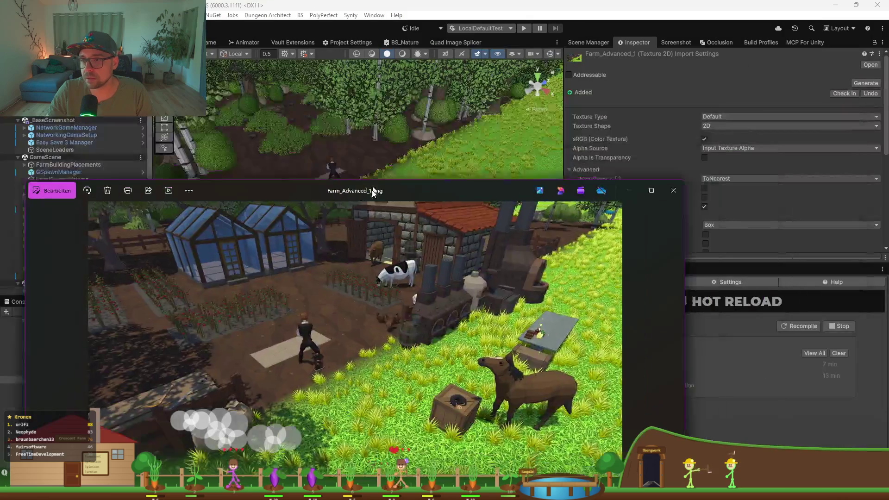
pyautogui.moveTo(378, 189); pyautogui.dragTo(393, 146)
pyautogui.press('super+Right')
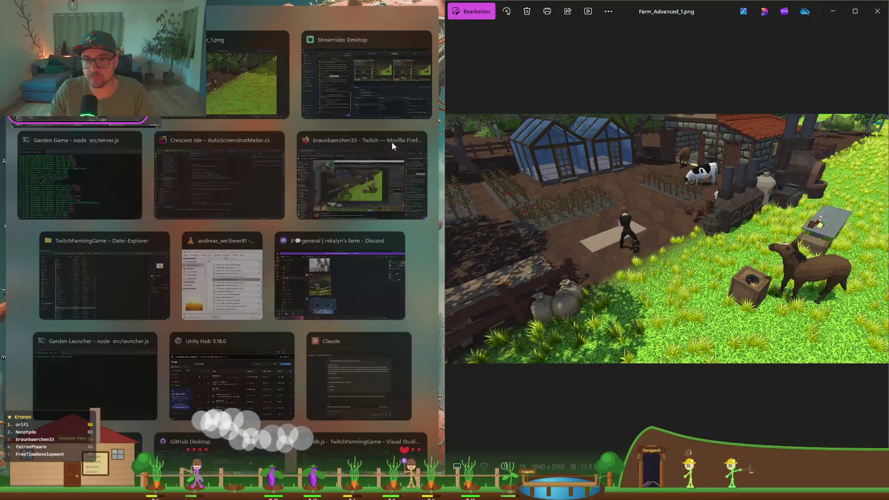
pyautogui.click(214, 106)
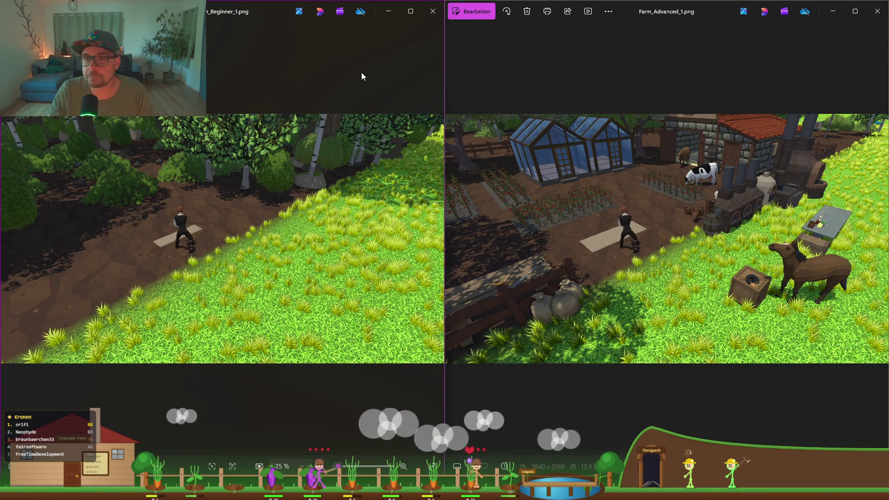
pyautogui.click(430, 17)
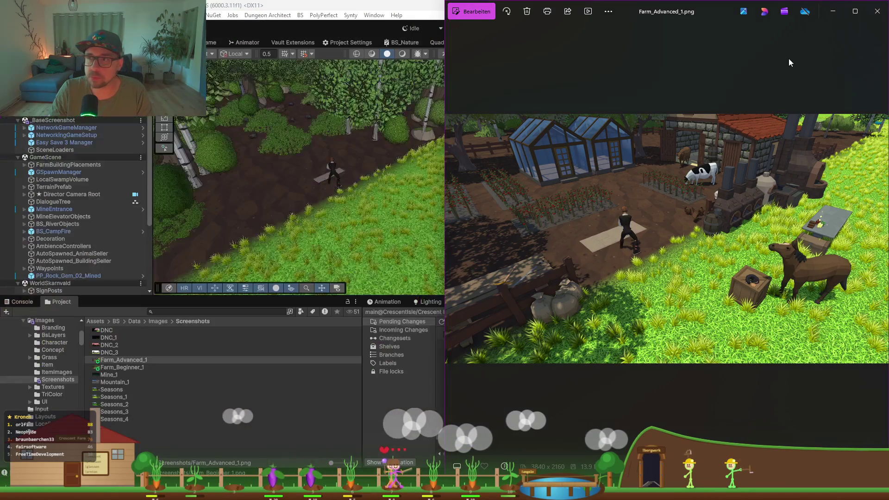
pyautogui.click(877, 11)
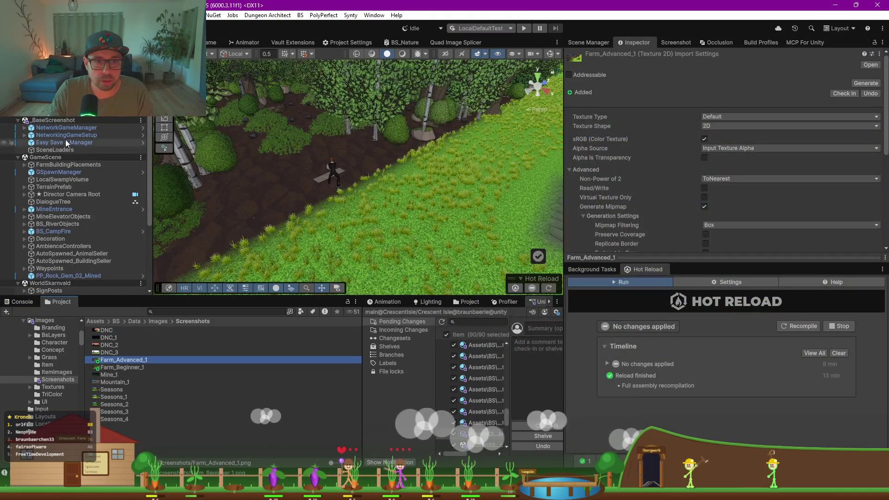
# Step: Open the _Screenshot_Mountain scene from the Scene Manager's scene list
pyautogui.click(55, 106)
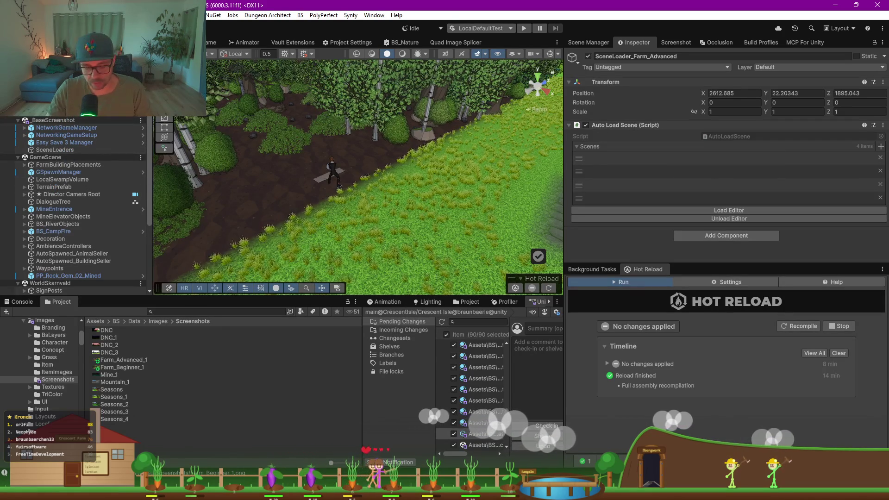
pyautogui.click(673, 41)
pyautogui.click(587, 42)
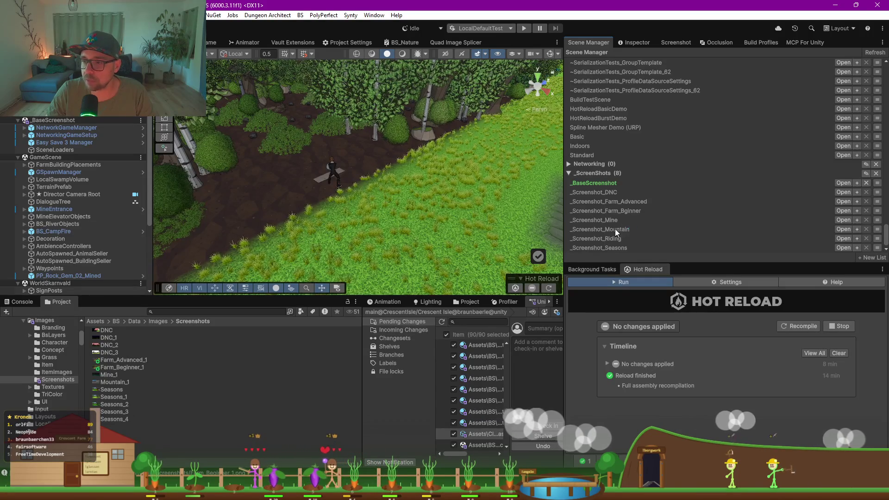
pyautogui.click(842, 229)
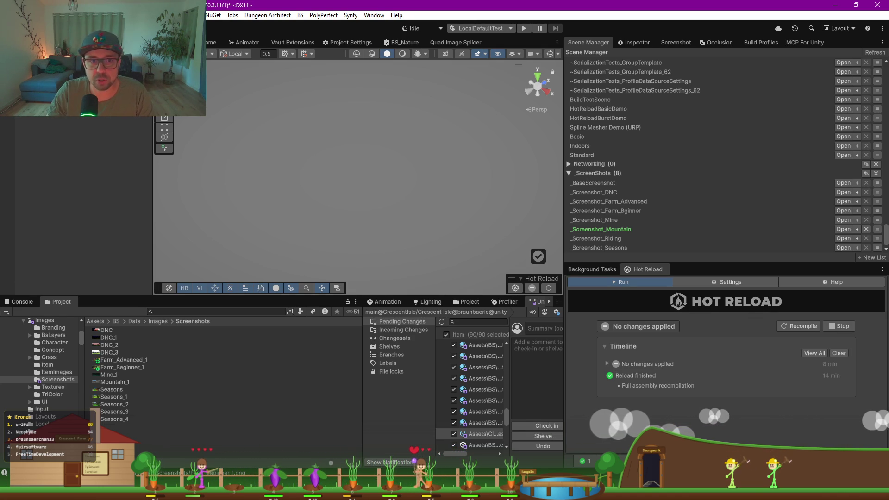
# Step: Remove _Screenshot_Farm_Advanced and WorldSkarnvald from the loader's Scenes, then load the remaining scenes
pyautogui.click(626, 43)
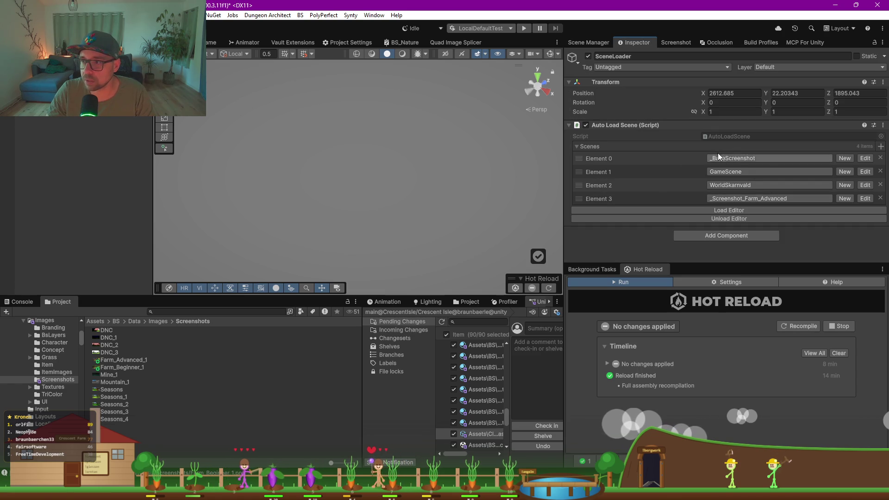
pyautogui.click(880, 198)
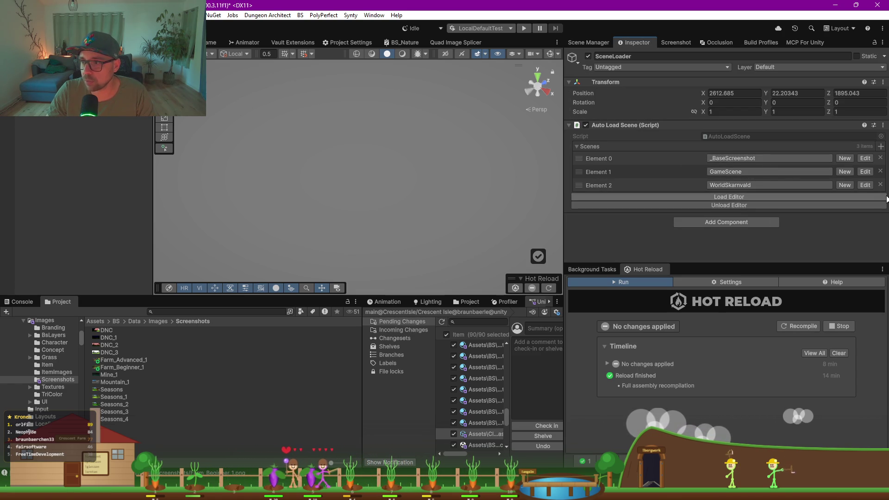
pyautogui.click(880, 185)
pyautogui.click(726, 185)
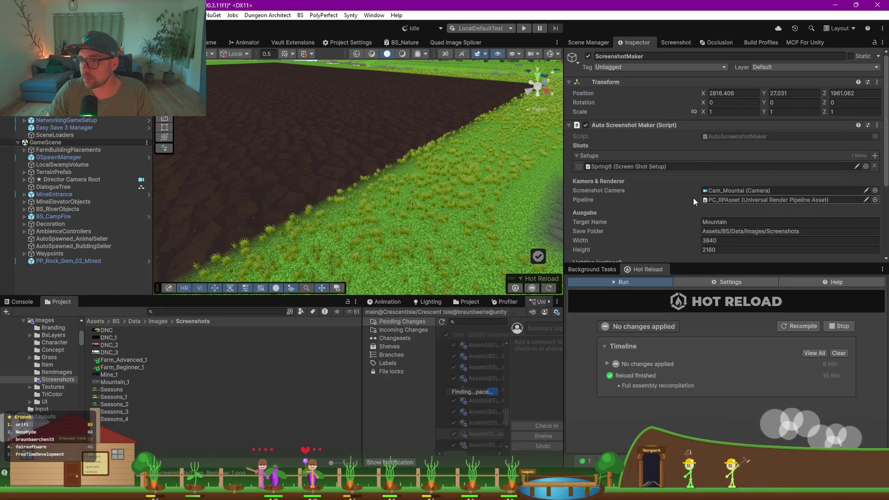
# Step: Dismiss the finished-capture notice, then view Mountain_1.png in Photos twice, closing it each time
pyautogui.scroll(-2, 693, 198)
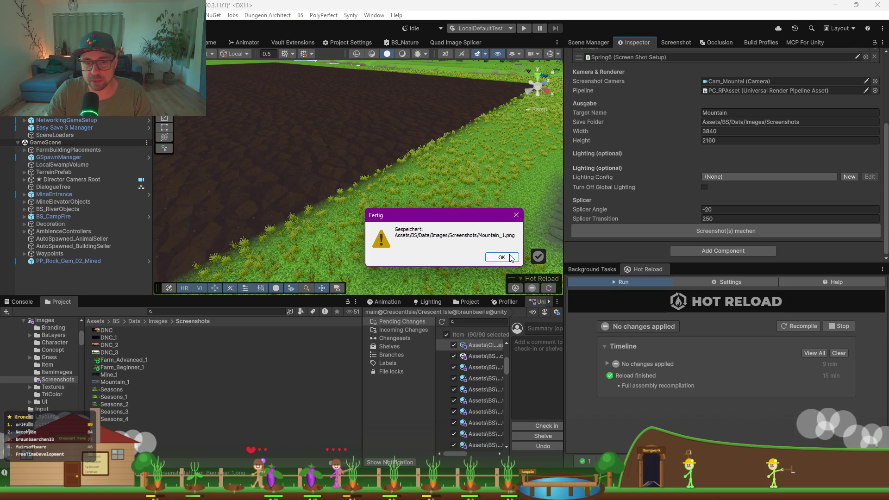
pyautogui.click(511, 258)
pyautogui.click(109, 382)
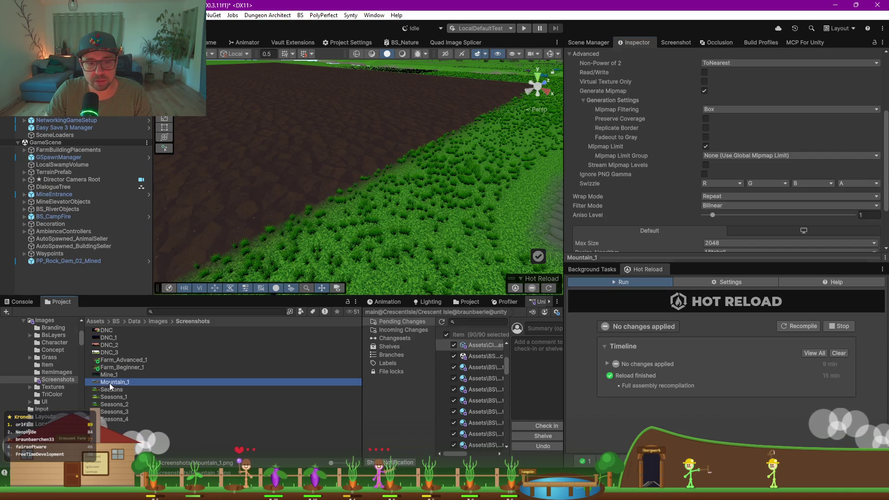
pyautogui.doubleClick(114, 384)
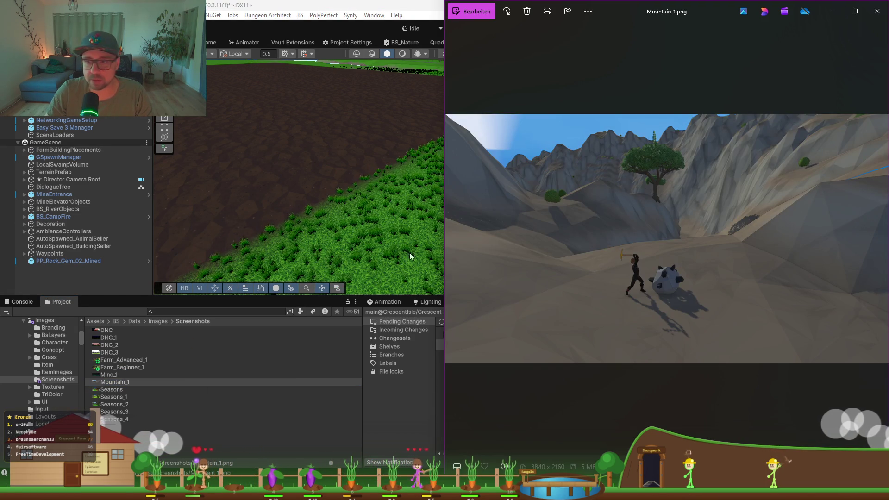
pyautogui.click(877, 11)
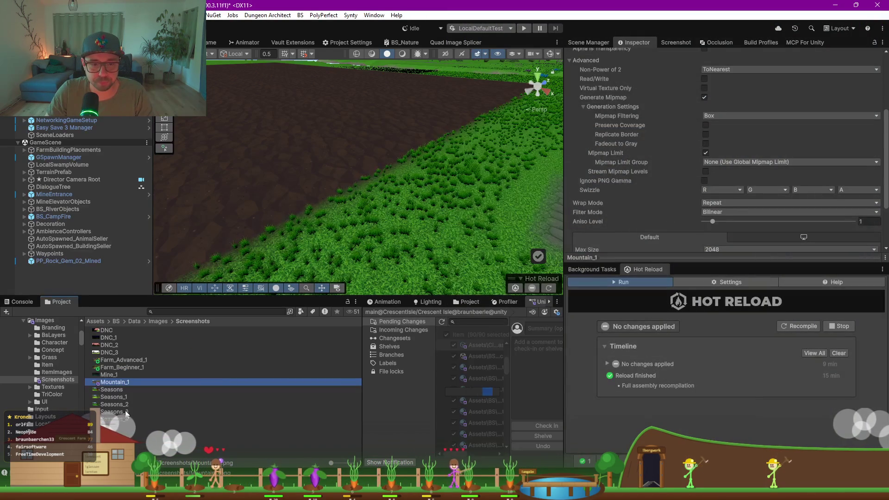
pyautogui.doubleClick(112, 382)
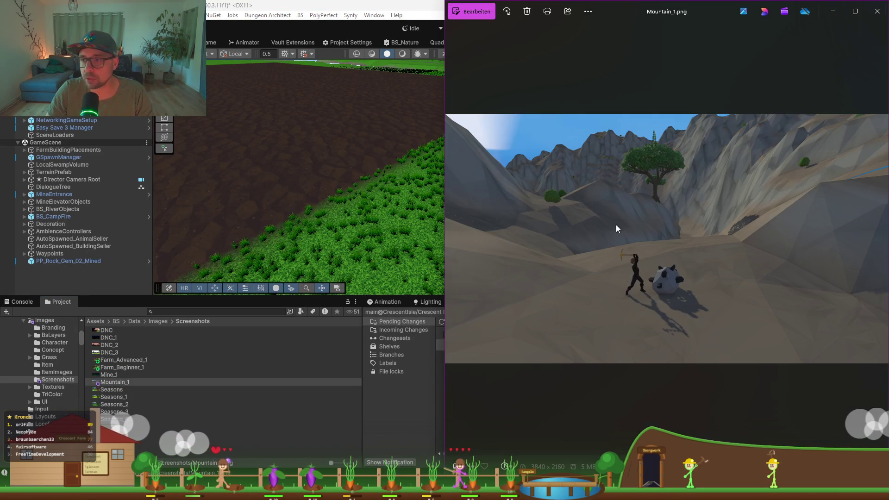
pyautogui.click(882, 19)
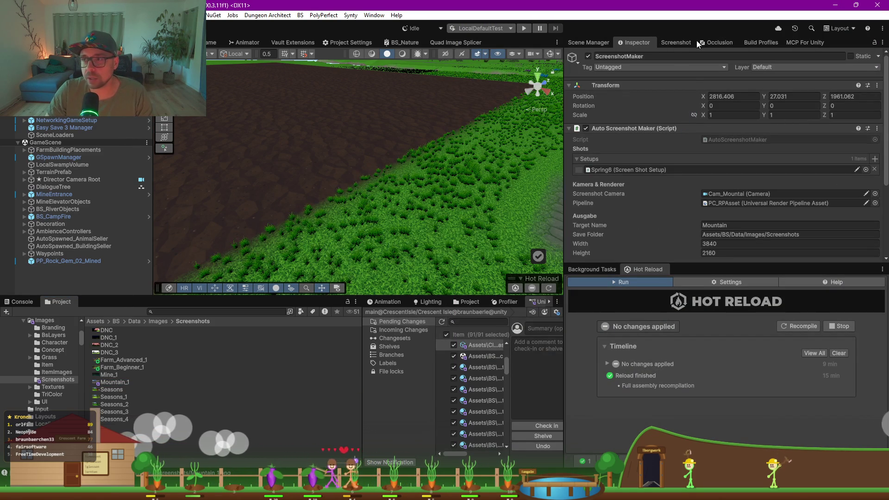
# Step: Open the _Screenshot_Riding scene and show its SceneLoader's four-scene Auto Load list in the Inspector
pyautogui.click(593, 42)
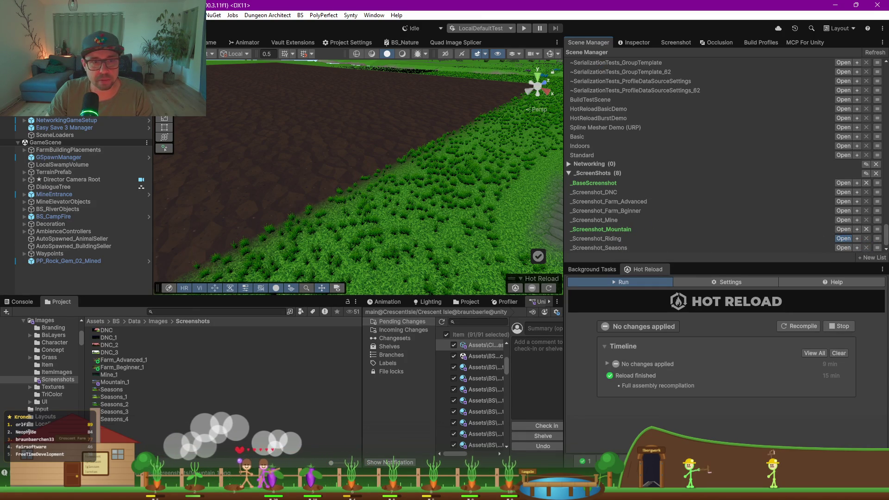
pyautogui.click(843, 239)
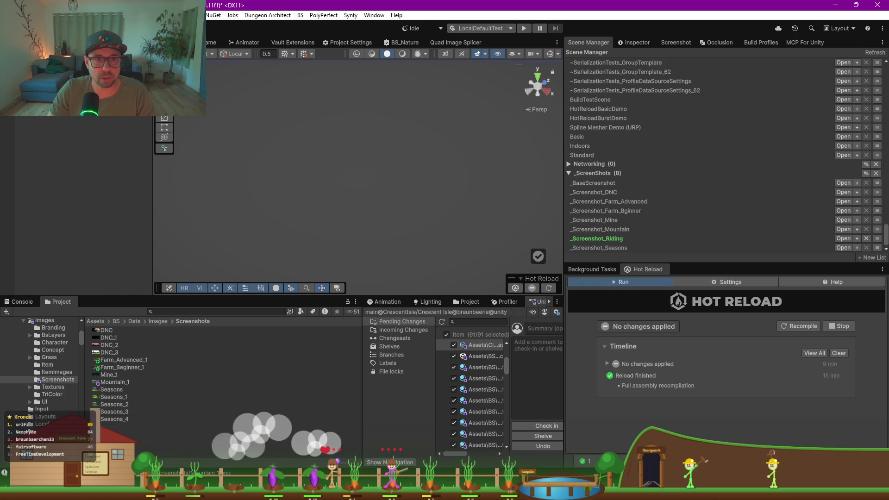
pyautogui.click(648, 41)
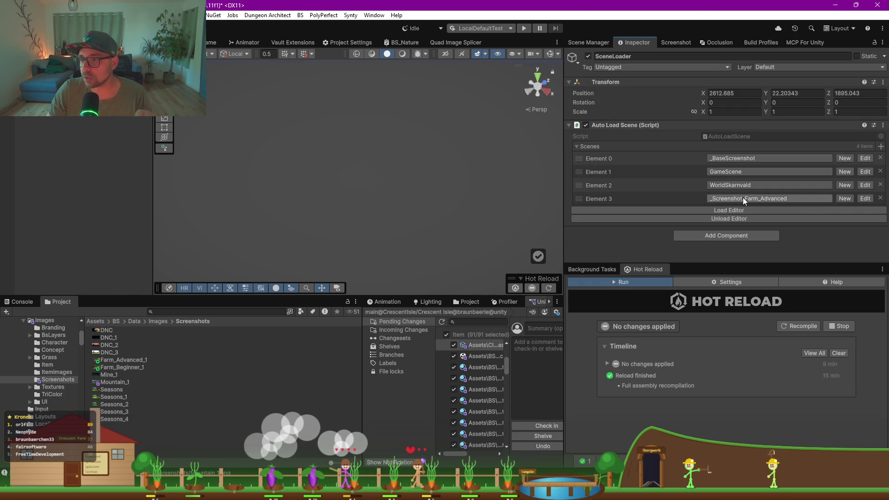
# Step: Remove Element 3 from the auto-load list and load the listed scenes into the editor
pyautogui.click(880, 185)
pyautogui.click(748, 185)
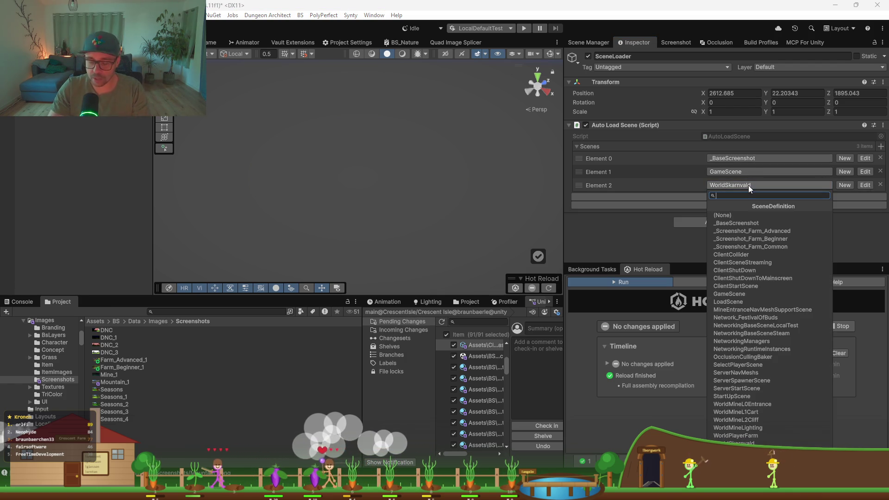
pyautogui.write('light')
pyautogui.press('Down')
pyautogui.press('Up')
pyautogui.hotkey('ctrl', 'BackSpace')
pyautogui.press('Escape')
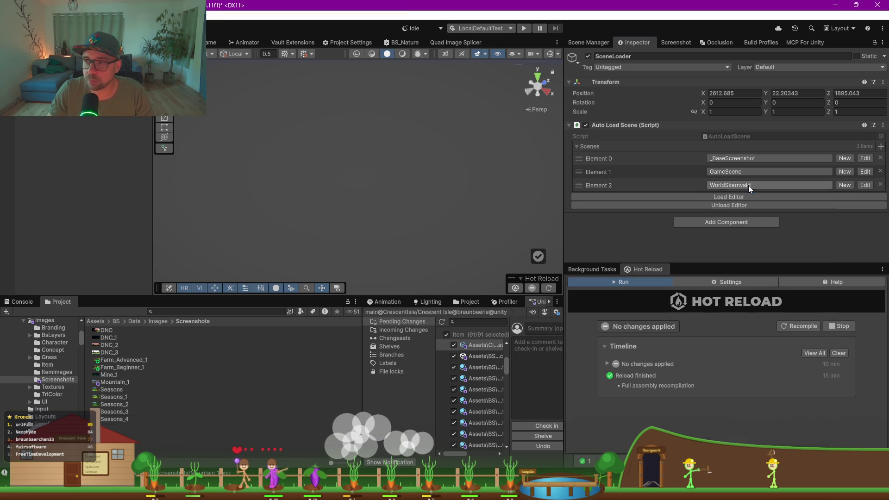
pyautogui.click(696, 197)
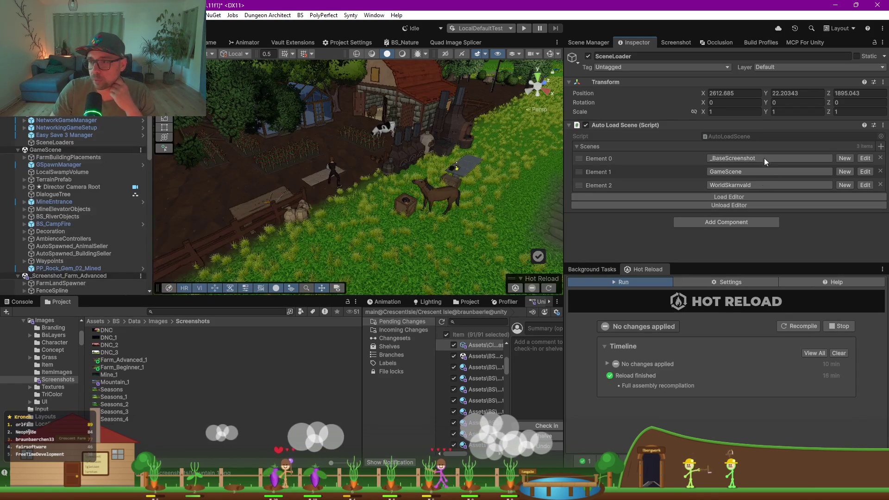
# Step: Drag _Screenshot_Farm_Advanced into Element 2, then remove that entry again
pyautogui.scroll(-6, 19, 130)
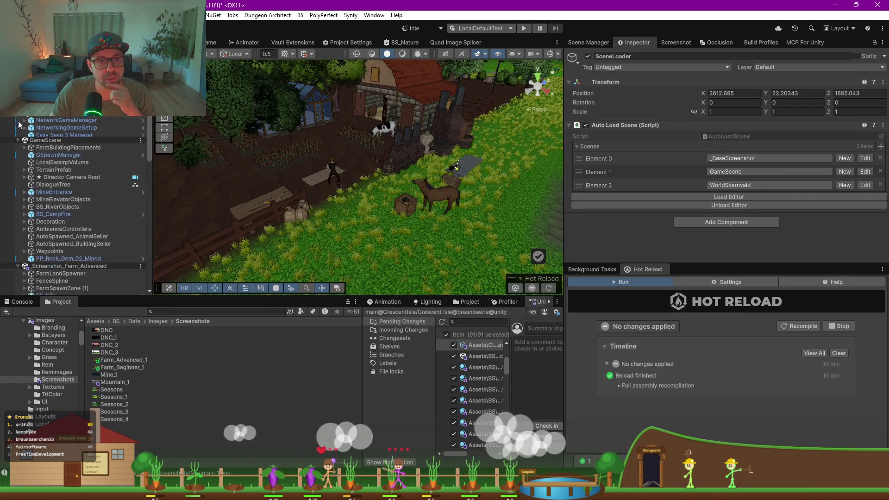
pyautogui.click(18, 127)
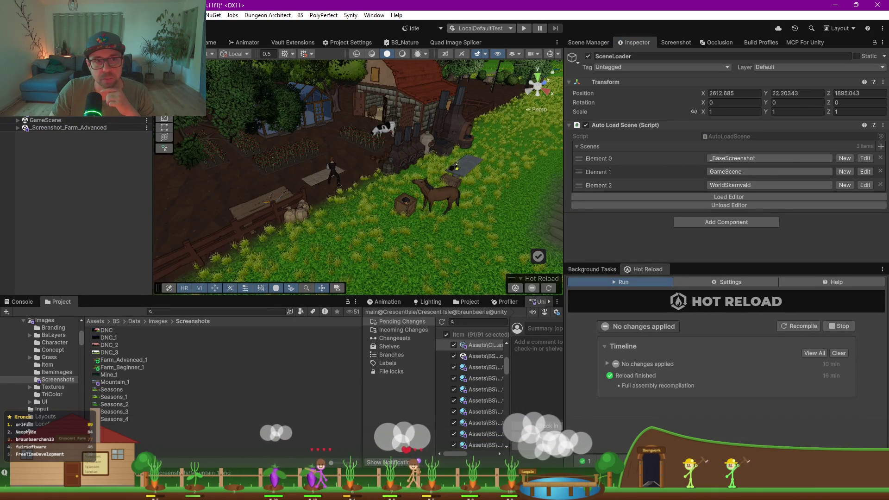
pyautogui.moveTo(68, 128); pyautogui.dragTo(750, 186)
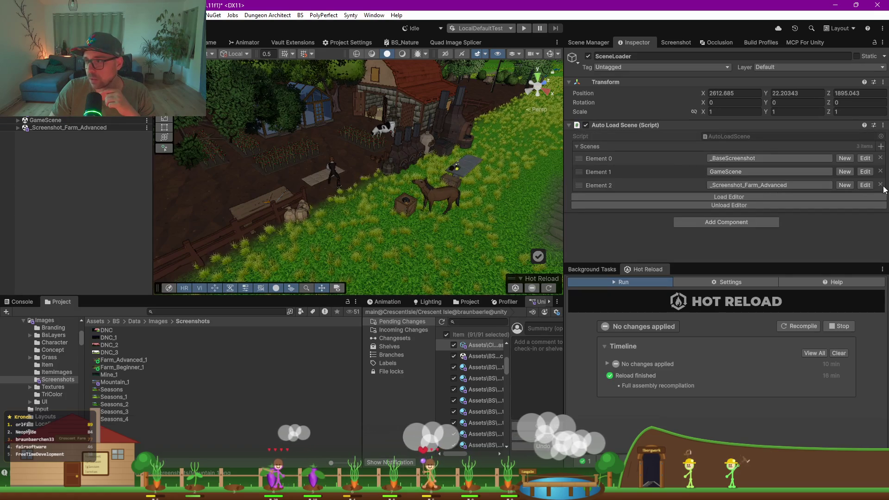
pyautogui.click(881, 185)
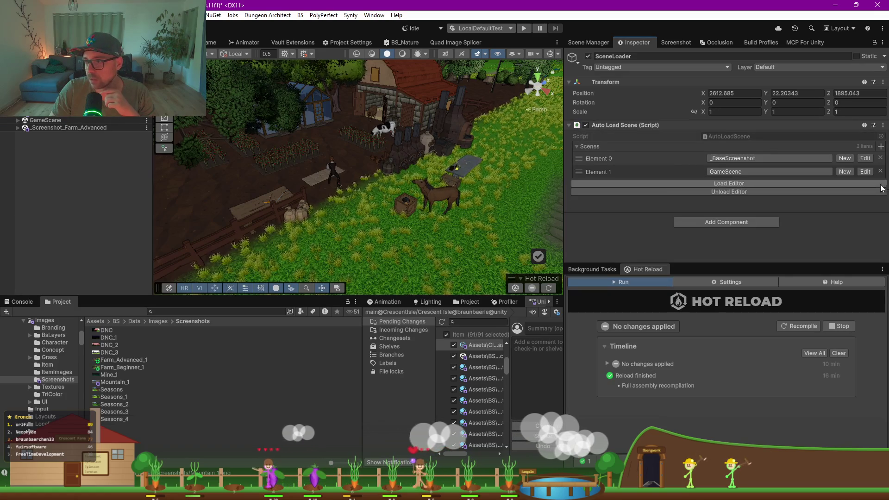
# Step: Remove Screenshot_Farm_Advanced from the Hierarchy and enlarge the Inspector to show more Cam_Riding settings
pyautogui.click(147, 128)
pyautogui.click(199, 194)
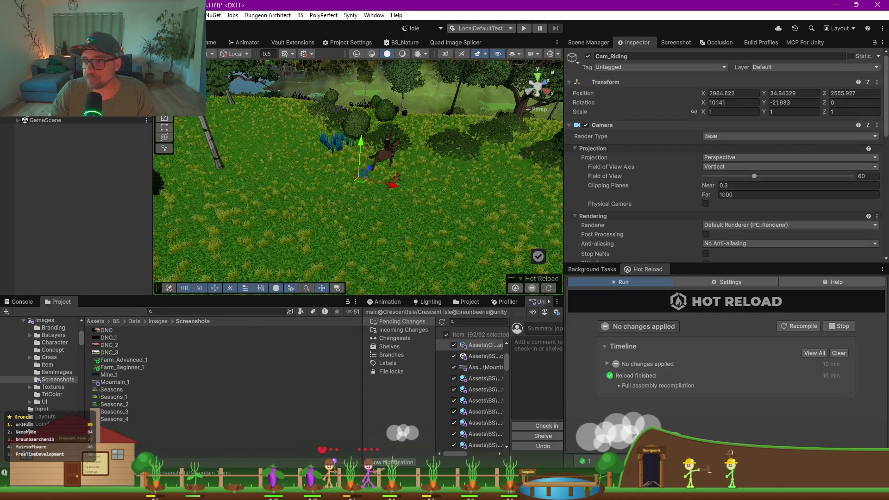
pyautogui.moveTo(698, 277); pyautogui.dragTo(698, 346)
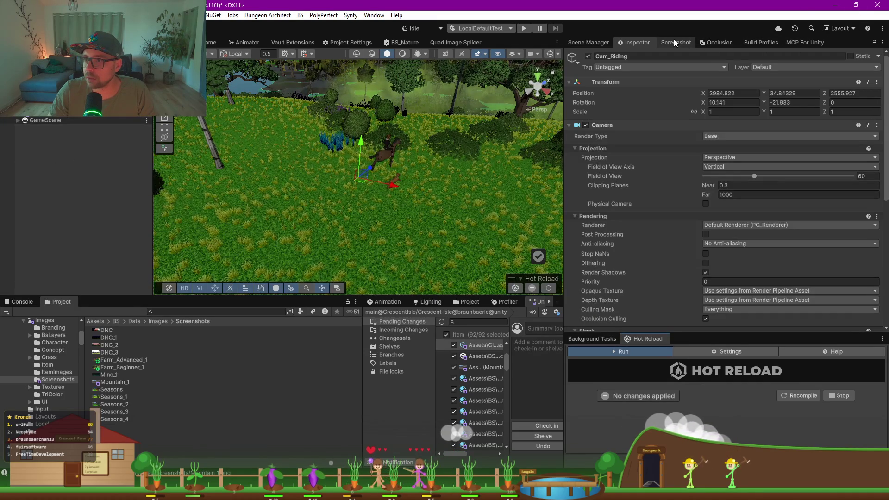
pyautogui.click(595, 42)
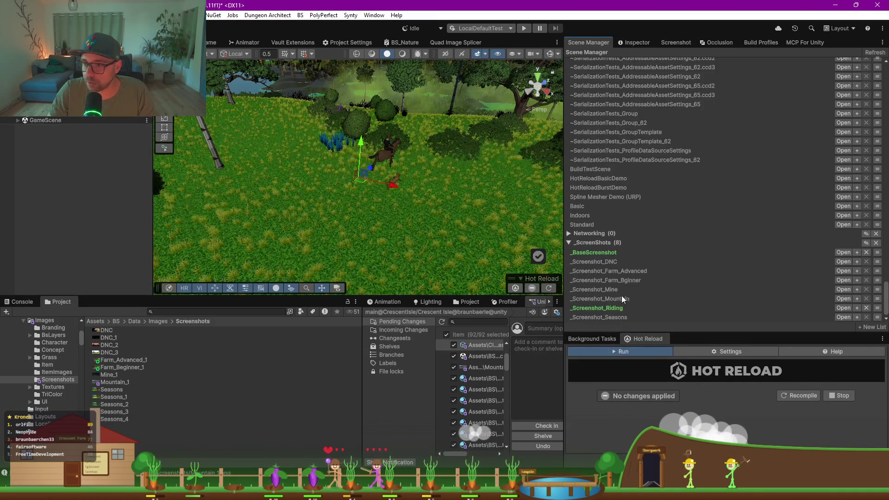
# Step: Load _Screenshot_Mountain alongside and copy its ScreenshotMaker into the riding scene
pyautogui.click(857, 298)
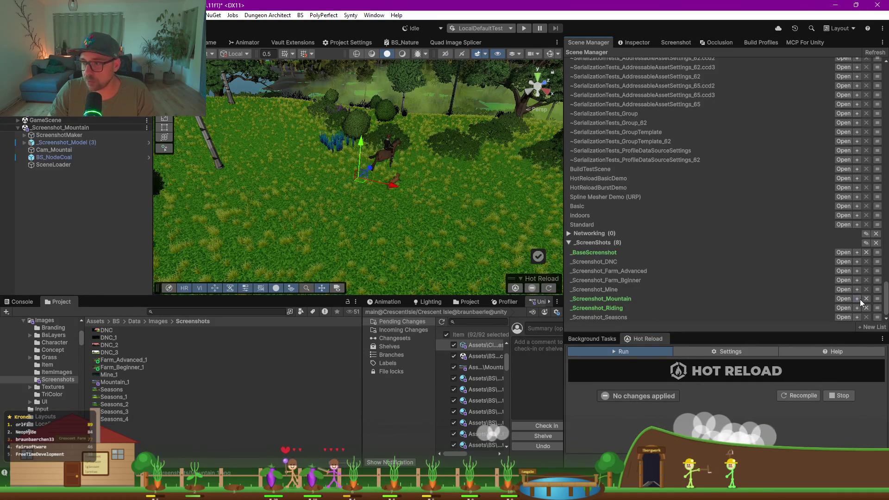
pyautogui.click(47, 135)
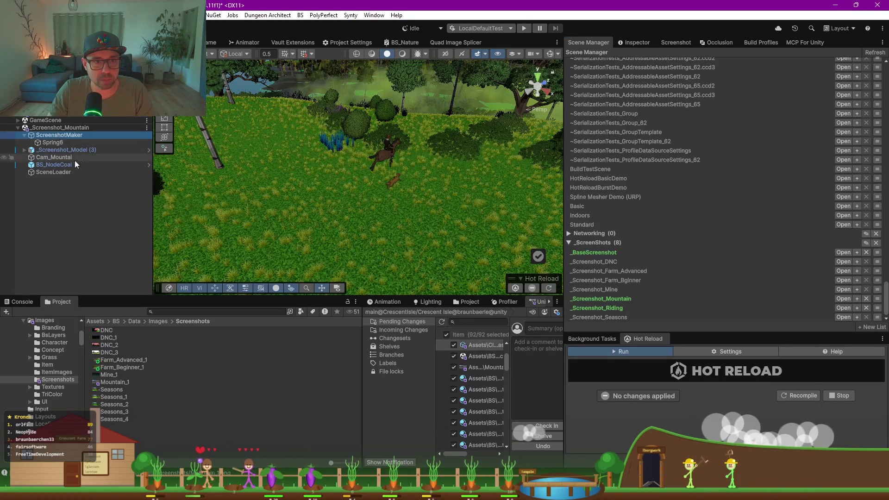
pyautogui.click(67, 164)
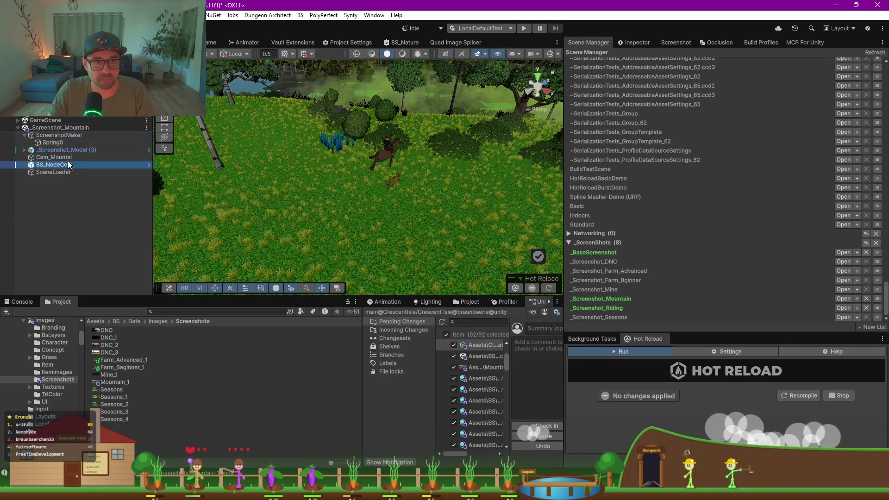
pyautogui.click(57, 134)
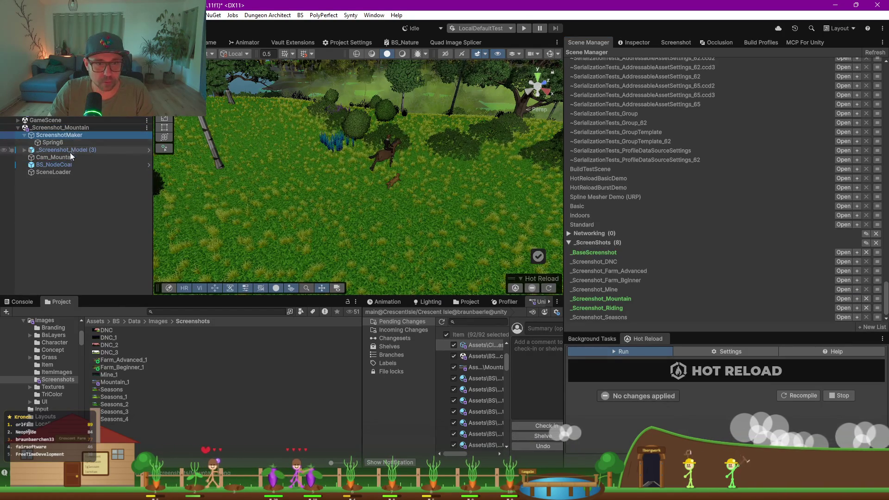
pyautogui.hotkey('ctrl', 'd')
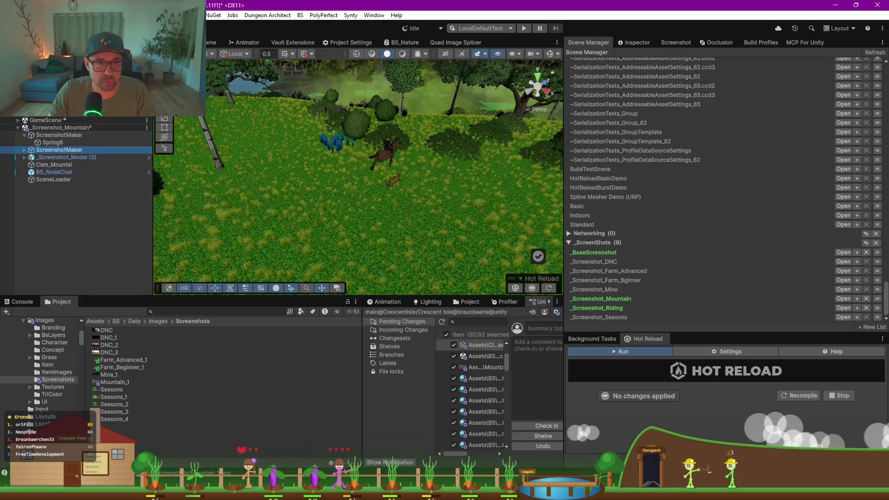
pyautogui.press('Delete')
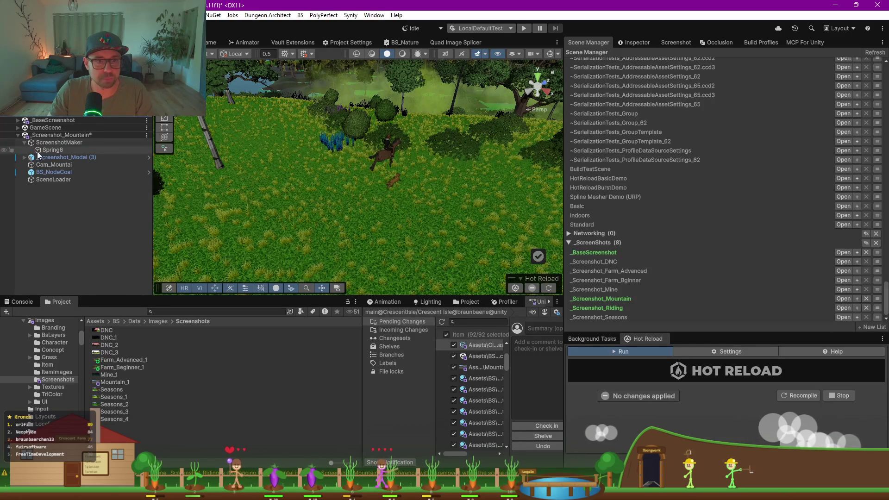
# Step: Set the ScreenshotMaker's Target Name to Riding_Swamp
pyautogui.click(634, 42)
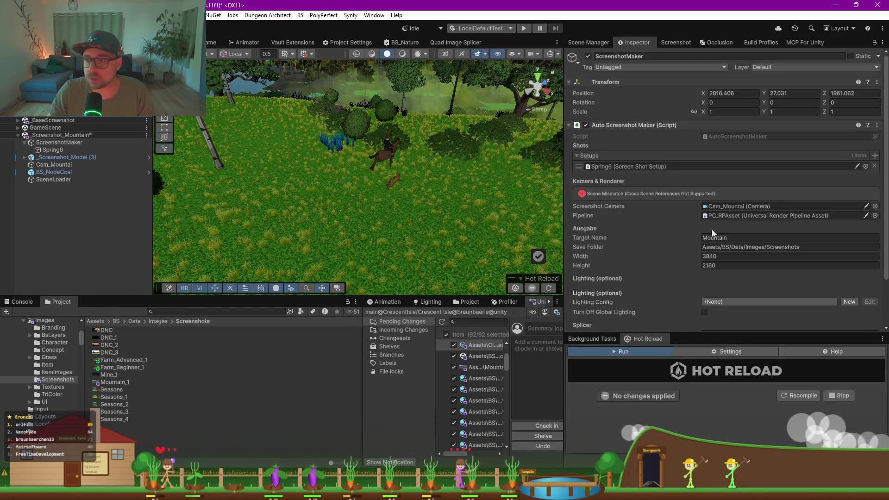
pyautogui.click(735, 238)
pyautogui.write('Rid')
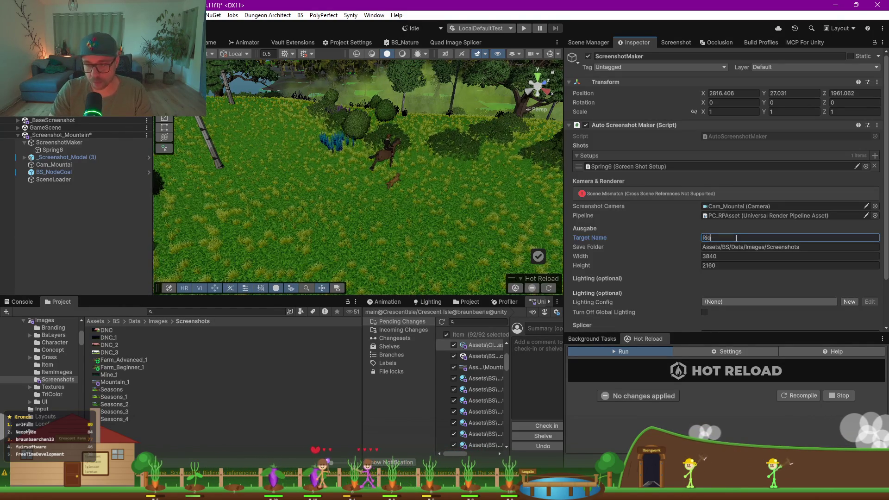
pyautogui.write('ing')
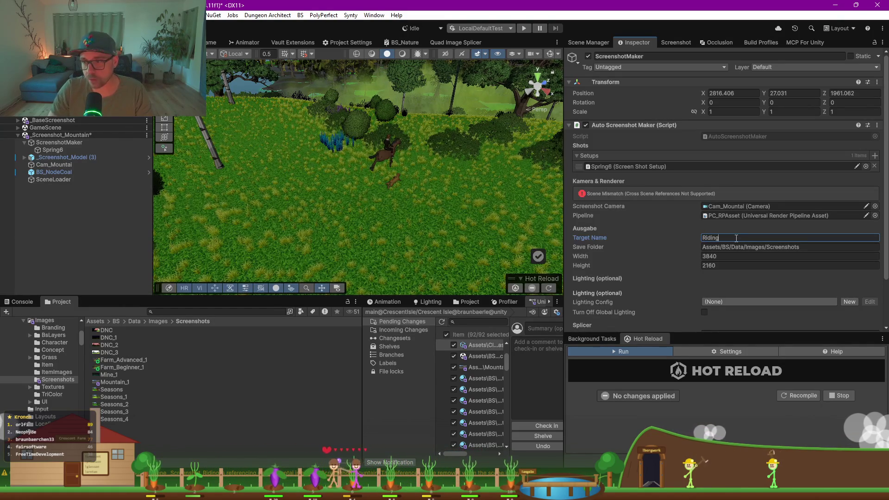
pyautogui.write('_')
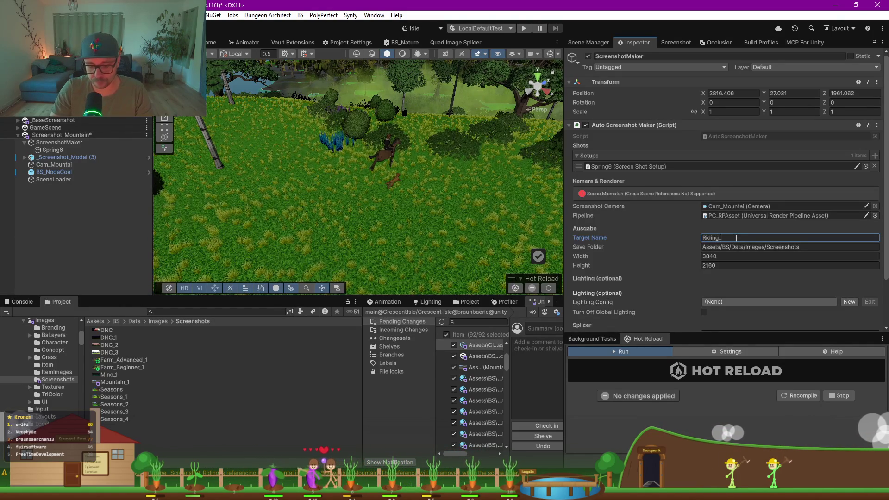
pyautogui.write('Sw')
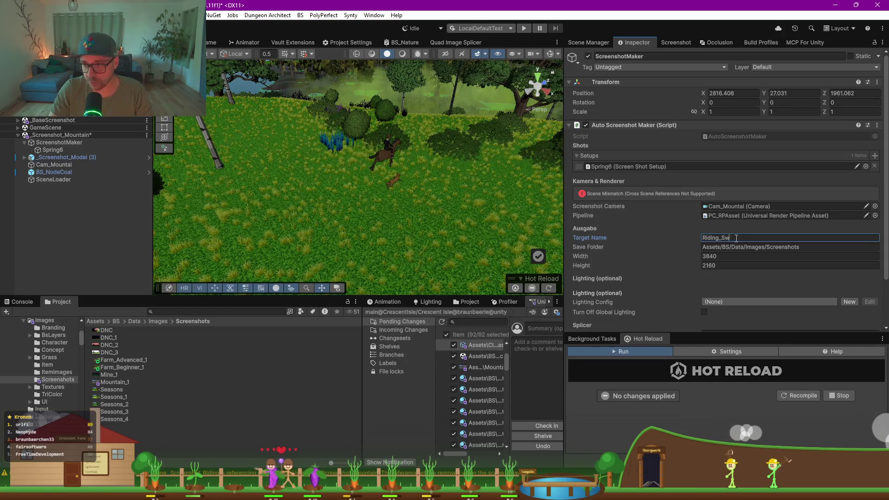
pyautogui.write('amp')
pyautogui.click(662, 255)
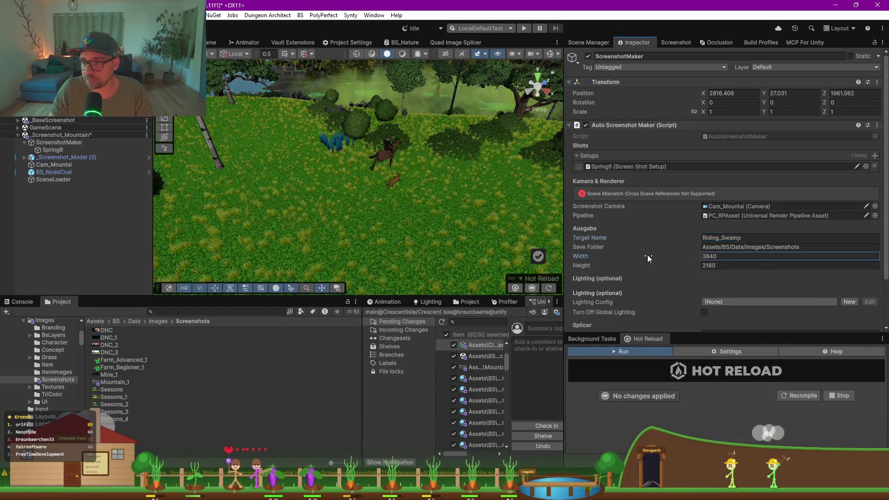
pyautogui.click(61, 117)
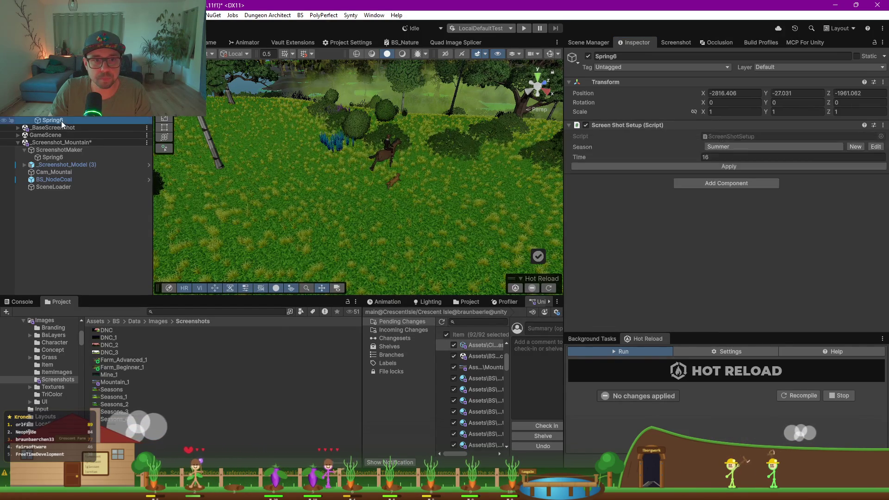
# Step: Set the screenshot camera to Cam_Riding and rename the Spring6 shot setup to Summer16
pyautogui.hotkey('ctrl', 'z')
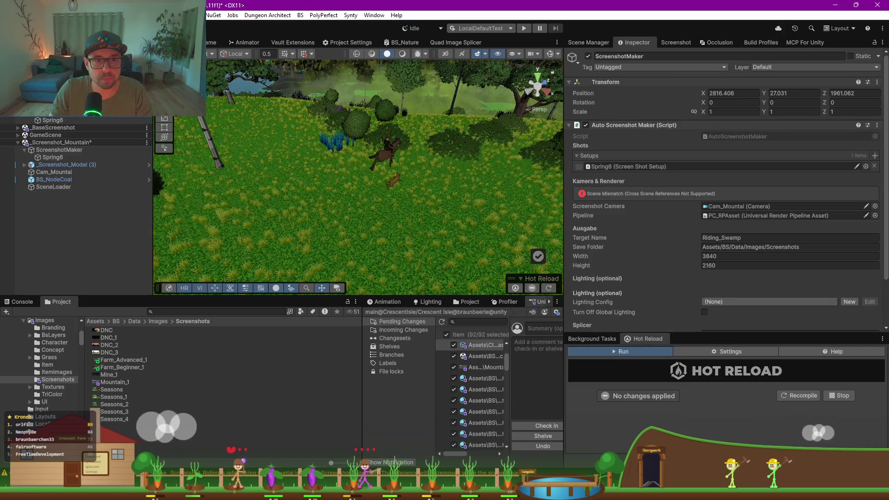
pyautogui.hotkey('ctrl', 'z')
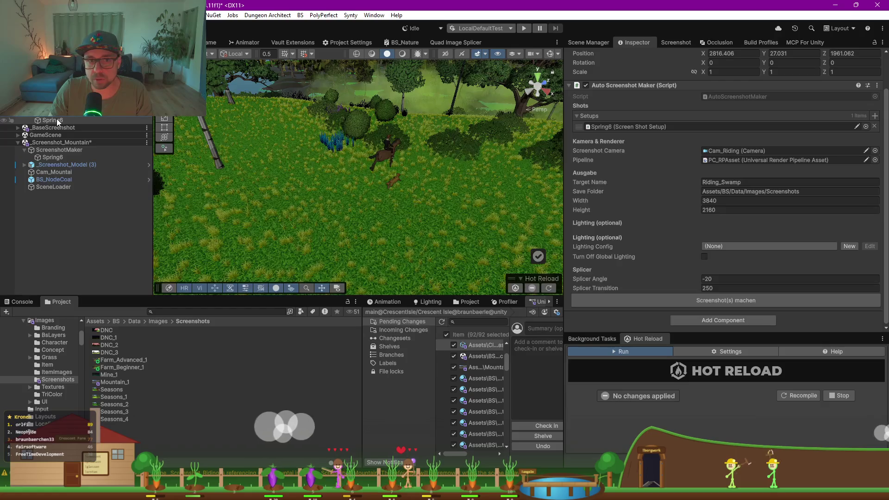
pyautogui.click(56, 120)
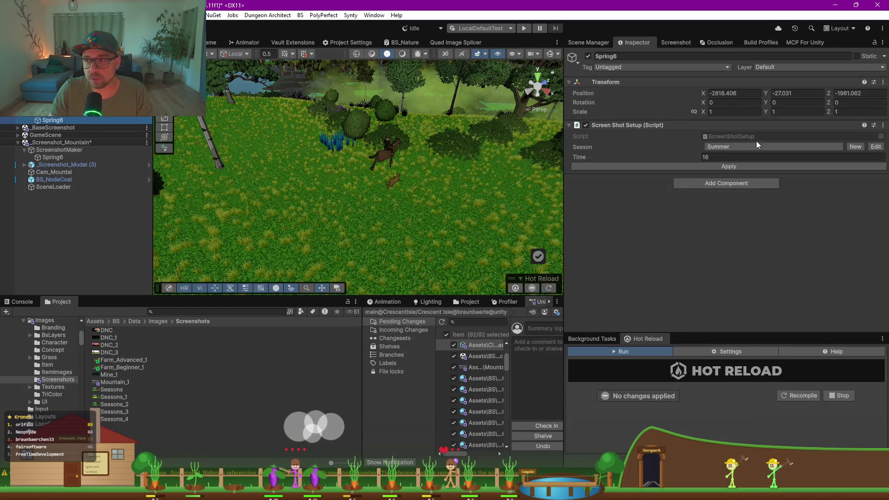
pyautogui.click(65, 119)
pyautogui.write('Summer_')
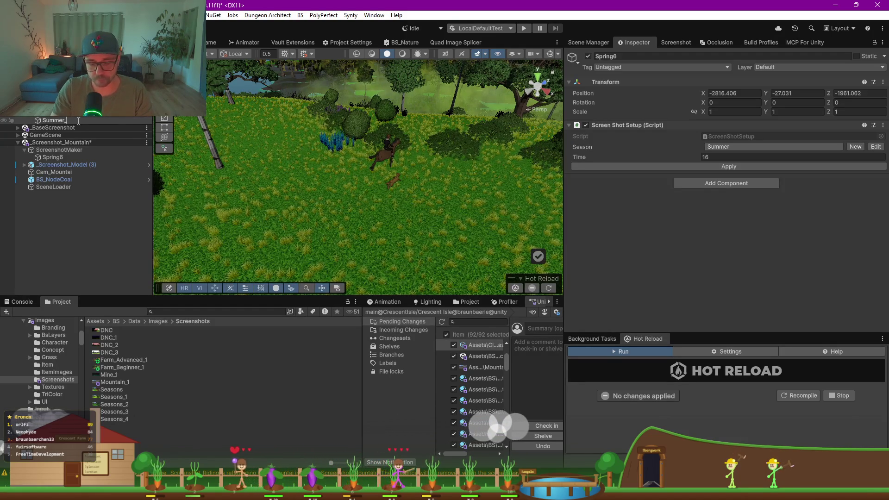
pyautogui.press('BackSpace')
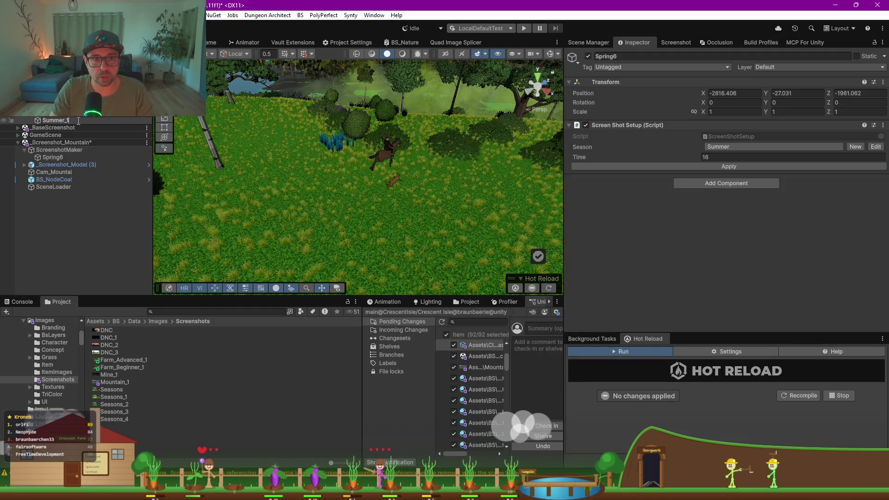
pyautogui.write('16')
pyautogui.press('Return')
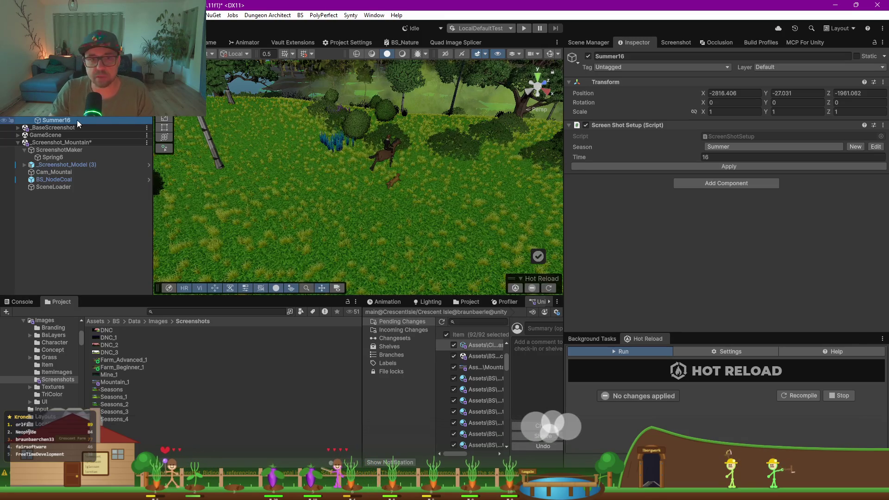
# Step: Remove the _Screenshot_Mountain scene from the Hierarchy, choosing Save when prompted
pyautogui.click(147, 142)
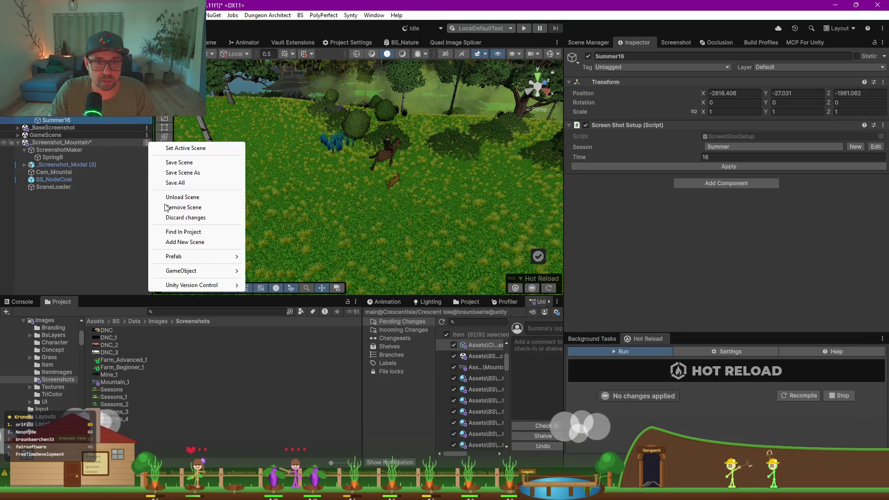
pyautogui.click(203, 207)
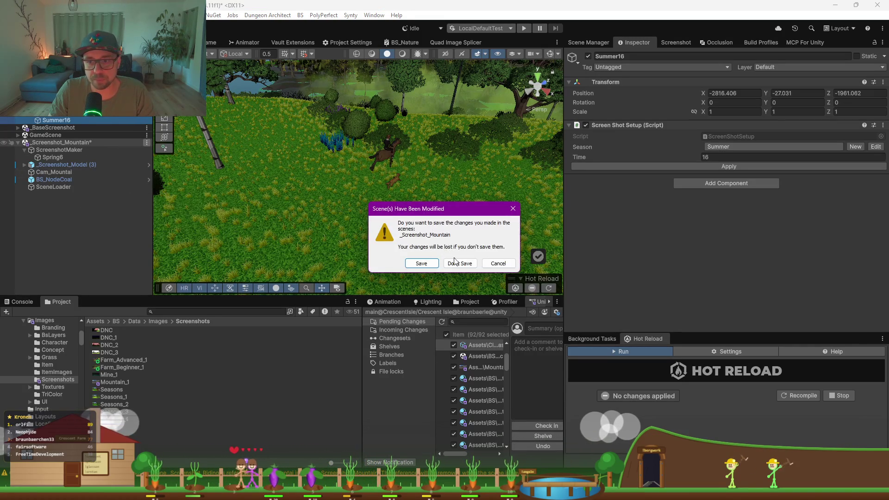
pyautogui.click(431, 264)
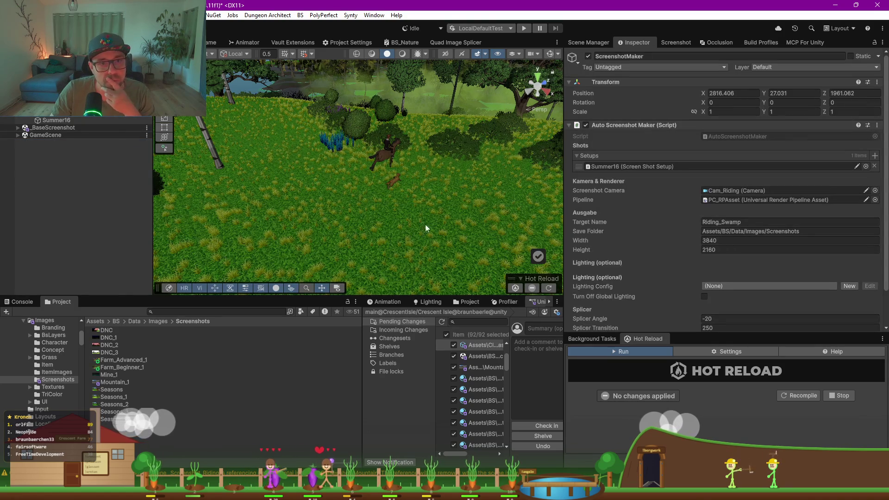
# Step: Take the 4K screenshot with Screenshot(s) machen and confirm the Fertig notice
pyautogui.scroll(-3, 688, 187)
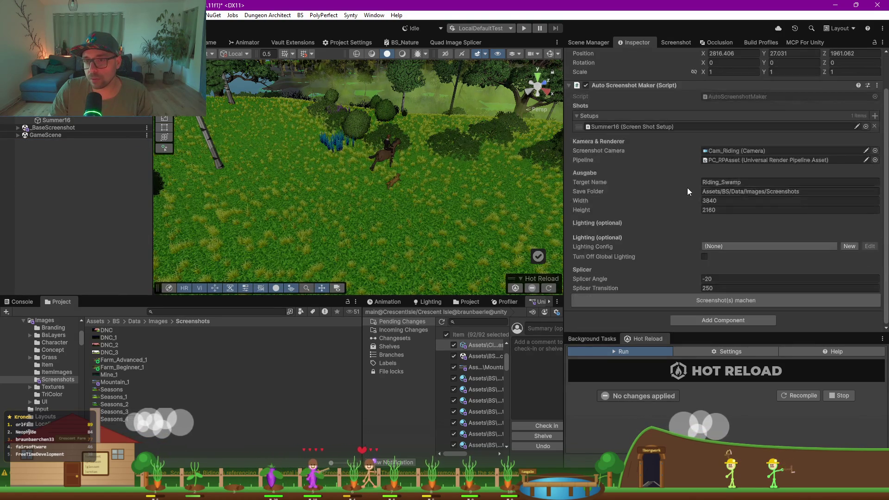
pyautogui.click(718, 301)
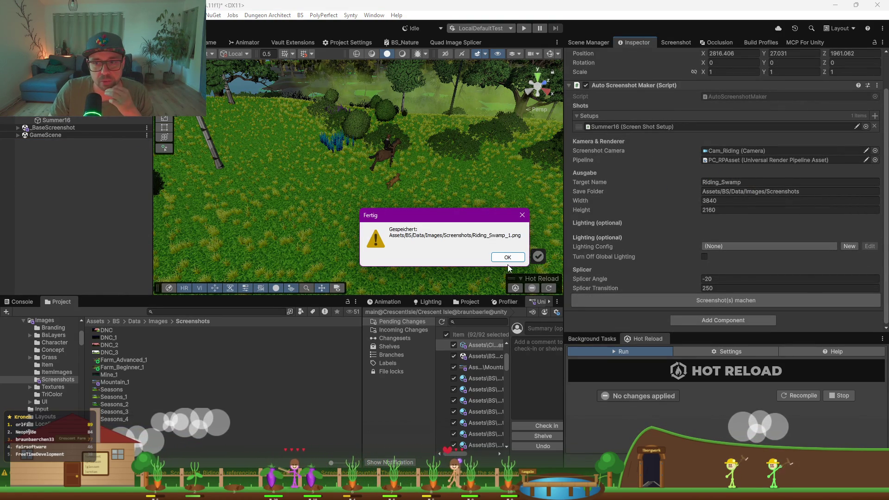
pyautogui.click(508, 258)
# Step: Check the Console log, then open Riding_Swamp_1.png from the Screenshots folder
pyautogui.click(21, 302)
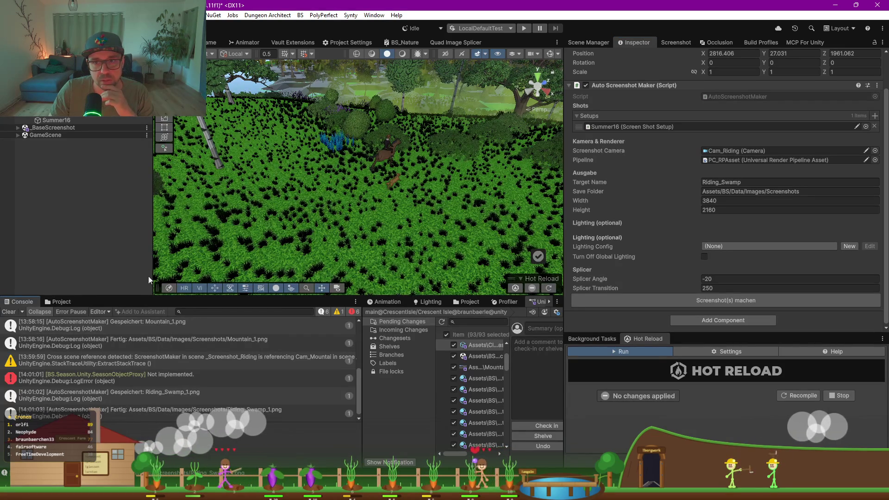
pyautogui.click(57, 301)
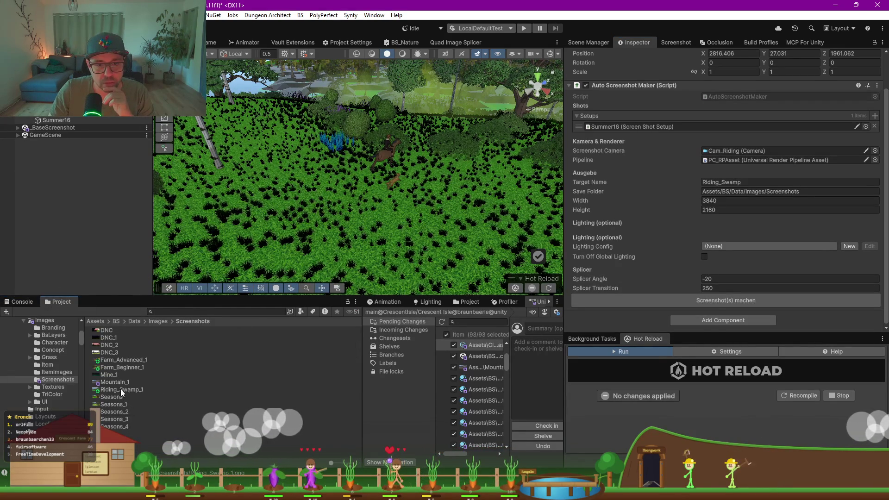
pyautogui.click(120, 389)
pyautogui.press('F2')
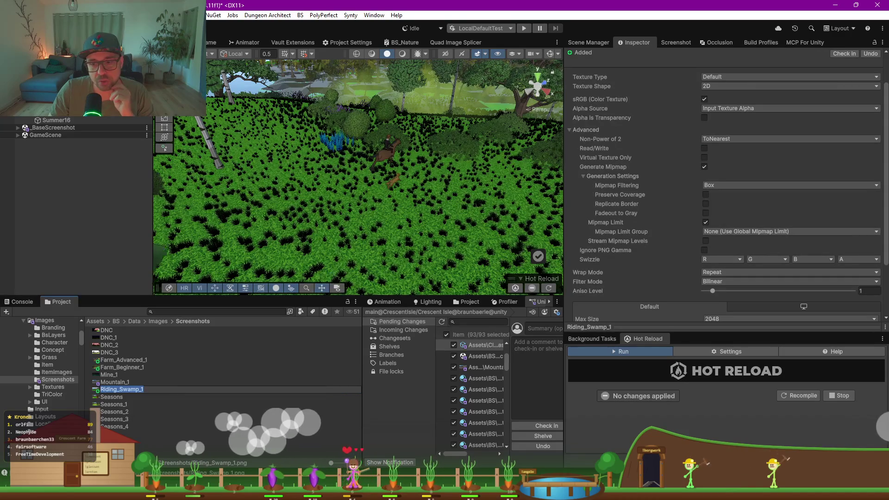
pyautogui.press('Return')
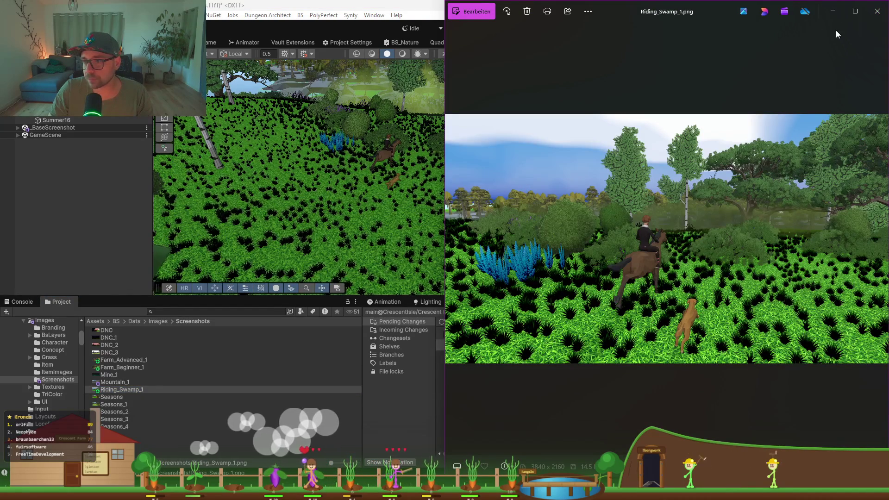
# Step: Maximize Photos to inspect Riding_Swamp_1.png full-size, then close it
pyautogui.click(855, 11)
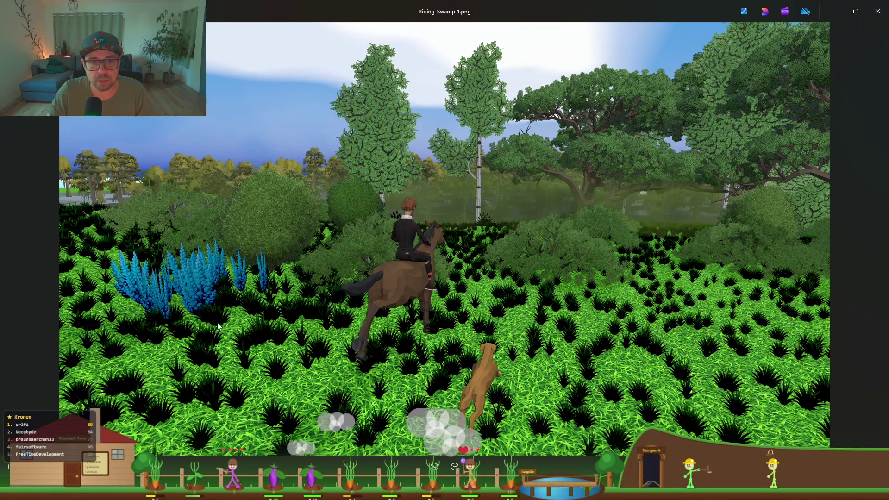
pyautogui.click(877, 11)
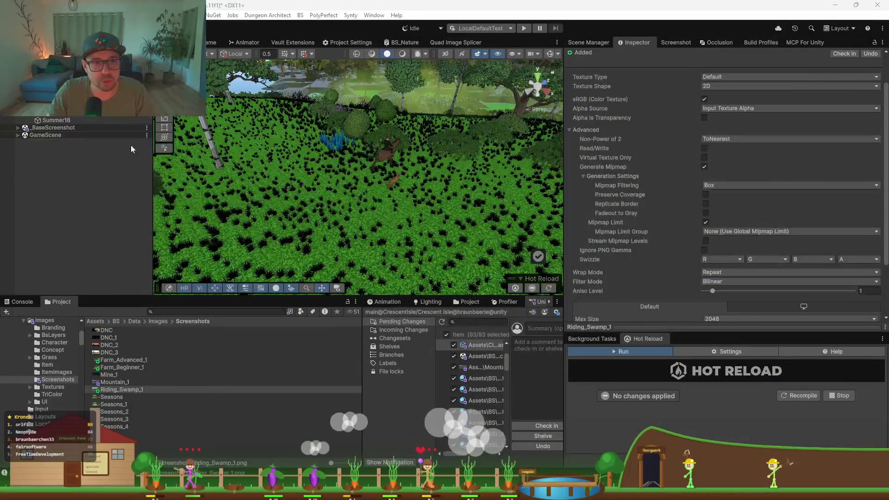
# Step: Select the shot setup in the BaseScreenshot Hierarchy, now named Fall16
pyautogui.click(18, 128)
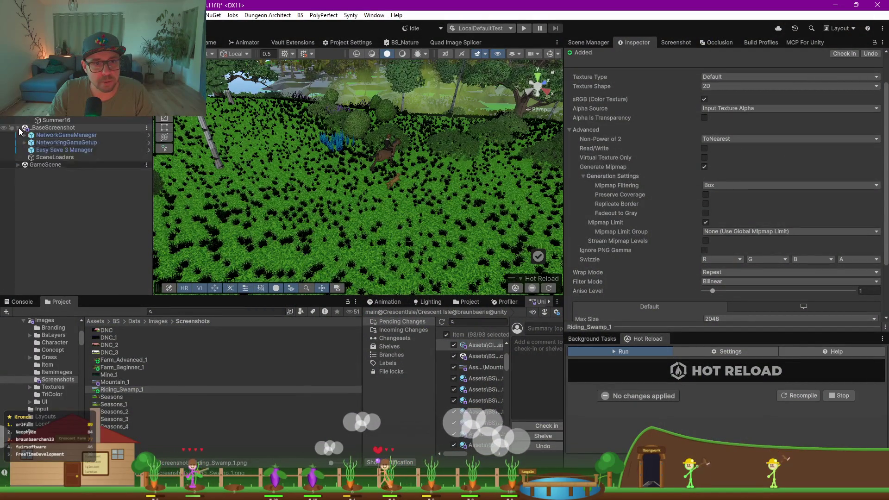
pyautogui.click(18, 128)
pyautogui.click(52, 120)
pyautogui.click(56, 115)
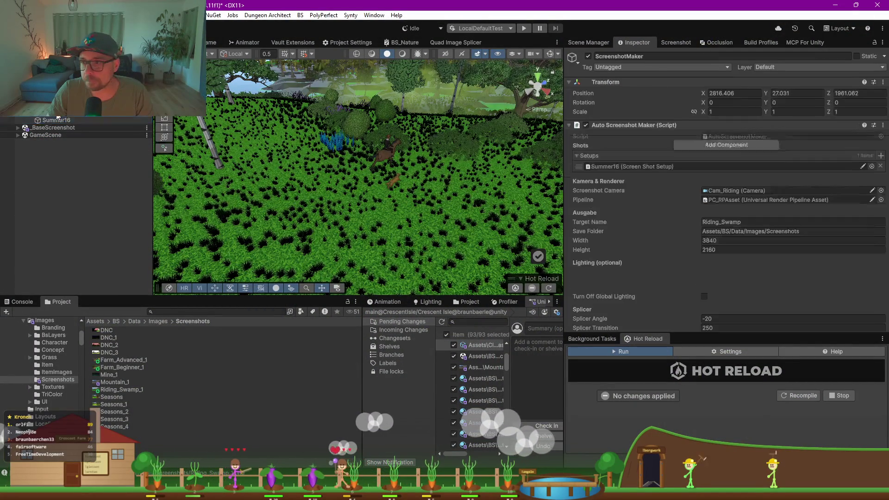
pyautogui.click(62, 120)
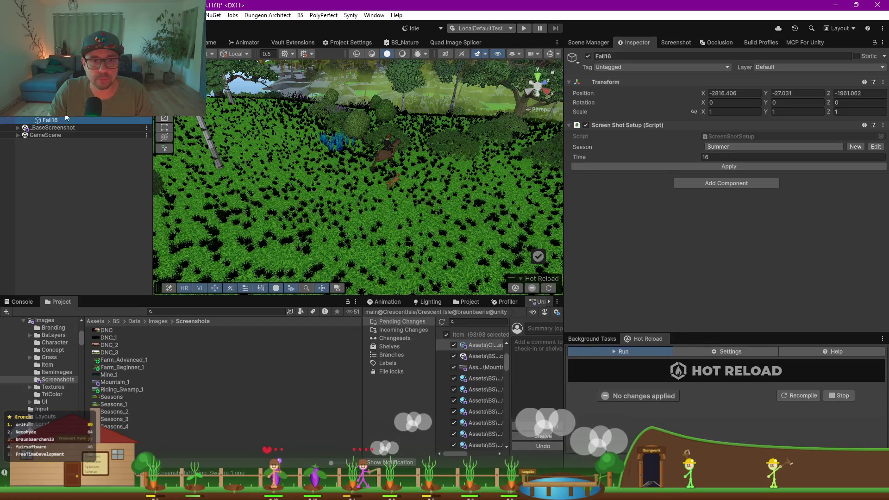
pyautogui.click(65, 113)
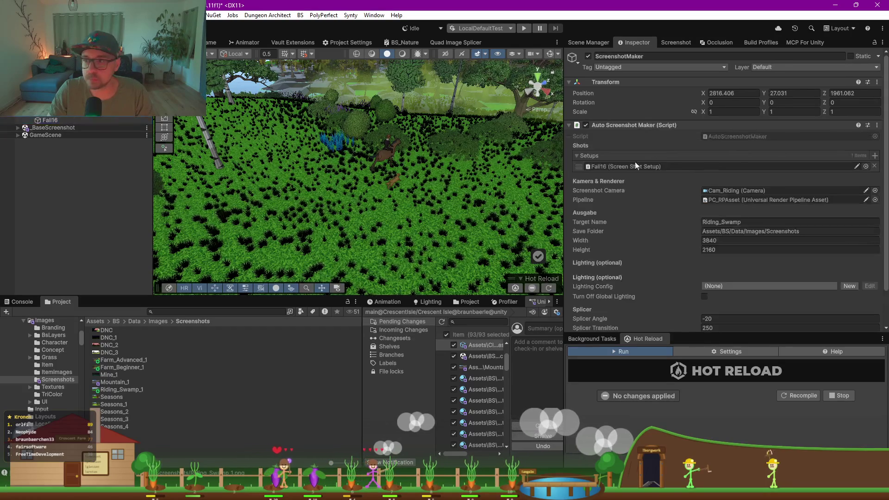
pyautogui.click(101, 121)
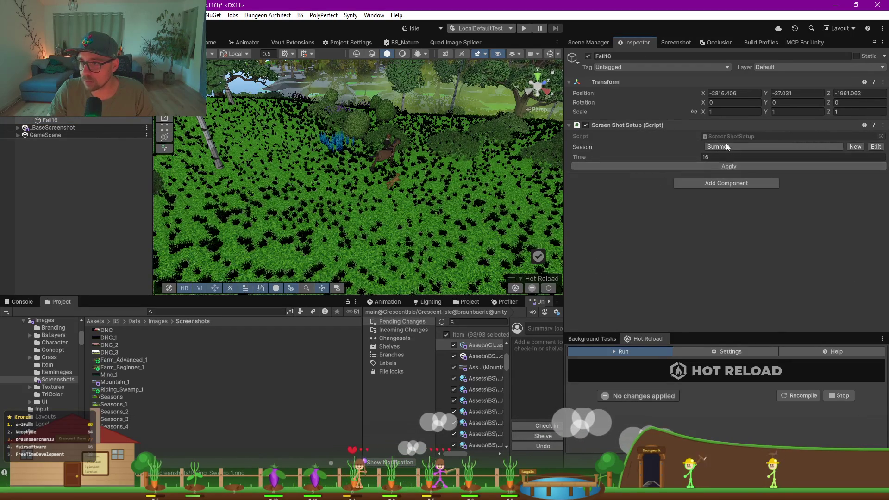
pyautogui.click(65, 112)
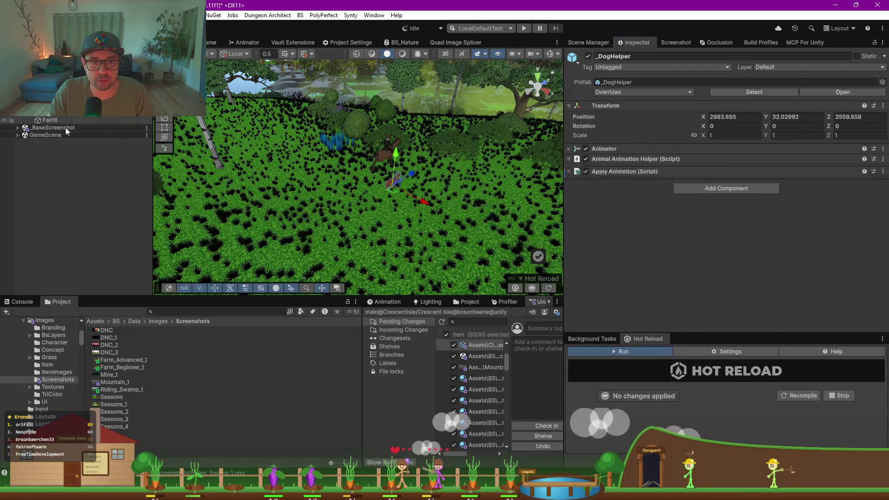
pyautogui.click(65, 120)
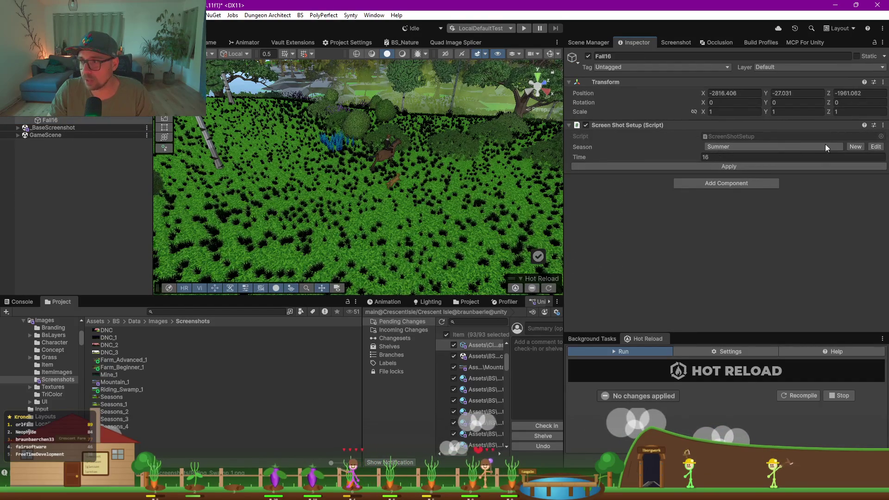
pyautogui.click(18, 127)
pyautogui.click(67, 142)
# Step: Set Fall16's Season to Fall and apply it, turning the riding scene's foliage autumn-coloured
pyautogui.click(51, 119)
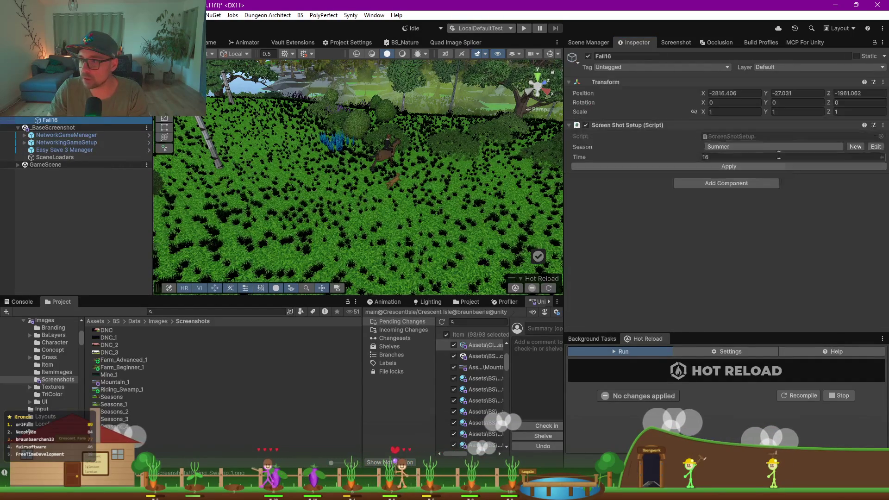
pyautogui.click(759, 145)
pyautogui.click(735, 185)
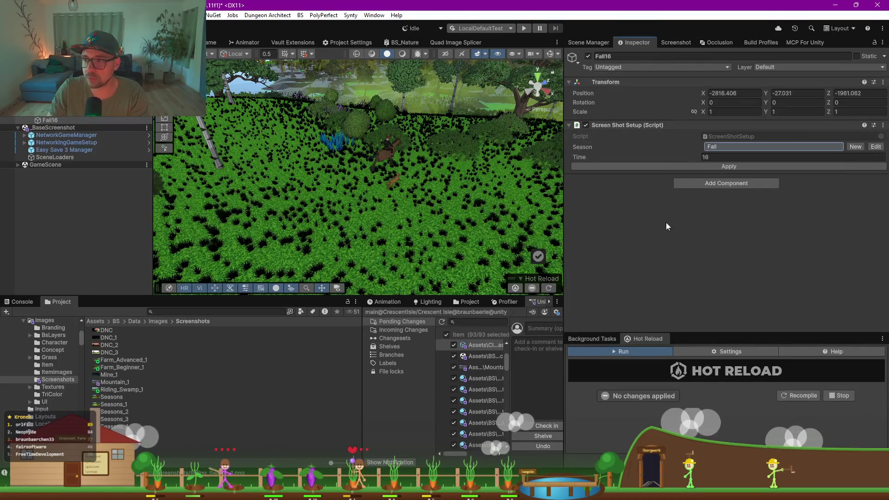
pyautogui.click(712, 166)
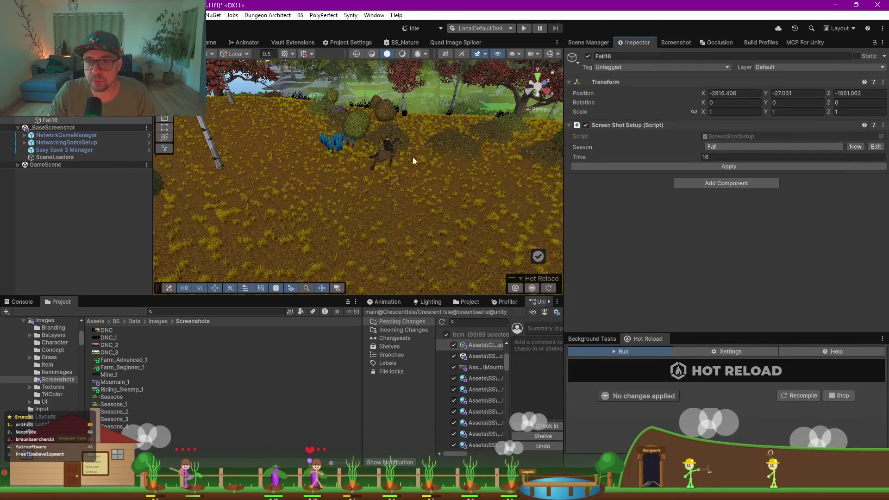
pyautogui.moveTo(409, 185); pyautogui.dragTo(370, 163)
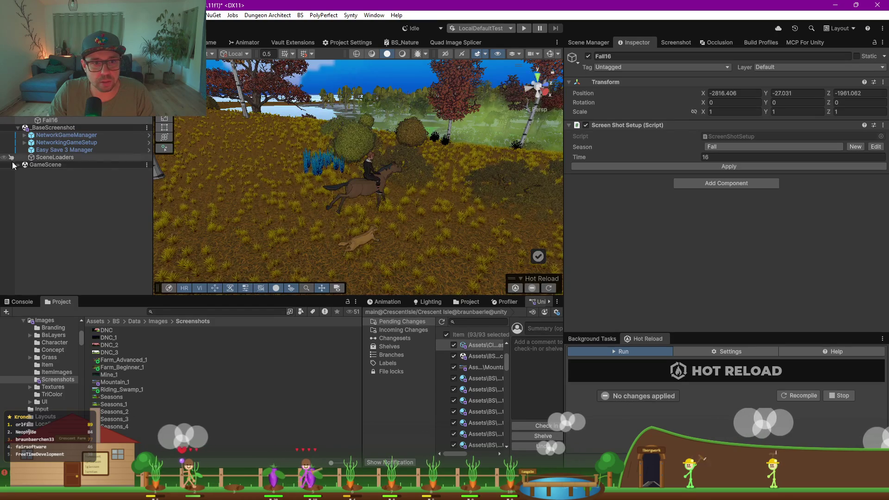
# Step: Expand NetworkingGameSetup and MainLights and select the Sunny Day Sky object
pyautogui.click(24, 142)
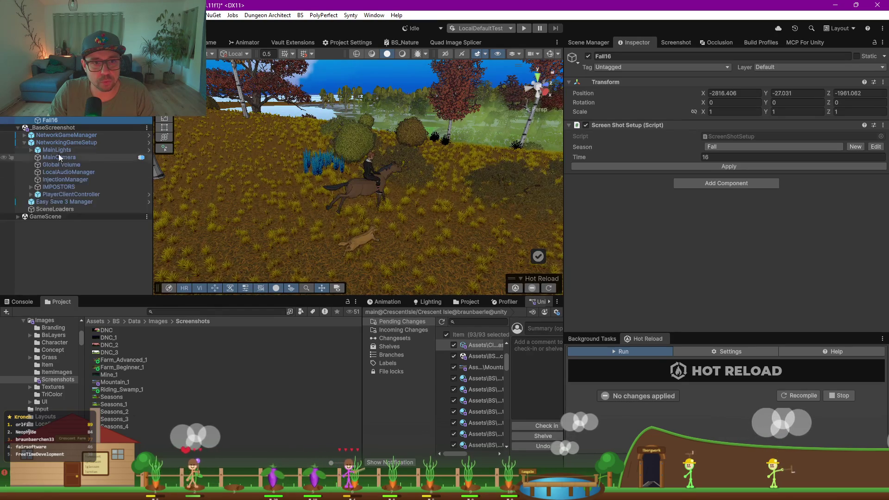
pyautogui.click(29, 151)
pyautogui.click(31, 151)
pyautogui.click(74, 172)
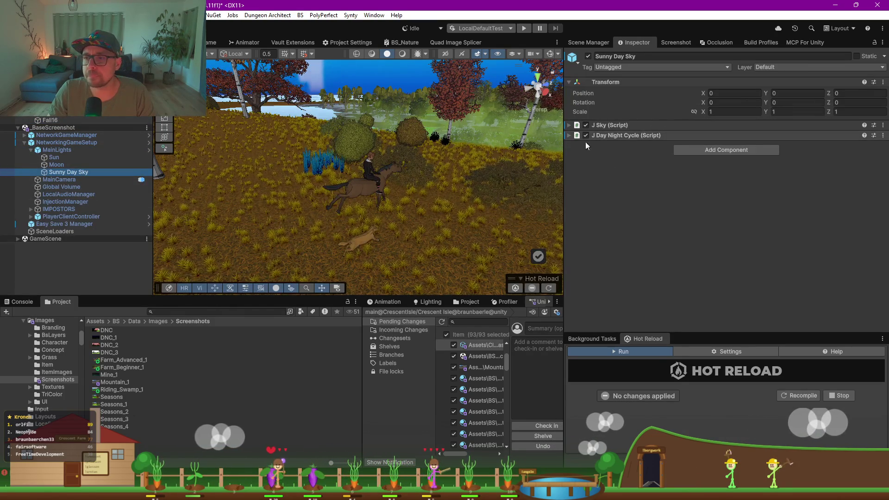
# Step: Change the Sunny Day Sky's J Day Night Cycle Time from 16 to 7.41 for morning light
pyautogui.scroll(-10, 385, 179)
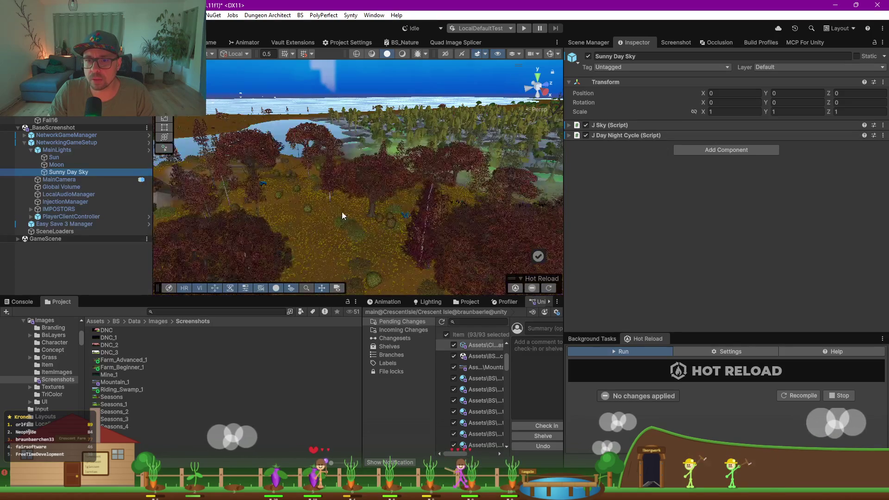
pyautogui.scroll(10, 373, 257)
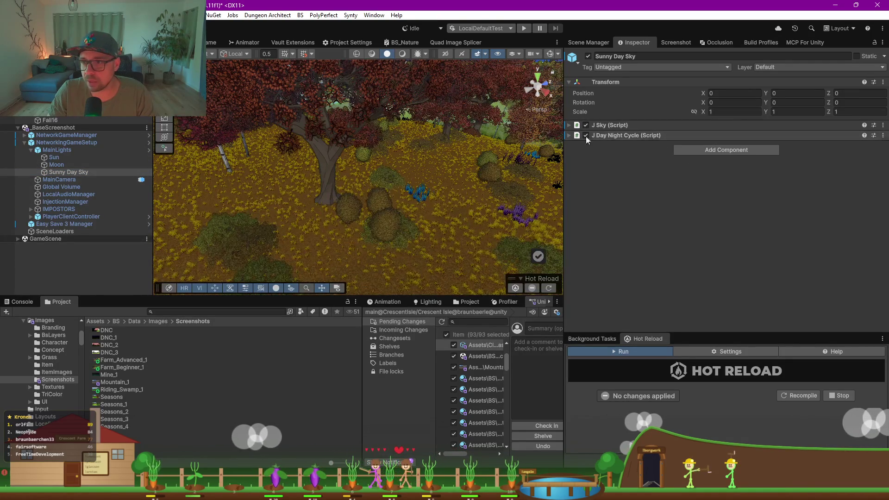
pyautogui.click(571, 136)
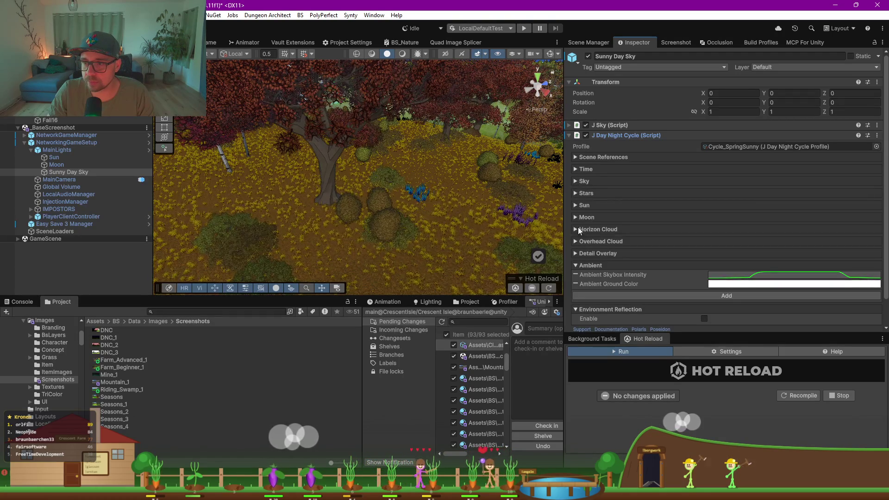
pyautogui.click(576, 167)
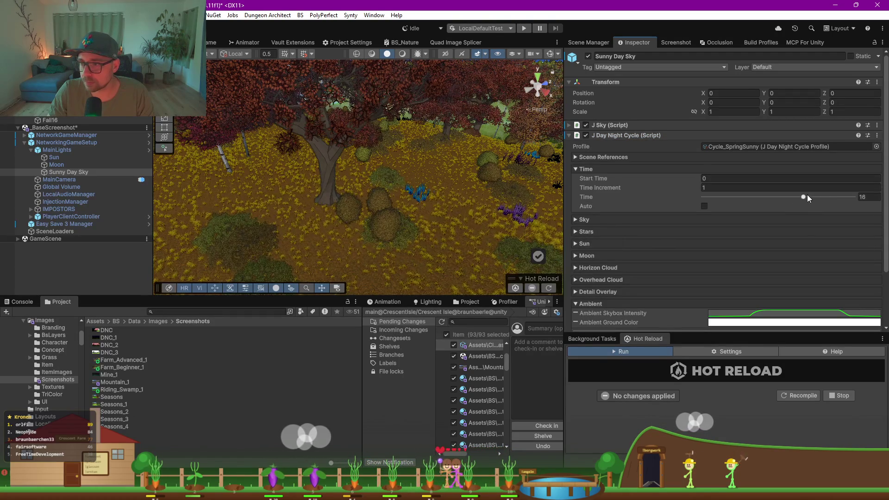
pyautogui.moveTo(830, 200); pyautogui.dragTo(662, 201)
pyautogui.moveTo(856, 201); pyautogui.dragTo(750, 202)
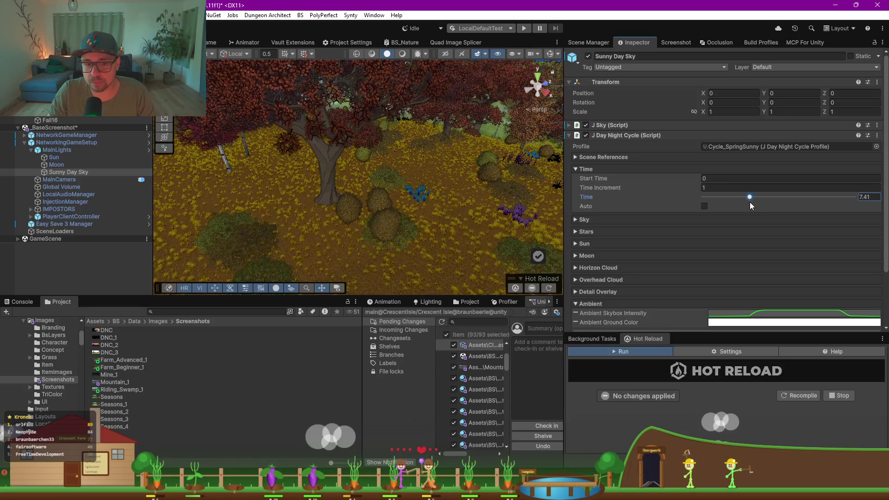
pyautogui.click(33, 302)
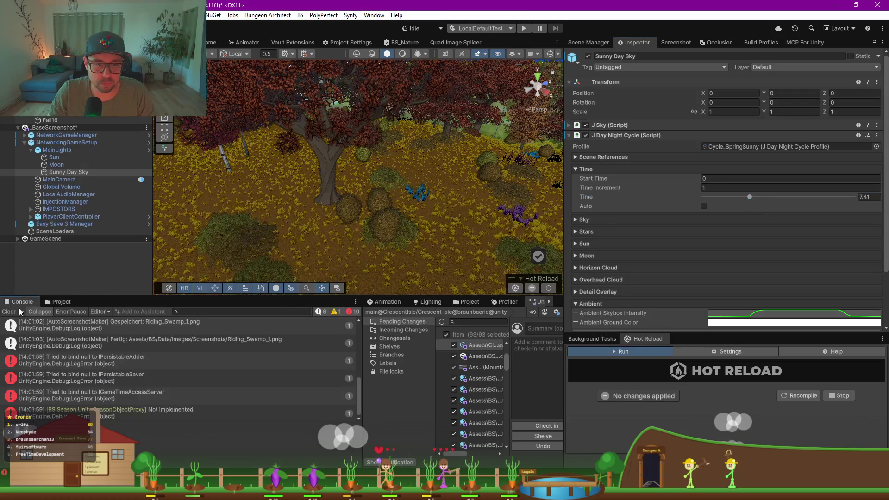
# Step: Check the IPersistableAdder binding error, clear the Console, and bring up the Lighting settings
pyautogui.click(100, 367)
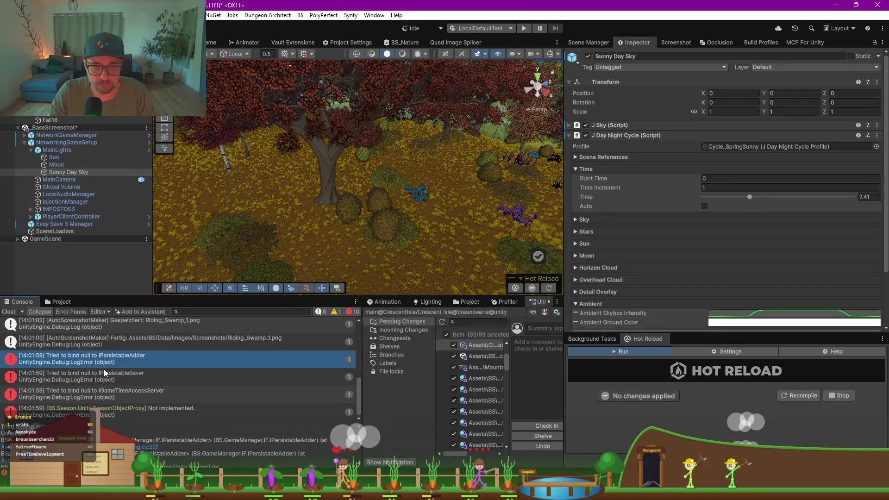
pyautogui.scroll(3, 95, 372)
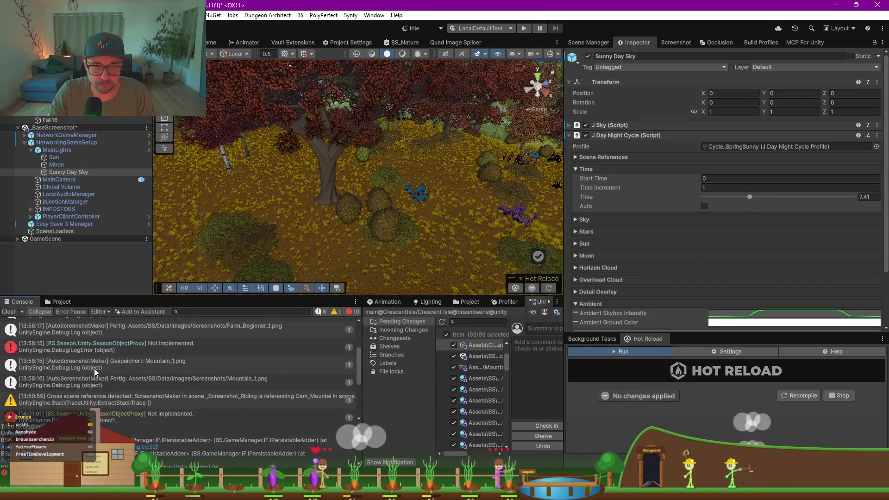
pyautogui.click(11, 312)
pyautogui.moveTo(333, 234)
pyautogui.mouseDown()
pyautogui.moveTo(369, 195)
pyautogui.moveTo(357, 194)
pyautogui.mouseUp()
pyautogui.click(428, 301)
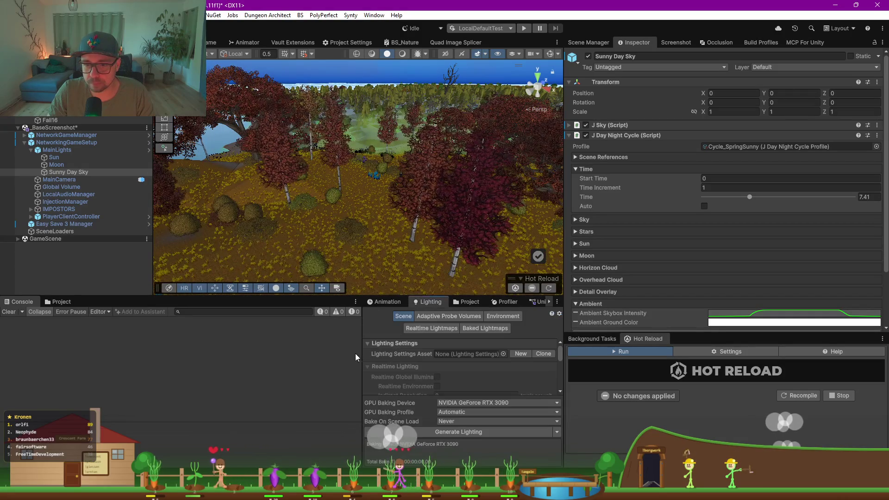
# Step: Enlarge the Lighting panel and review its Environment settings: JupiterSky skybox, 0.95722 multipliers, fog off
pyautogui.moveTo(362, 353); pyautogui.dragTo(343, 328)
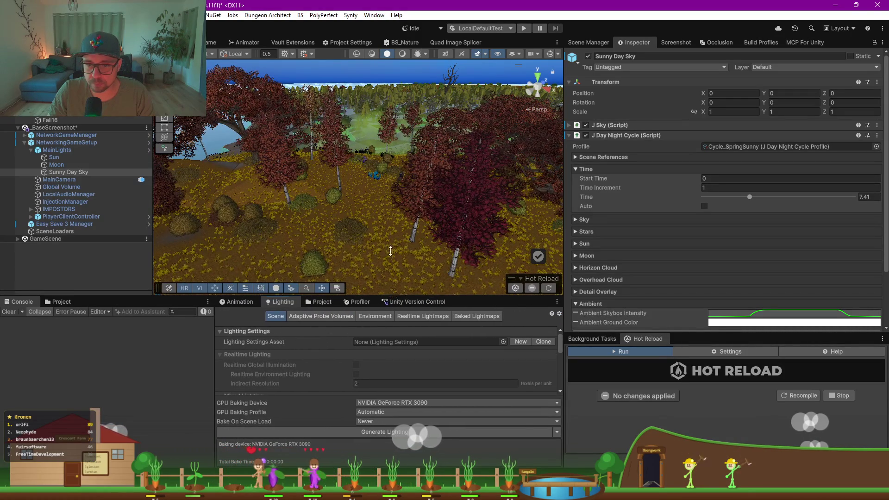
pyautogui.moveTo(390, 262); pyautogui.dragTo(326, 255)
pyautogui.scroll(-6, 277, 334)
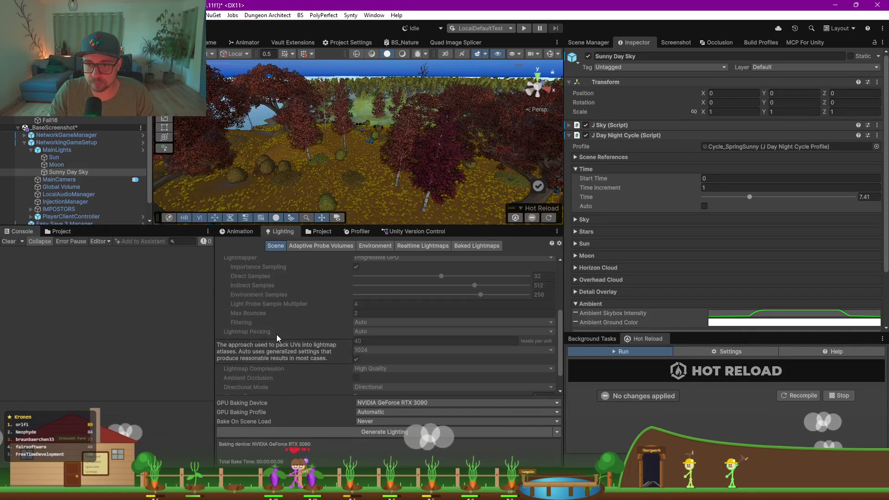
pyautogui.click(375, 246)
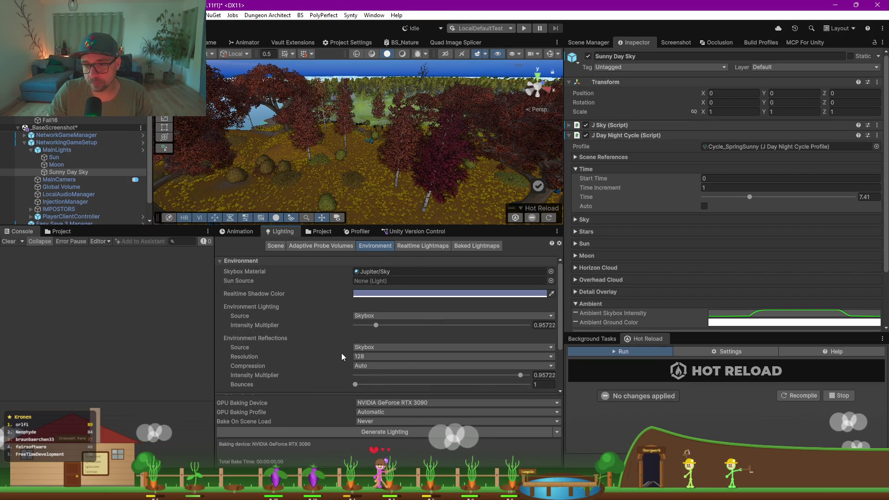
pyautogui.scroll(-3, 301, 350)
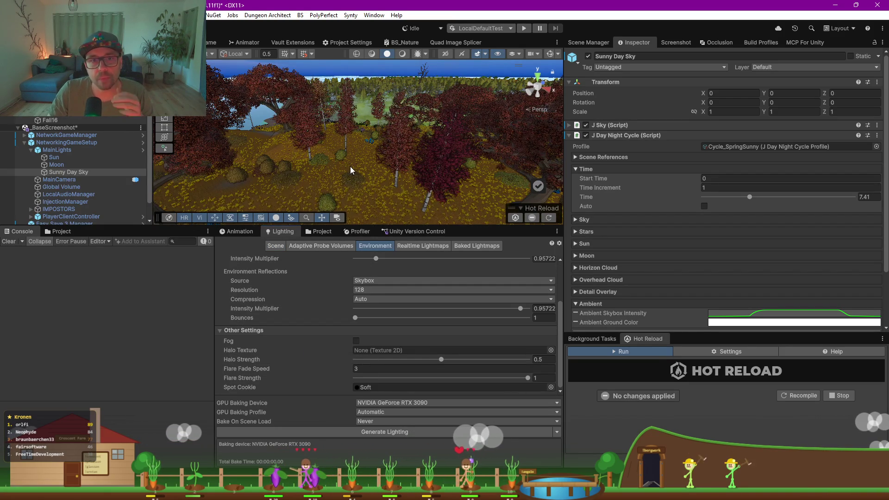
pyautogui.scroll(5, 350, 166)
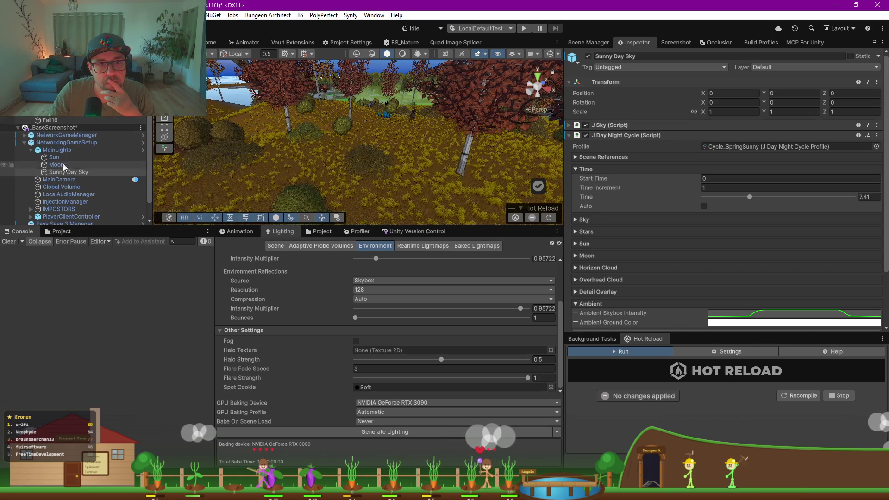
# Step: Inspect the Moon and Sun light settings and save the project
pyautogui.click(63, 164)
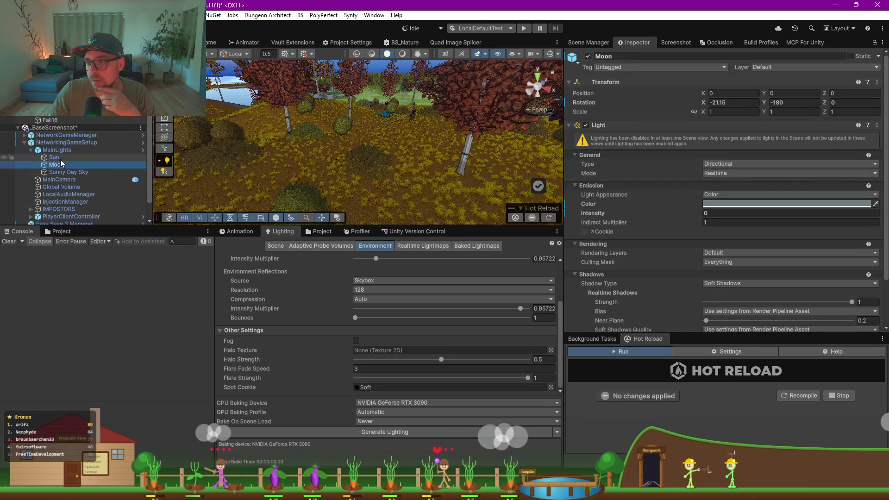
pyautogui.click(60, 159)
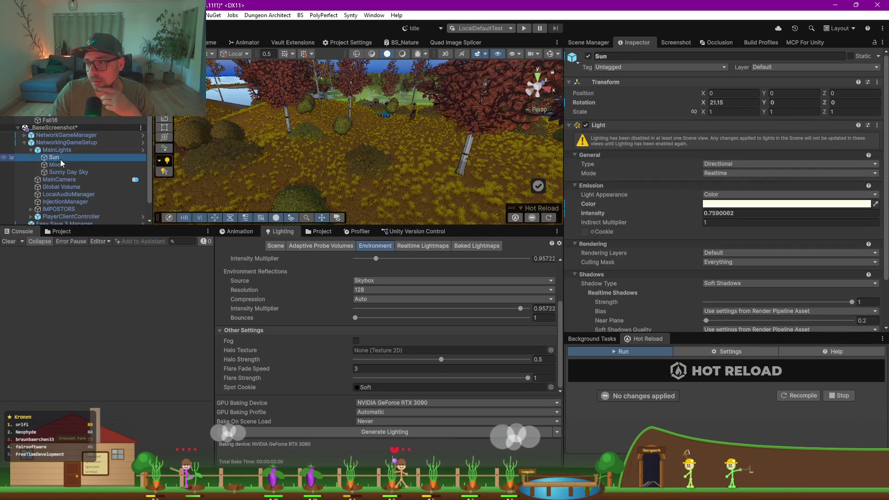
pyautogui.moveTo(387, 133); pyautogui.dragTo(327, 182)
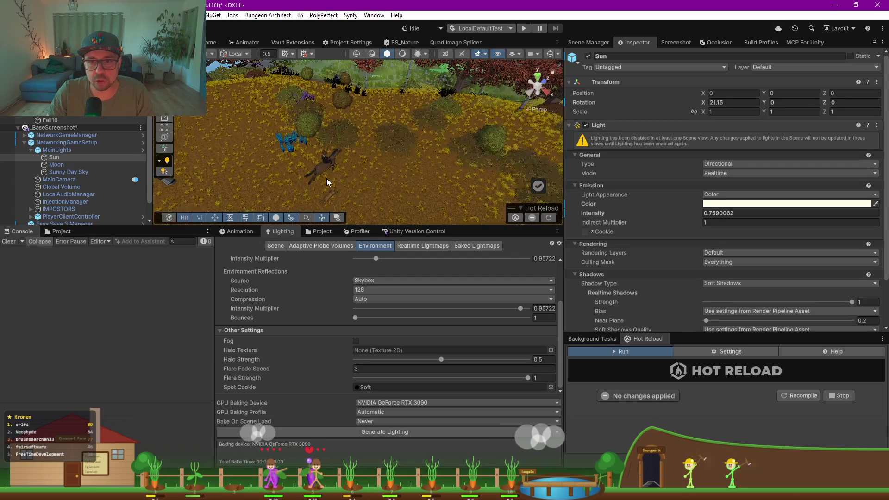
pyautogui.hotkey('ctrl', 's')
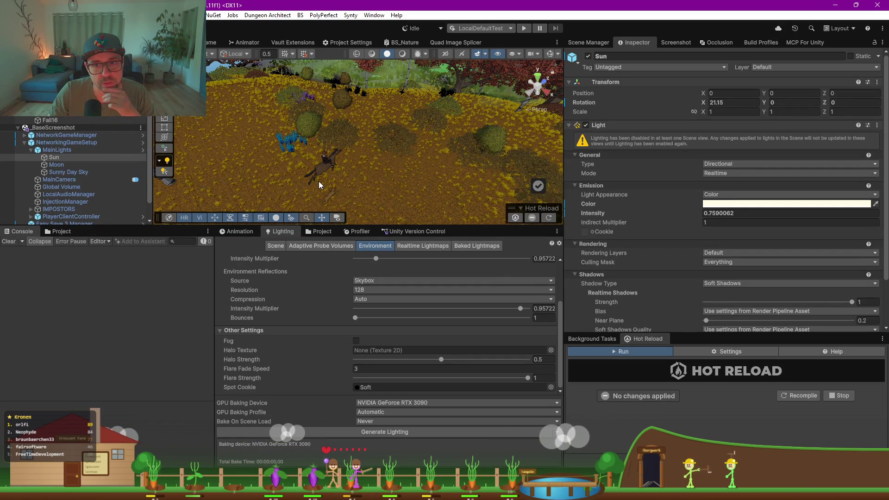
pyautogui.moveTo(327, 179); pyautogui.dragTo(332, 177)
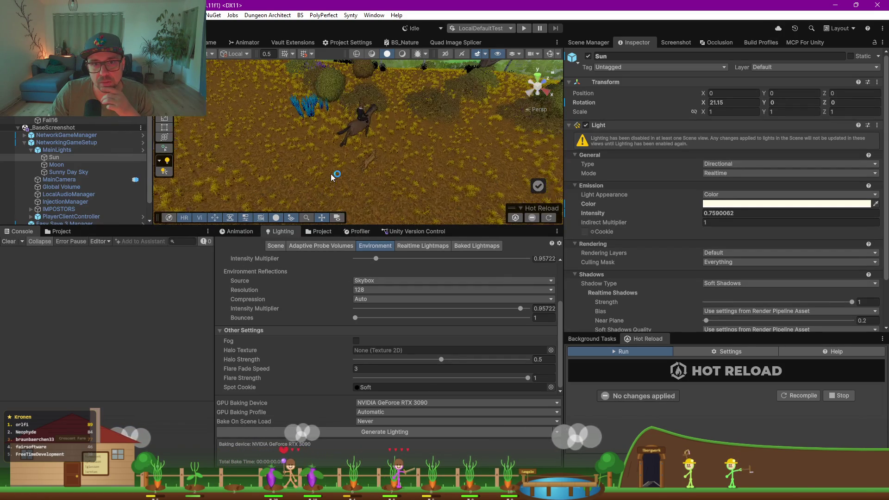
# Step: Enable Scene view lighting and switch off the _helperLight directional light
pyautogui.click(403, 53)
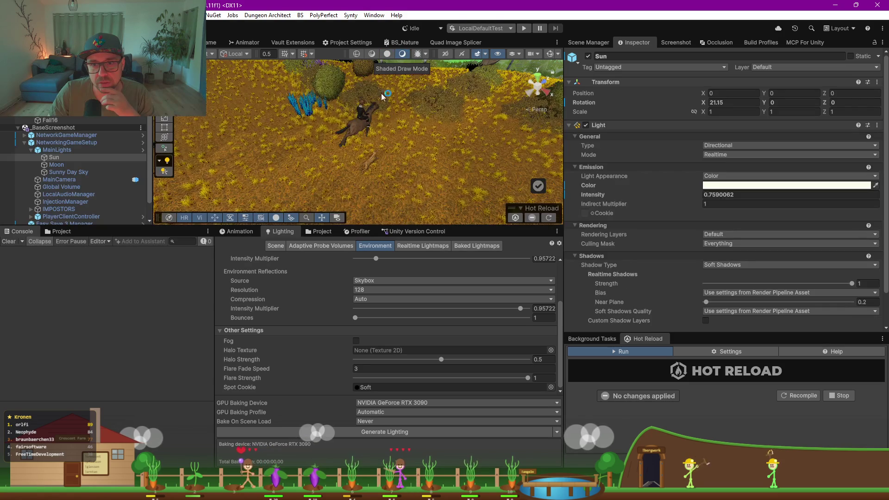
pyautogui.scroll(3, 395, 157)
pyautogui.moveTo(395, 158); pyautogui.dragTo(316, 99)
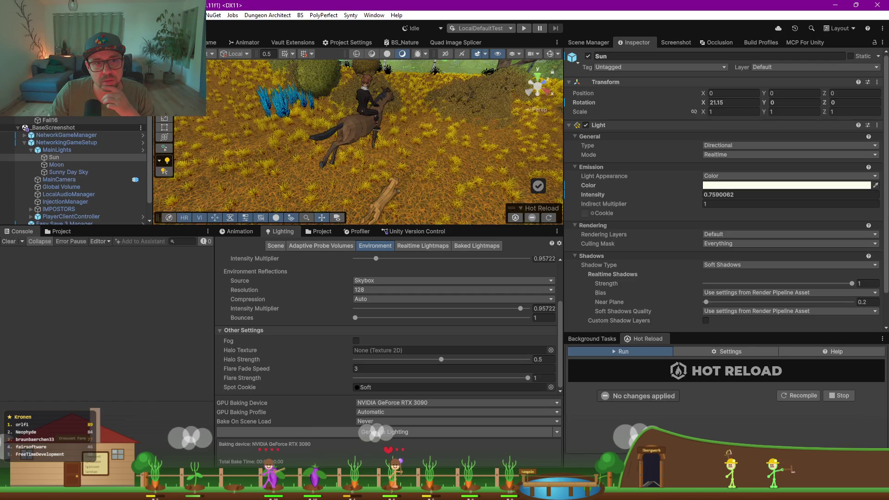
pyautogui.click(399, 97)
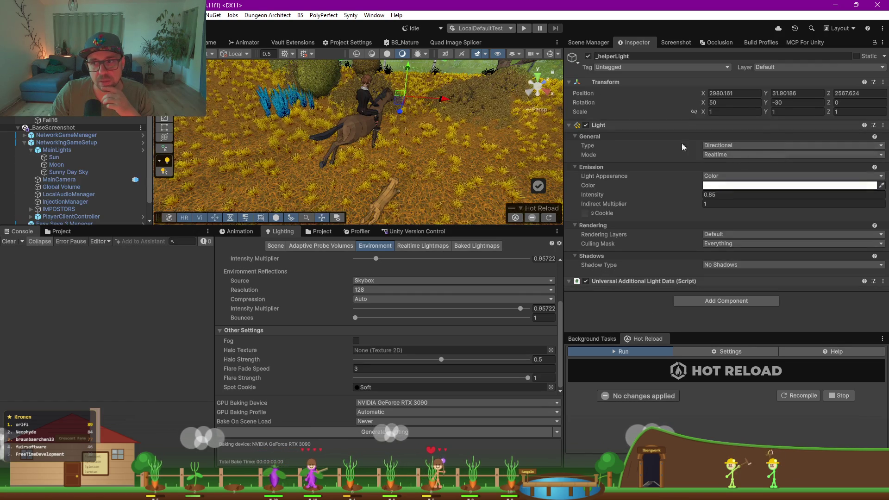
pyautogui.click(588, 57)
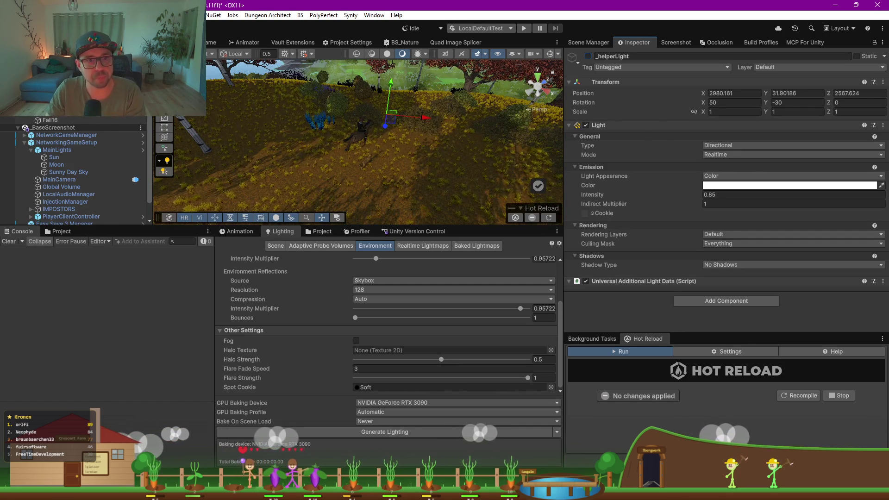
# Step: Select the Fall16 screenshot setup under ScreenshotMaker and preview it in the Game view
pyautogui.click(67, 105)
pyautogui.click(67, 113)
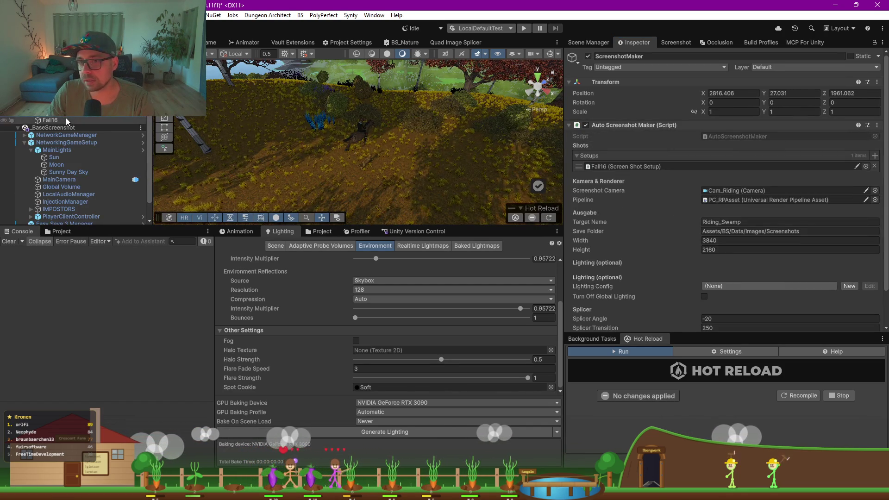
pyautogui.click(68, 120)
pyautogui.click(209, 44)
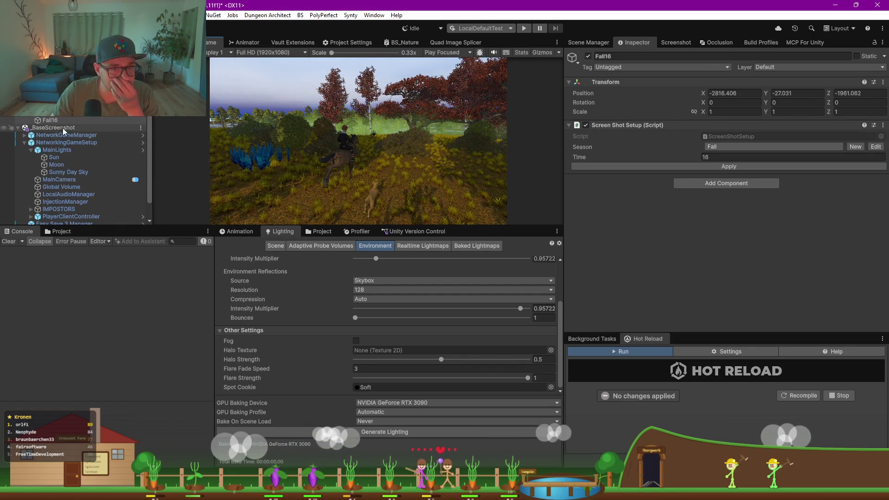
# Step: Try Fall16 setup times of 19 and then 20, applying each
pyautogui.click(713, 157)
pyautogui.write('19')
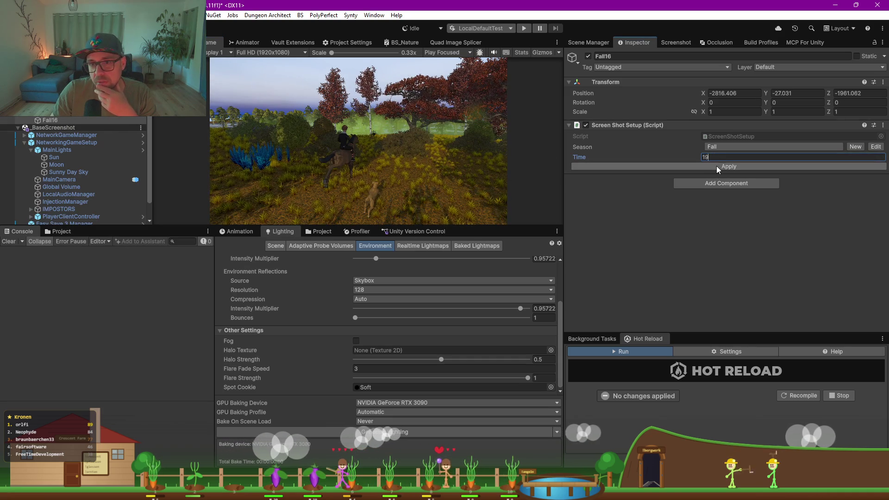
pyautogui.click(718, 166)
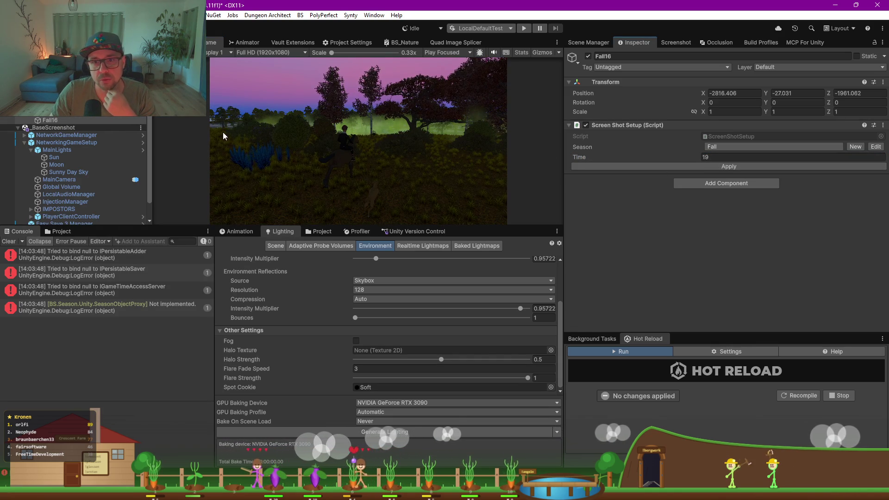
pyautogui.click(715, 157)
pyautogui.write('20')
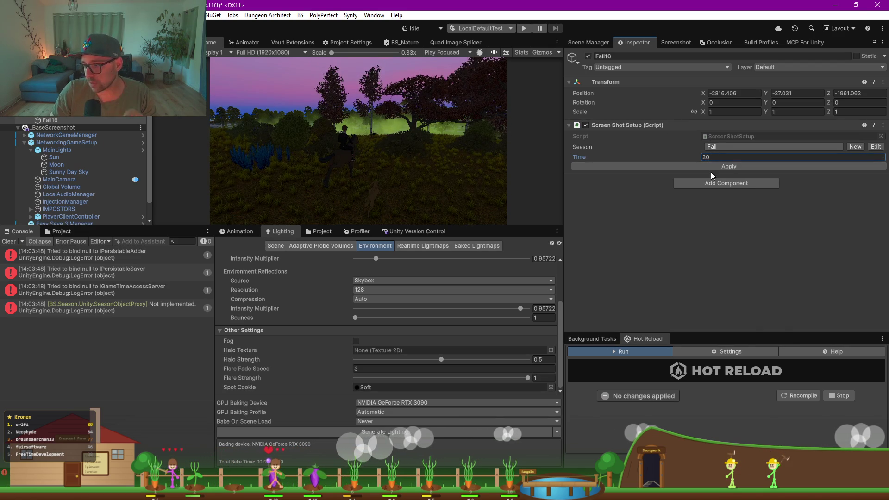
pyautogui.press('Return')
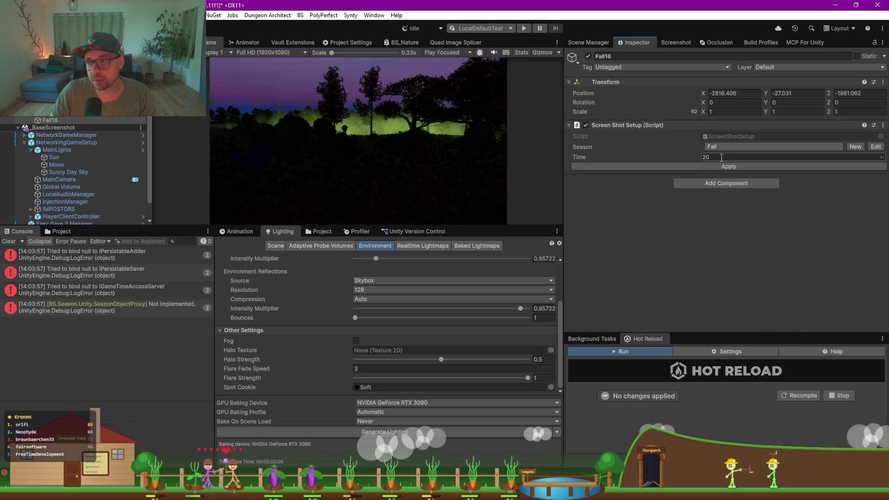
# Step: Set Fall16's time to 18, apply it, and return to the Scene view
pyautogui.write('18')
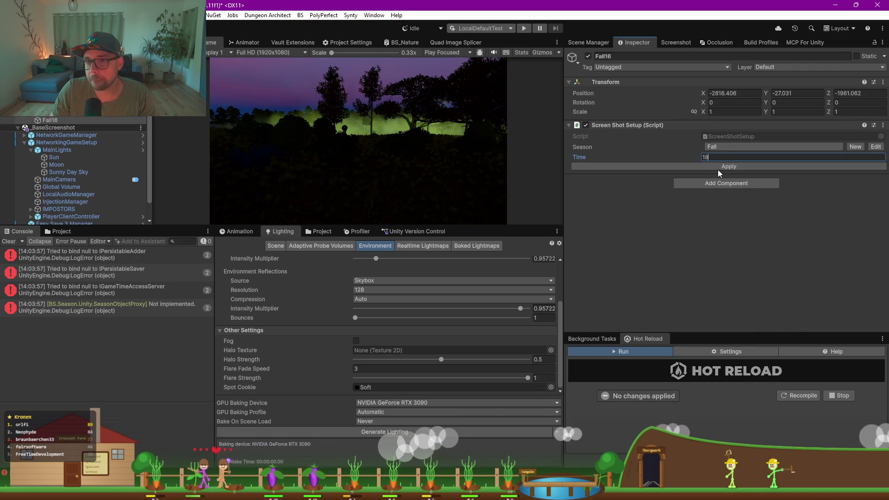
pyautogui.click(718, 170)
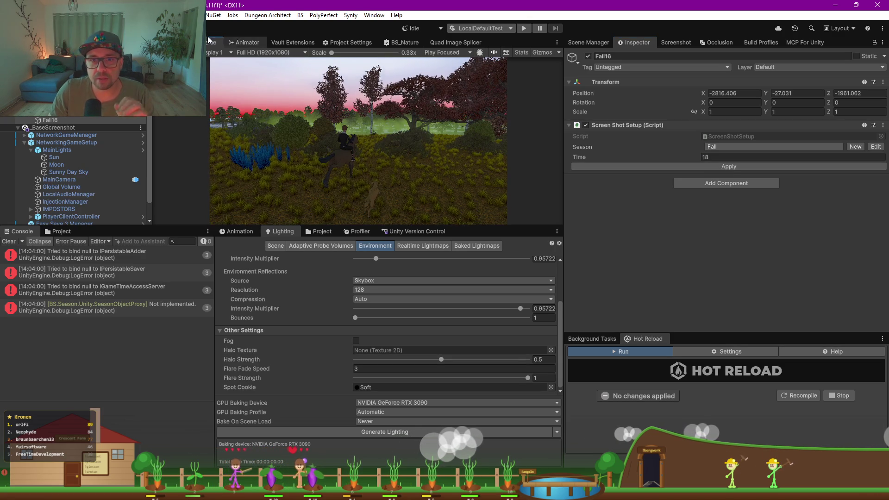
pyautogui.hotkey('ctrl', '1')
pyautogui.moveTo(400, 113)
pyautogui.mouseDown()
pyautogui.moveTo(383, 96)
pyautogui.moveTo(627, 97)
pyautogui.moveTo(596, 112)
pyautogui.mouseUp()
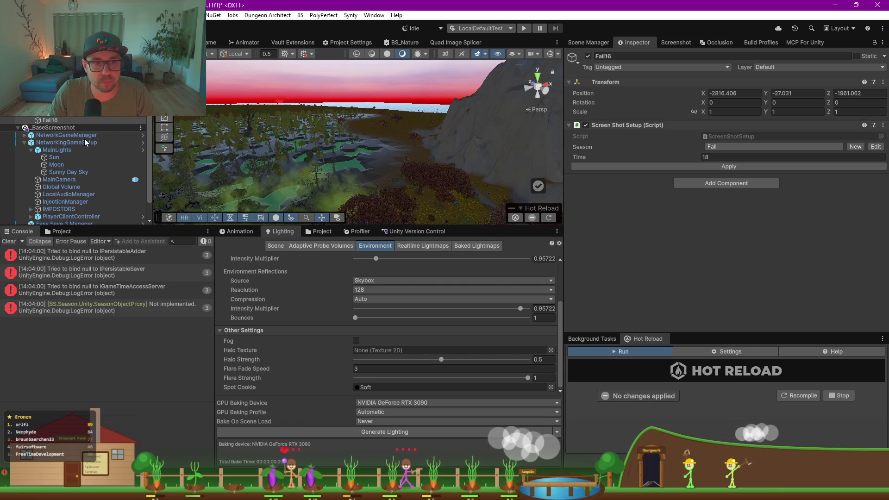
# Step: Set Sunny Day Sky's day-night cycle Time to 17.7 and preview it through the game camera
pyautogui.click(69, 172)
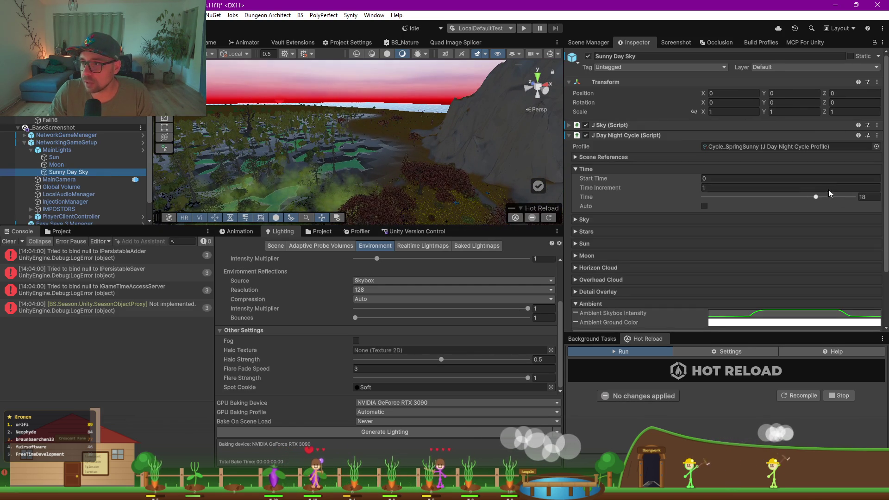
pyautogui.moveTo(816, 197); pyautogui.dragTo(814, 197)
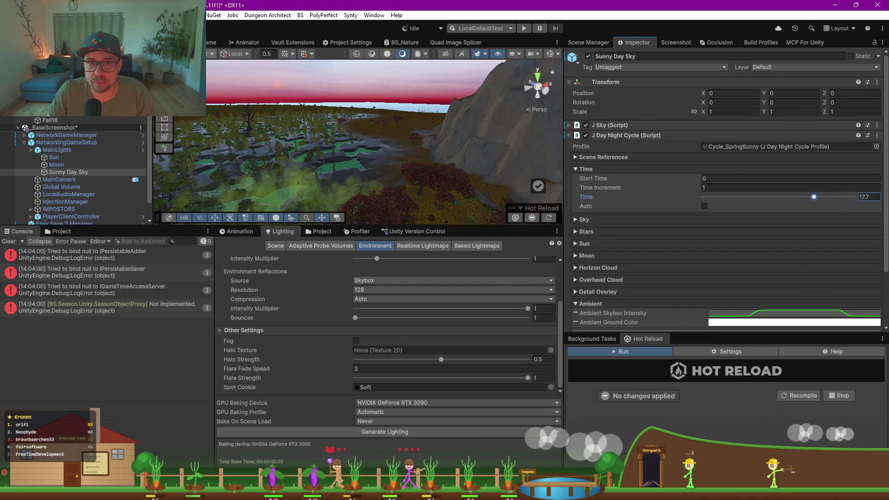
pyautogui.hotkey('ctrl', '2')
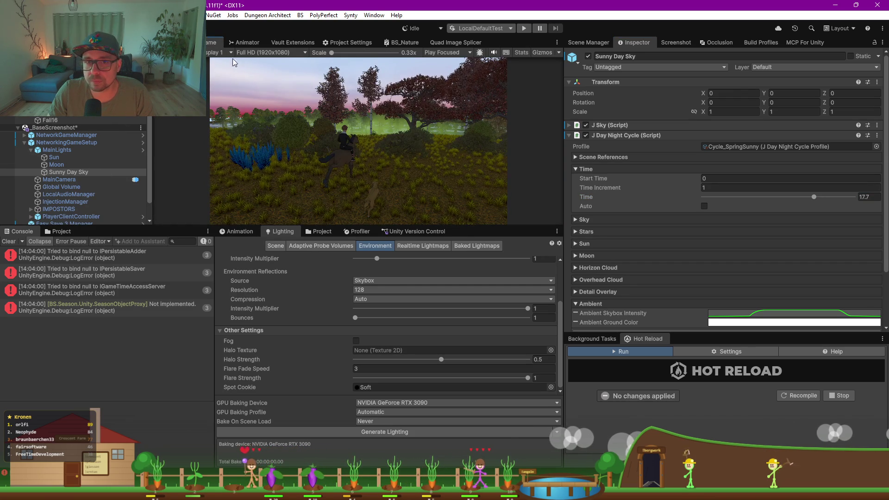
pyautogui.hotkey('ctrl', '1')
pyautogui.moveTo(330, 131); pyautogui.dragTo(393, 183)
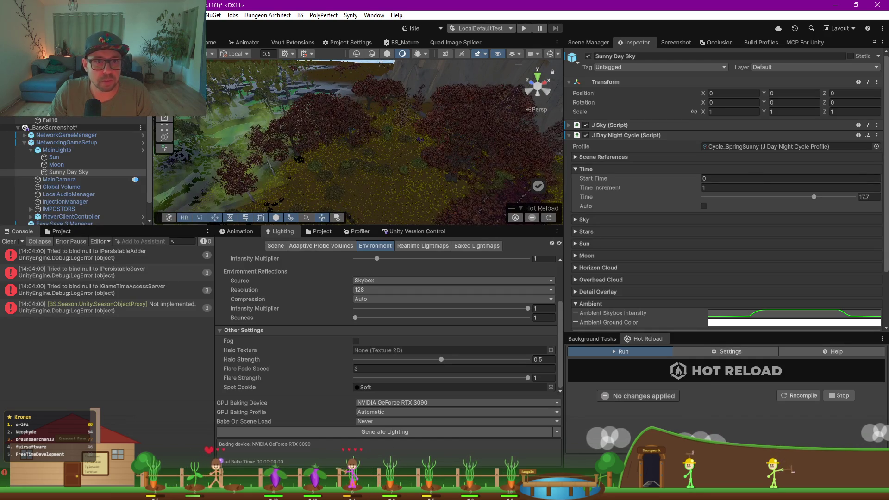
# Step: Align the Scene view to the Cam_Riding camera and fly in toward the horse rider
pyautogui.click(383, 203)
pyautogui.click(72, 15)
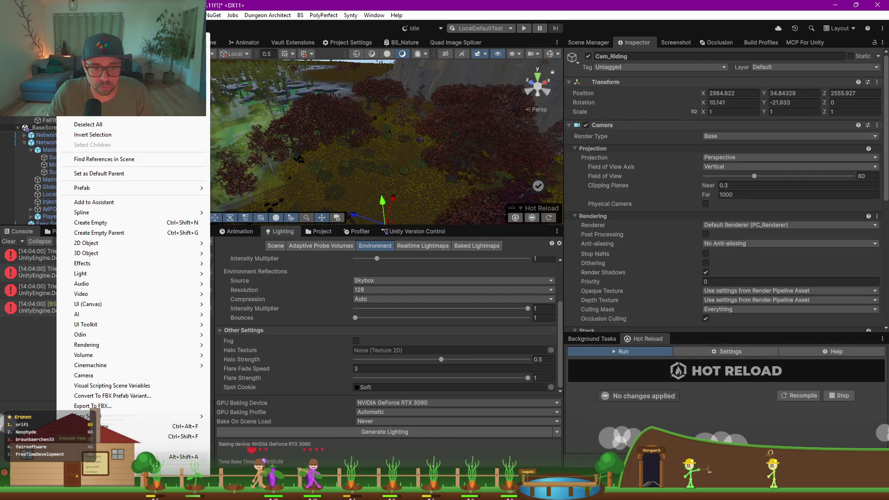
pyautogui.click(102, 446)
pyautogui.moveTo(324, 151)
pyautogui.mouseDown()
pyautogui.moveTo(439, 145)
pyautogui.moveTo(282, 99)
pyautogui.mouseUp()
pyautogui.moveTo(389, 129); pyautogui.dragTo(333, 129)
# Step: Open and dismiss the Hierarchy context menu for the screenshot objects without choosing anything
pyautogui.rightClick(54, 130)
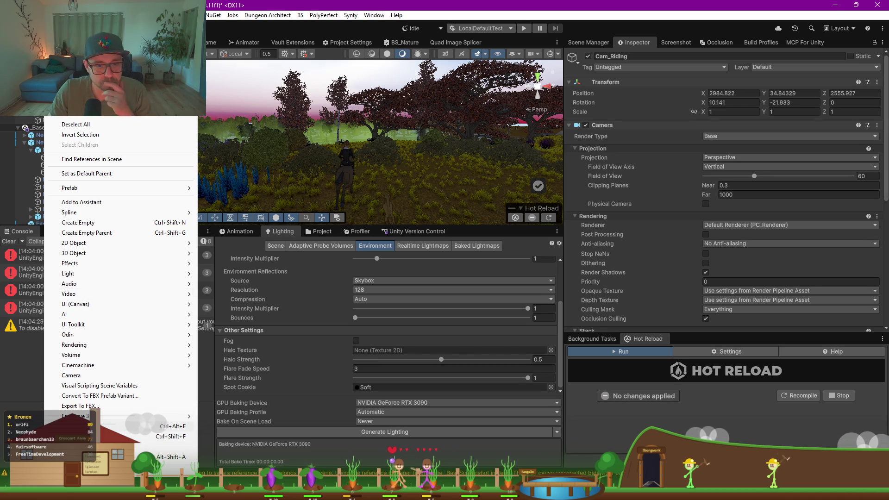
pyautogui.press('Escape')
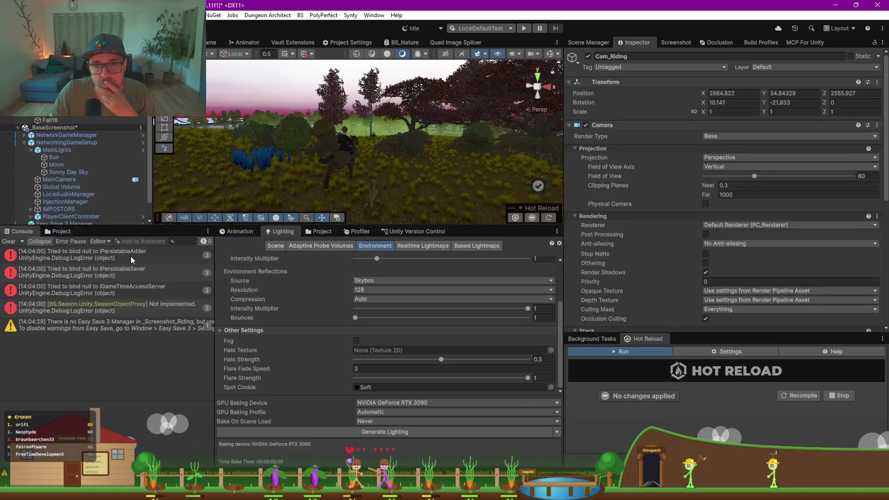
pyautogui.scroll(-5, 227, 163)
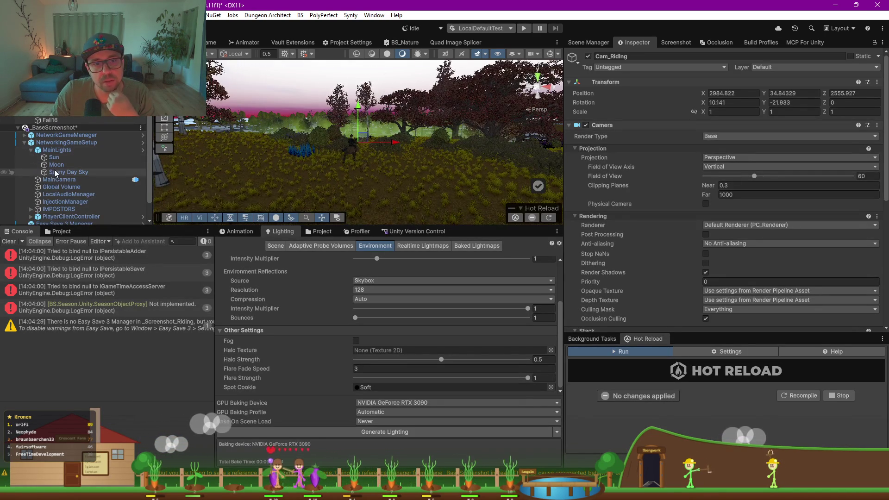
# Step: Scrub the Sunny Day Sky Time slider through daytime values, leaving it at 17.63
pyautogui.click(69, 171)
pyautogui.moveTo(813, 198)
pyautogui.mouseDown()
pyautogui.moveTo(804, 196)
pyautogui.moveTo(819, 197)
pyautogui.mouseUp()
pyautogui.moveTo(380, 130); pyautogui.dragTo(372, 91)
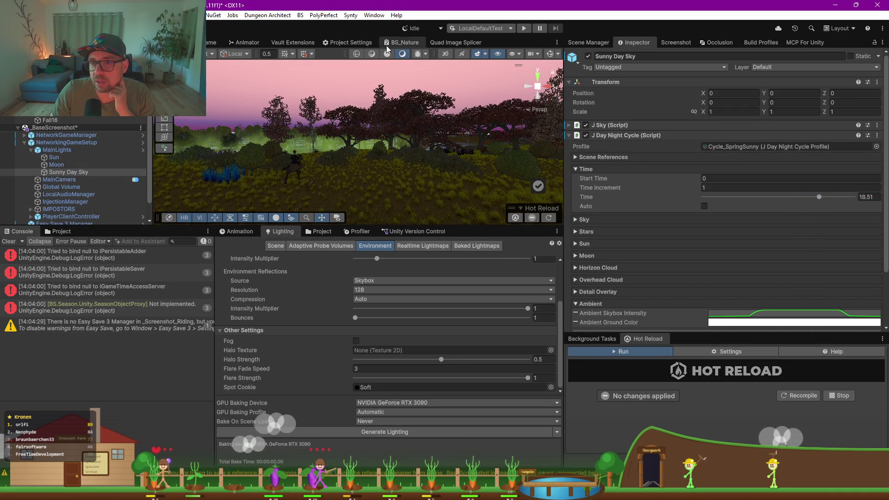
pyautogui.moveTo(813, 198); pyautogui.dragTo(812, 197)
pyautogui.moveTo(816, 195); pyautogui.dragTo(801, 195)
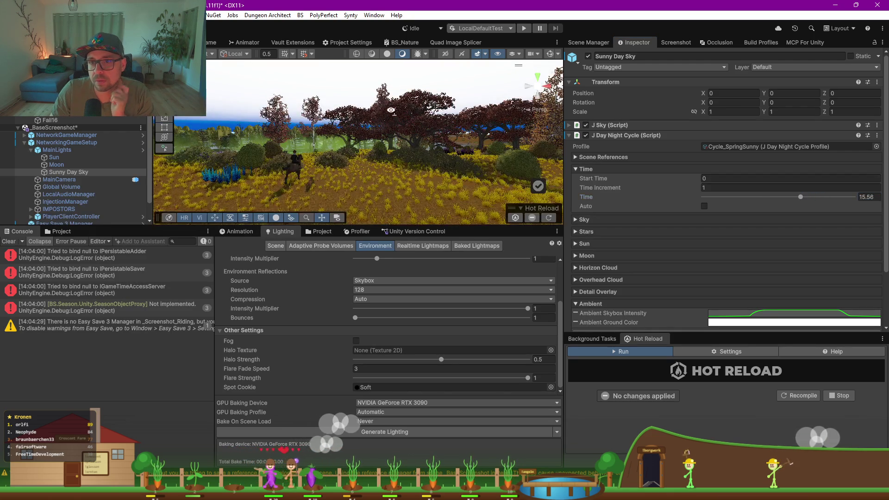
pyautogui.moveTo(395, 83)
pyautogui.mouseDown()
pyautogui.moveTo(355, 146)
pyautogui.moveTo(417, 160)
pyautogui.mouseUp()
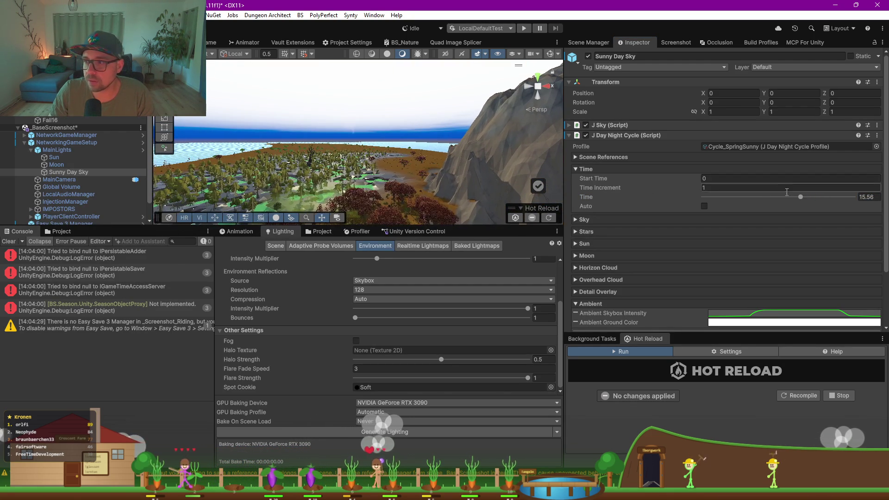
pyautogui.moveTo(798, 198)
pyautogui.mouseDown()
pyautogui.moveTo(788, 197)
pyautogui.moveTo(813, 191)
pyautogui.mouseUp()
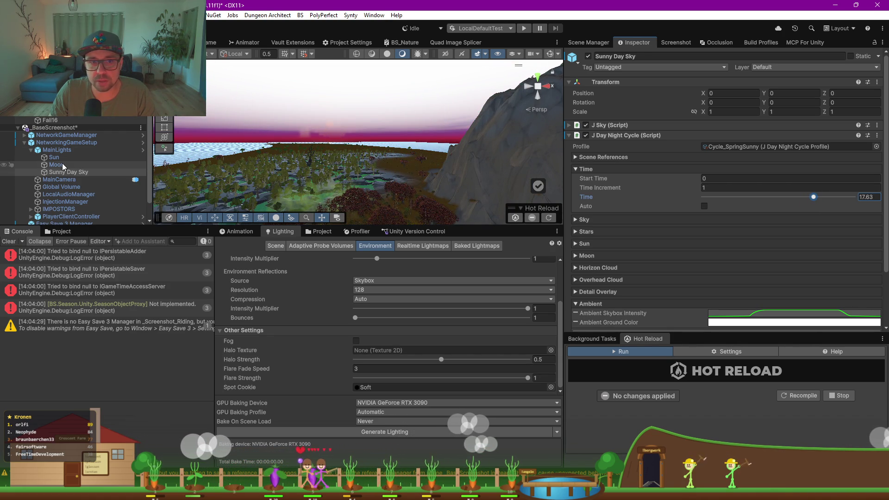
# Step: Expand the J Sky component settings, frame the rider, and select Fall16
pyautogui.click(570, 125)
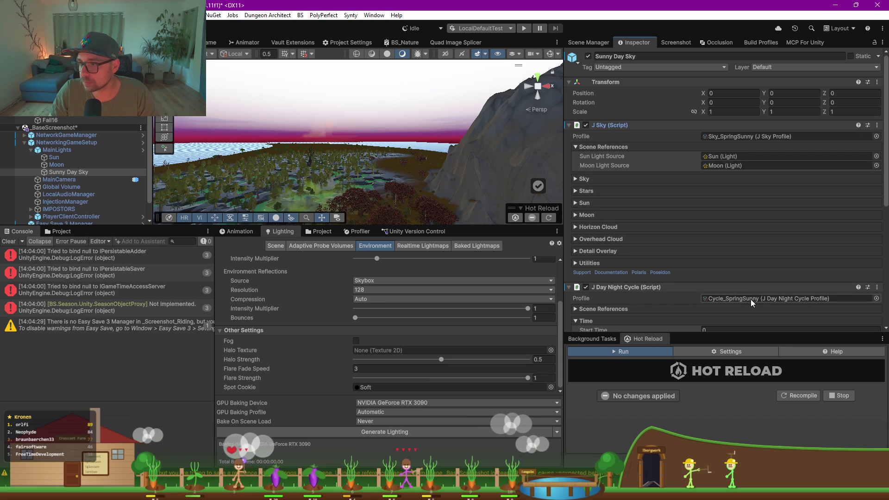
pyautogui.moveTo(388, 161)
pyautogui.mouseDown()
pyautogui.moveTo(502, 252)
pyautogui.moveTo(392, 202)
pyautogui.mouseUp()
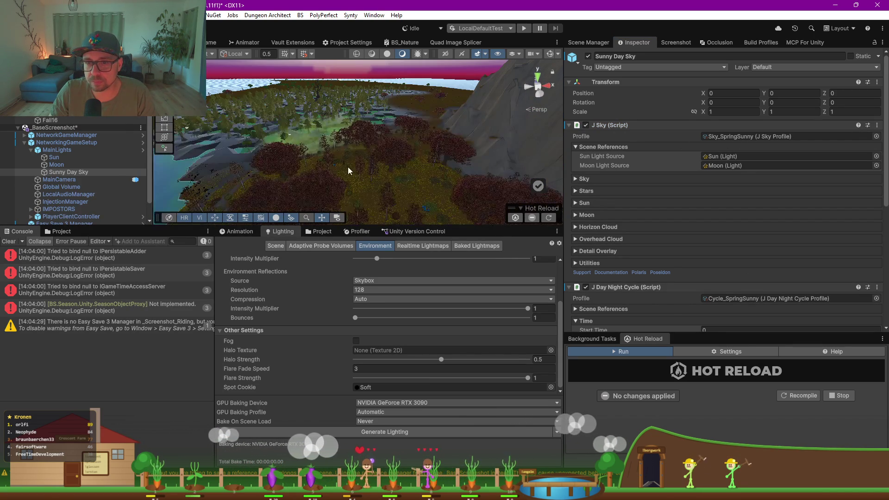
pyautogui.press('f')
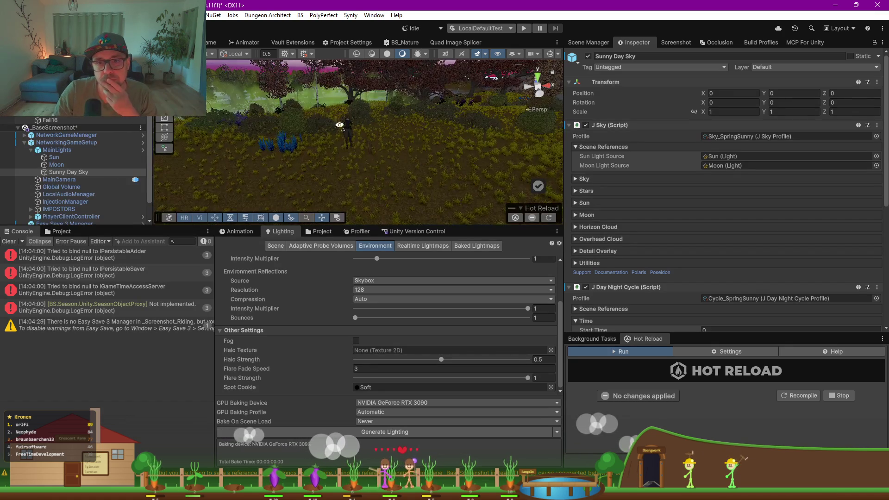
pyautogui.moveTo(342, 170); pyautogui.dragTo(405, 208)
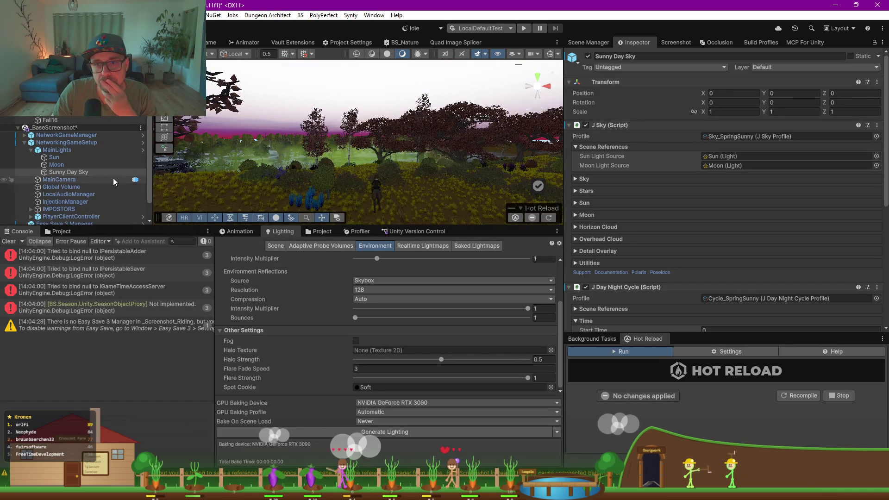
pyautogui.click(65, 119)
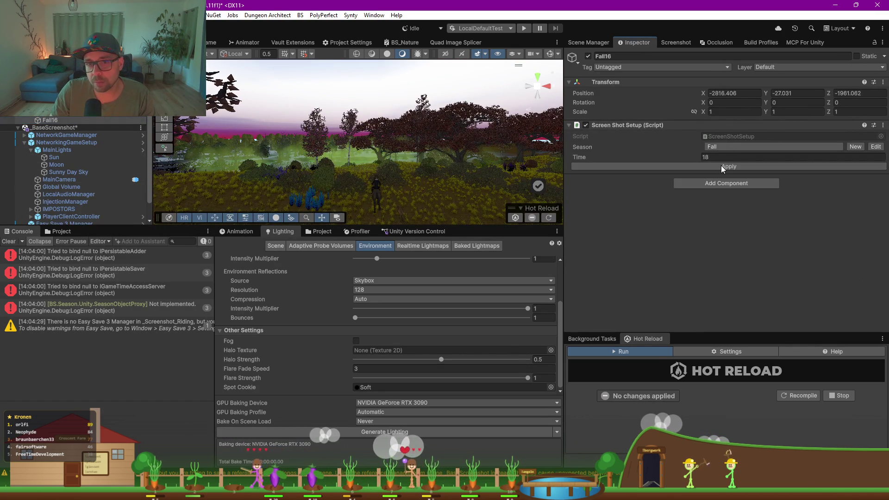
# Step: Apply the Fall16 setup, then set its time to 19 and apply while viewing the Game view
pyautogui.click(721, 166)
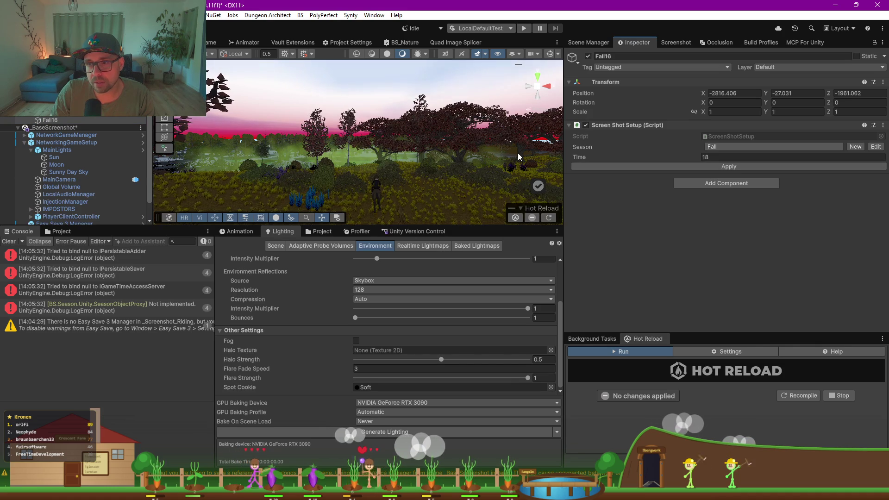
pyautogui.click(213, 42)
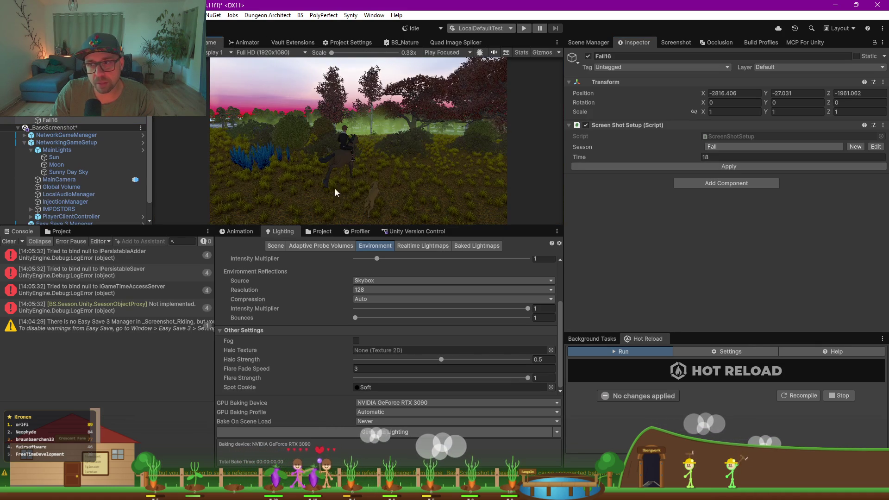
pyautogui.click(723, 157)
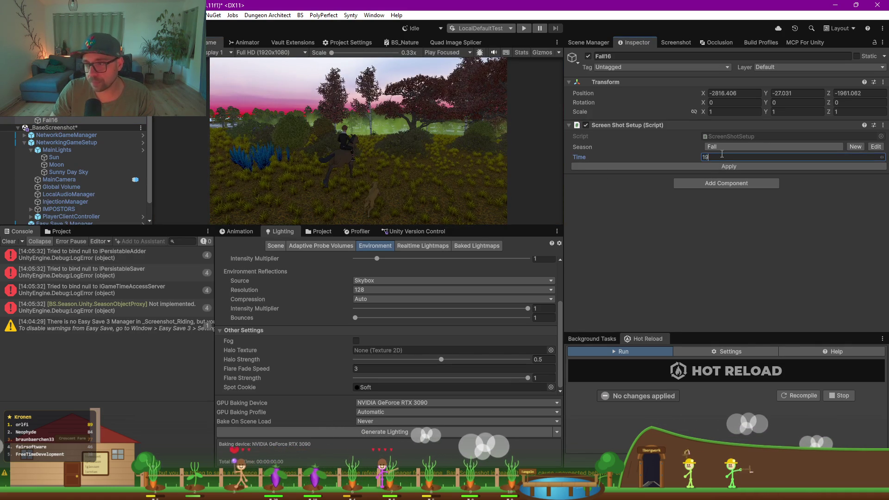
pyautogui.click(724, 170)
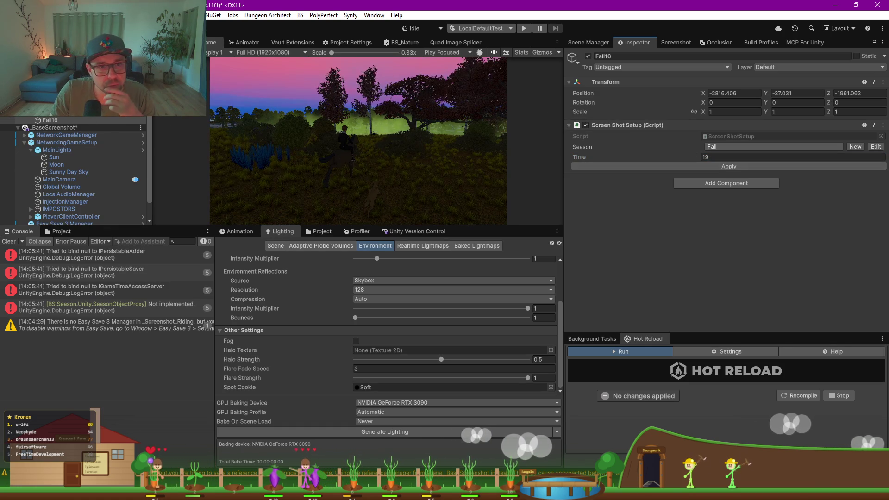
# Step: Turn on _helperLight, set its intensity to 0.6, switch it off, and return to Fall16
pyautogui.click(588, 56)
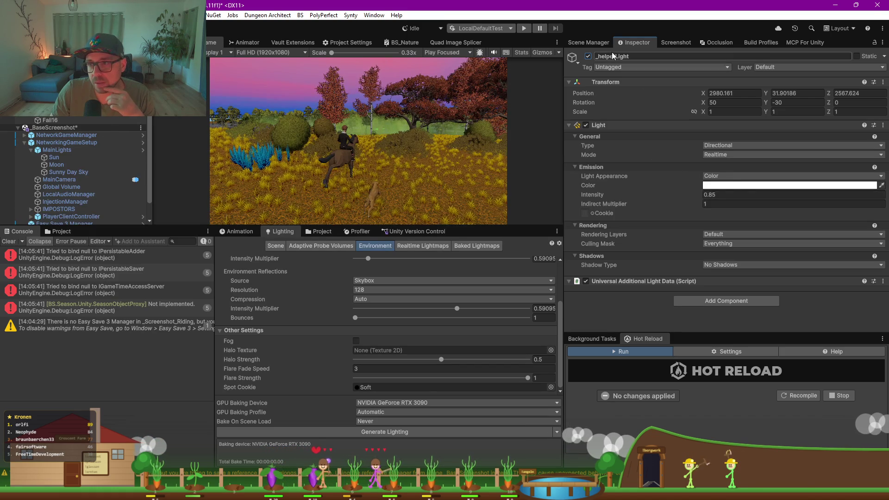
pyautogui.click(725, 194)
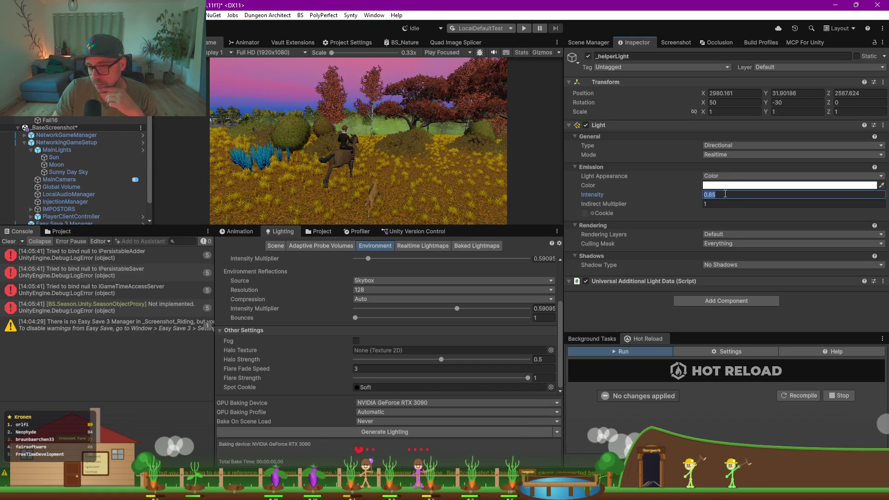
pyautogui.write('.6')
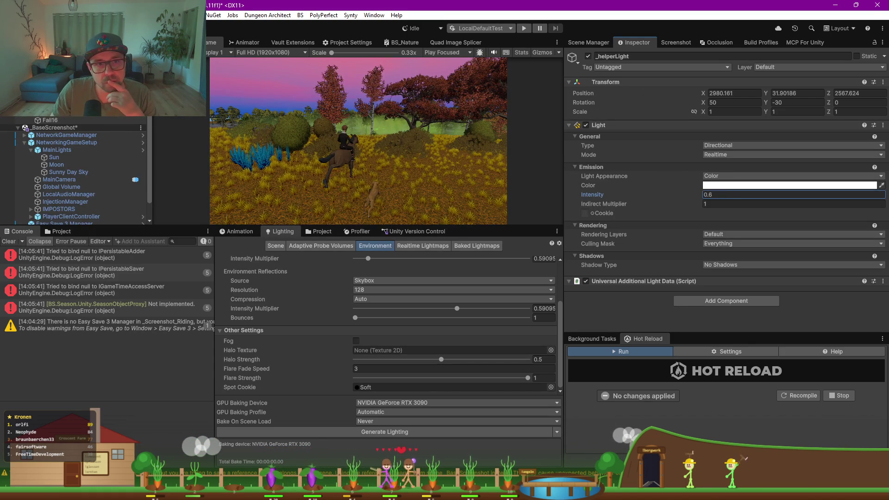
pyautogui.click(588, 56)
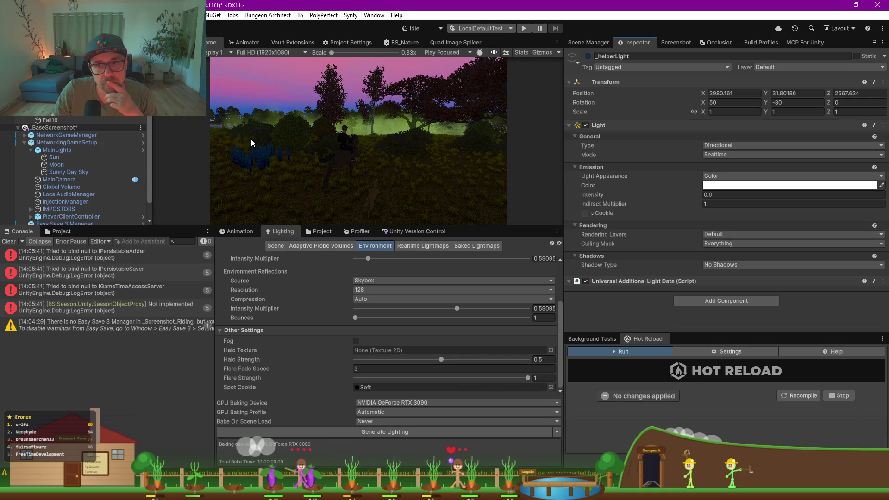
pyautogui.click(58, 120)
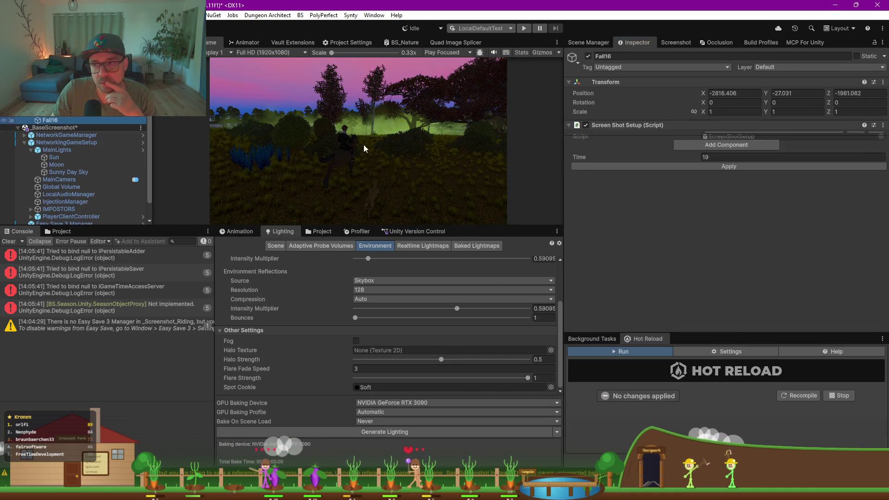
pyautogui.click(719, 156)
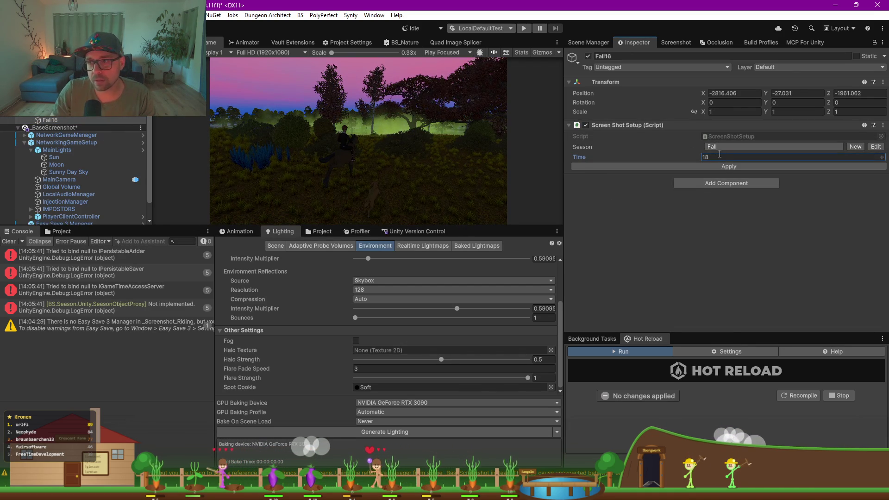
# Step: Apply Fall16 at time 18, then try and apply times 17 and 16
pyautogui.click(722, 165)
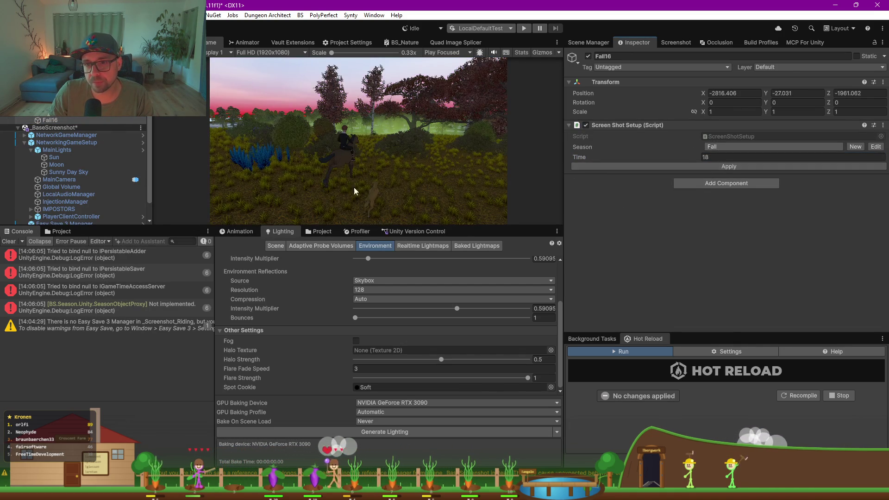
pyautogui.click(730, 157)
pyautogui.write('17')
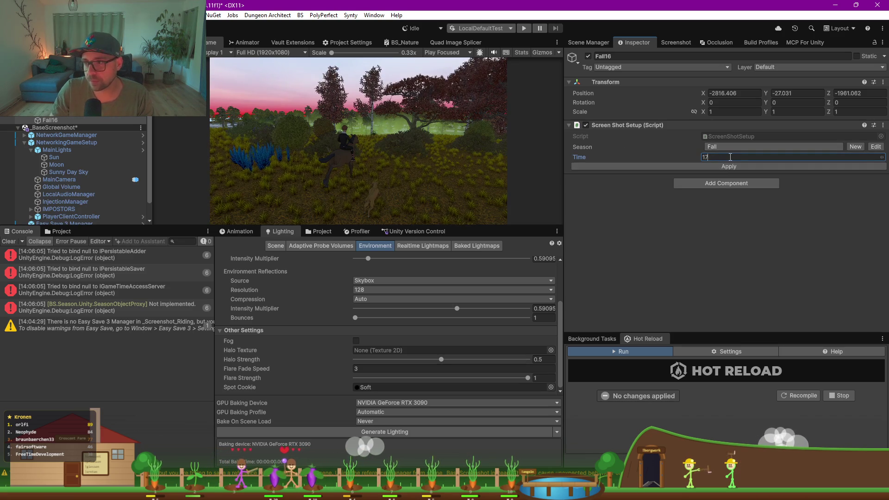
pyautogui.click(731, 165)
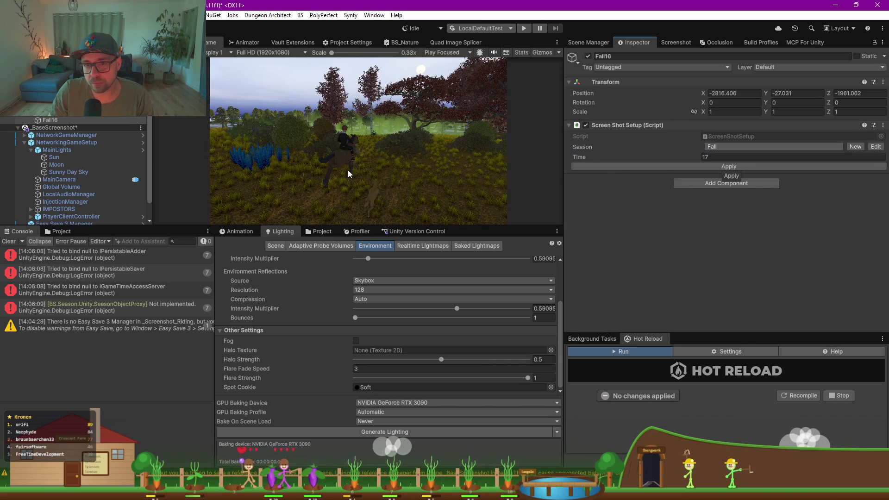
pyautogui.click(722, 157)
pyautogui.write('16')
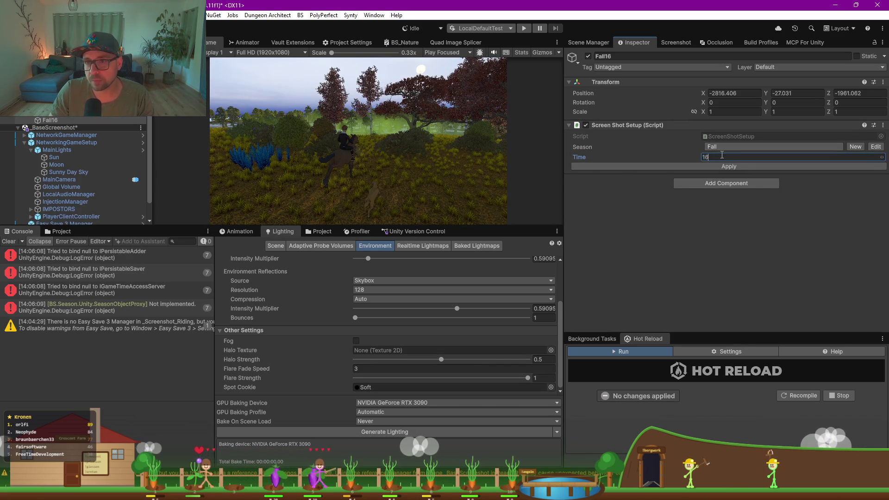
pyautogui.click(724, 167)
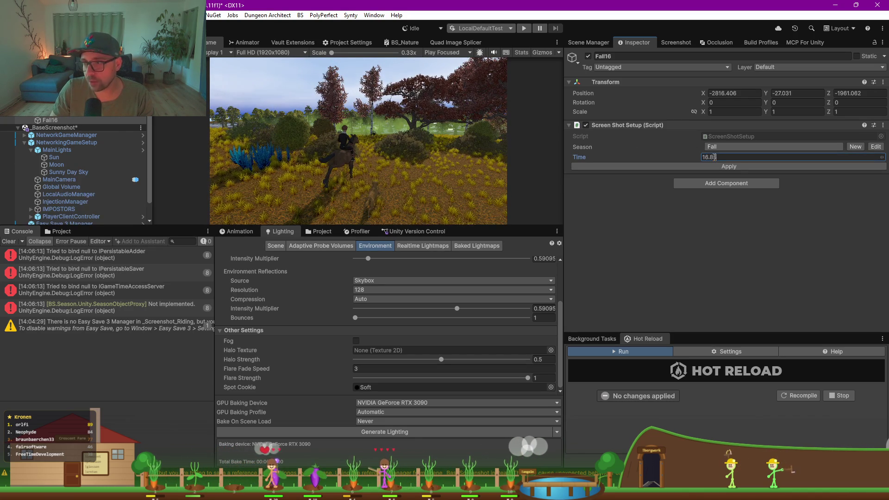
# Step: Apply time 16.5, then settle on 17, and switch the helper light back on
pyautogui.press('BackSpace')
pyautogui.press('BackSpace')
pyautogui.write('5')
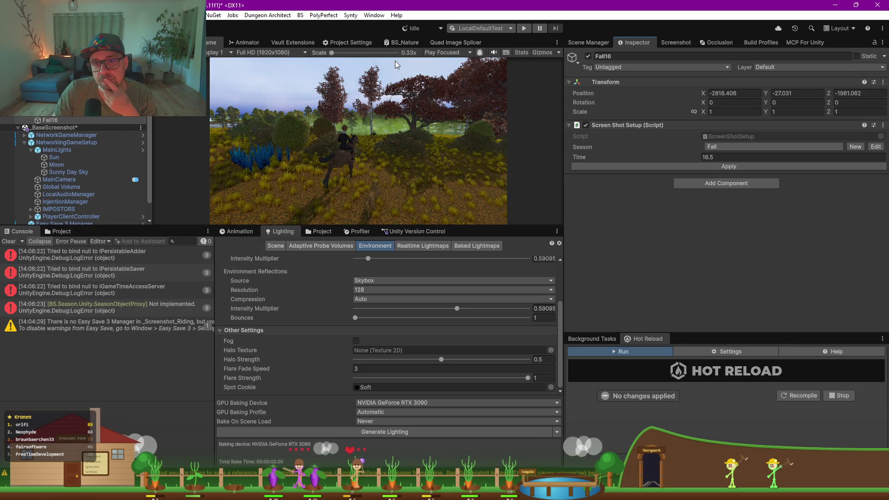
pyautogui.click(725, 164)
pyautogui.write('17')
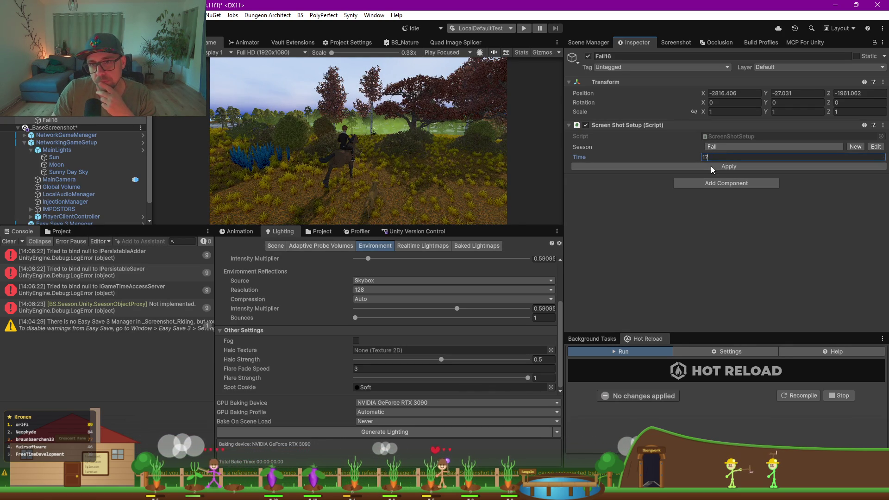
pyautogui.click(712, 167)
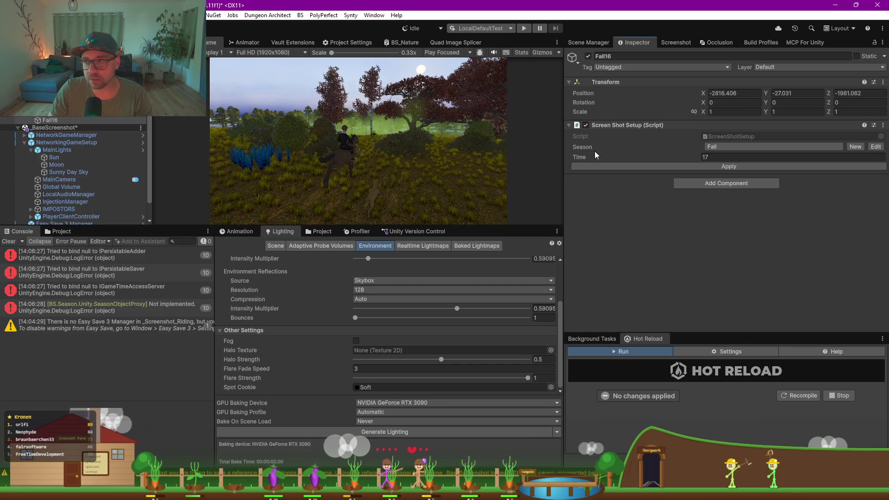
pyautogui.click(588, 56)
# Step: Lower _helperLight's intensity to 0.2, then 0.1, and save the scene
pyautogui.click(727, 194)
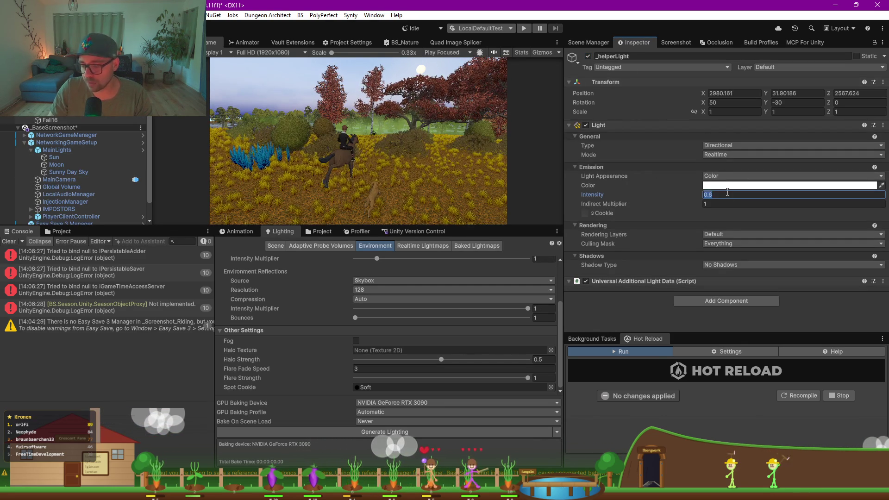
pyautogui.write('0.2')
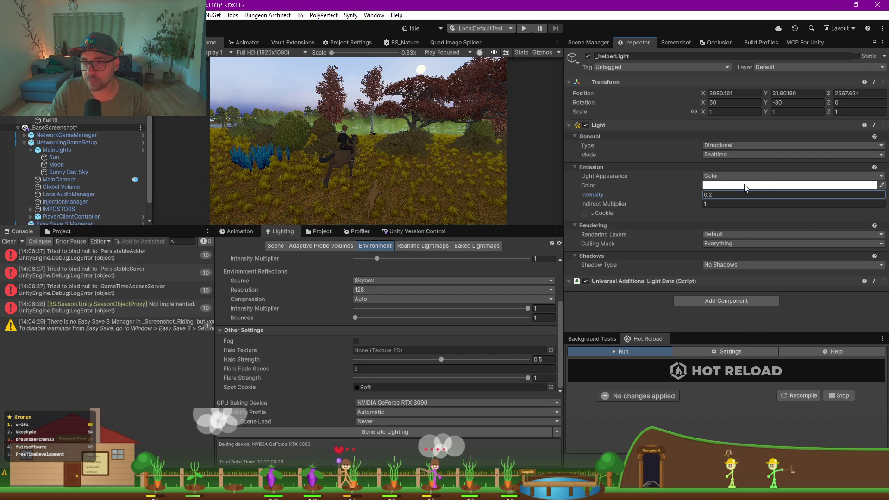
pyautogui.click(727, 195)
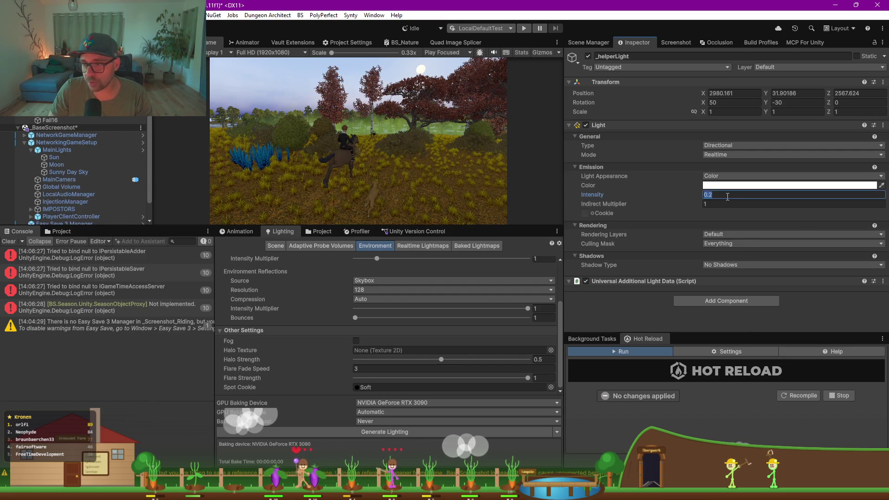
pyautogui.write('0.1')
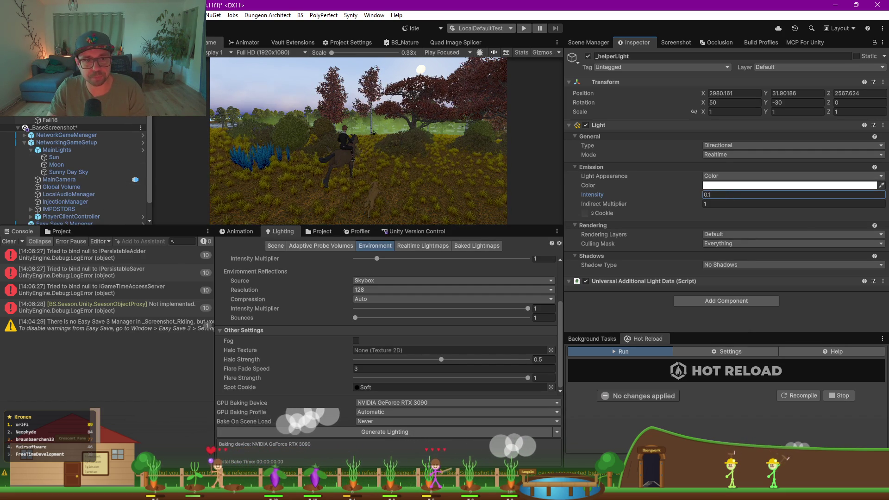
pyautogui.hotkey('ctrl', 's')
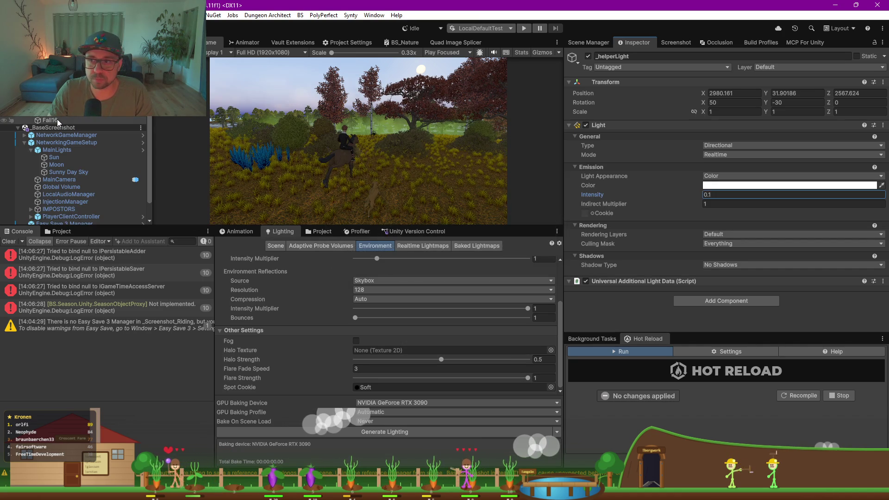
# Step: Rename the Fall16 setup to Fall17 and select ScreenshotMaker
pyautogui.click(57, 119)
pyautogui.click(71, 120)
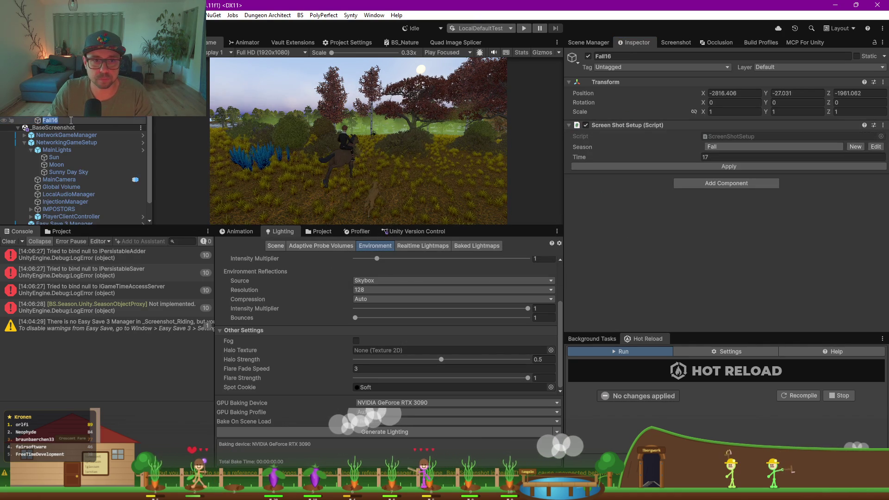
pyautogui.write('Fall17')
pyautogui.press('Return')
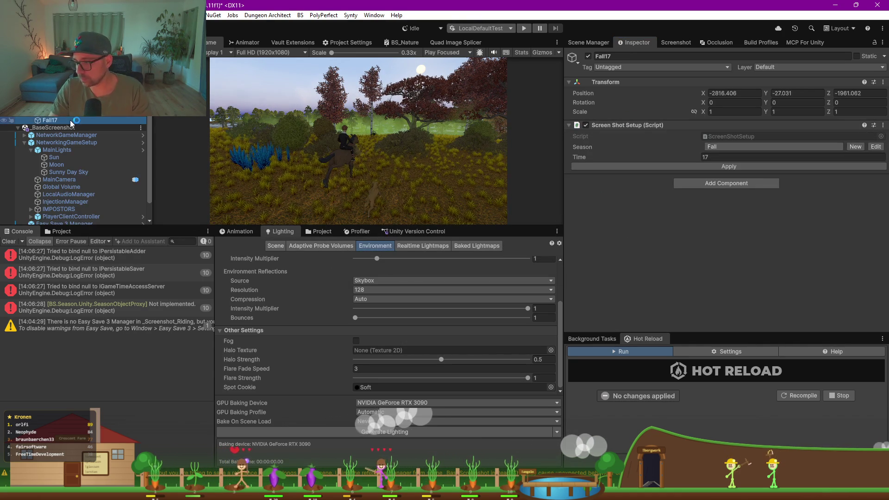
pyautogui.click(58, 116)
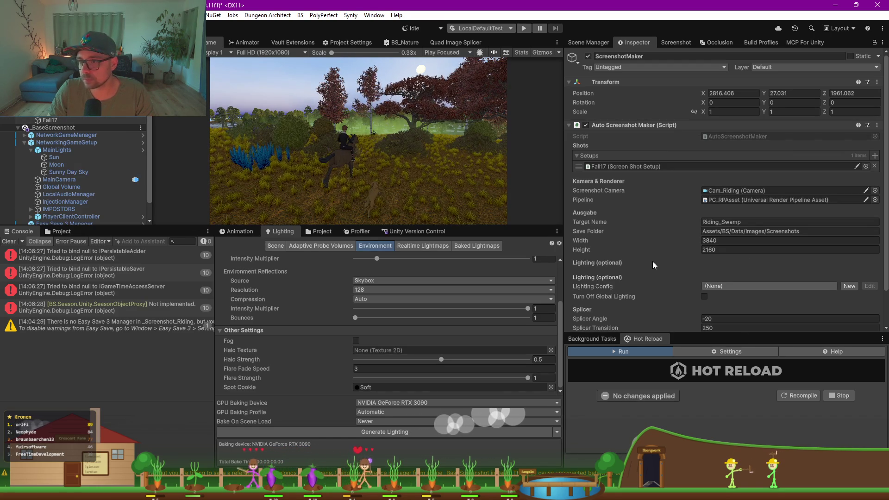
# Step: Capture the 3840×2160 Fall17 shot as Riding_Swamp_1.png and show it in the Screenshots folder
pyautogui.scroll(-3, 662, 265)
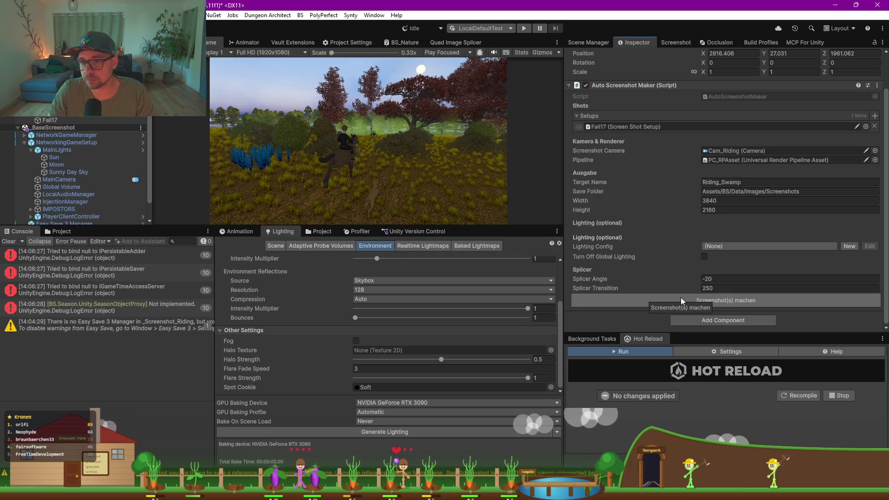
pyautogui.click(768, 305)
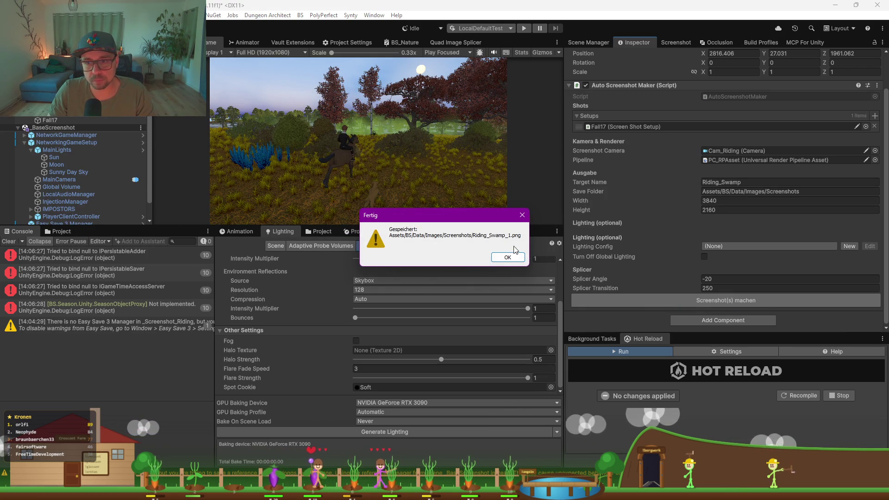
pyautogui.press('Return')
pyautogui.click(60, 232)
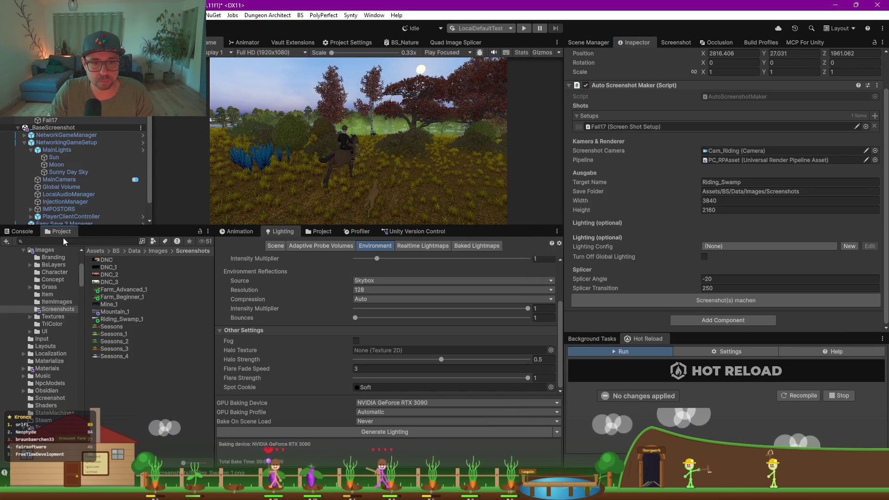
pyautogui.click(128, 319)
pyautogui.doubleClick(128, 318)
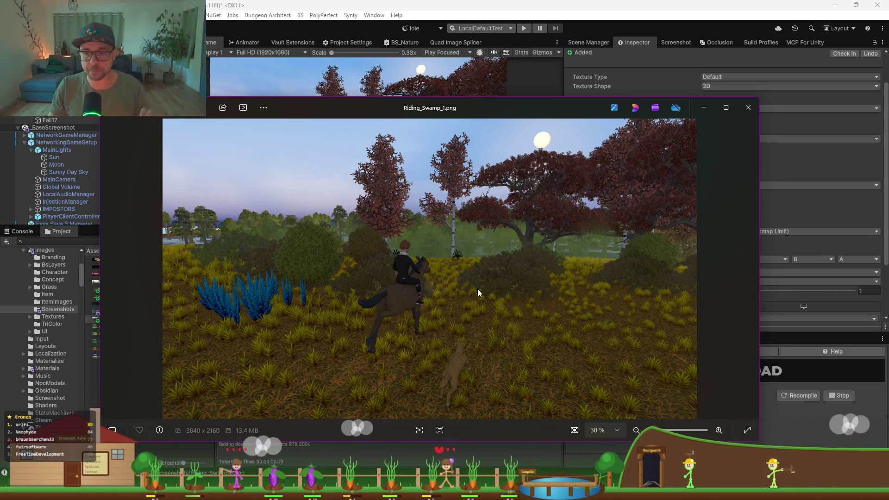
pyautogui.scroll(5, 397, 274)
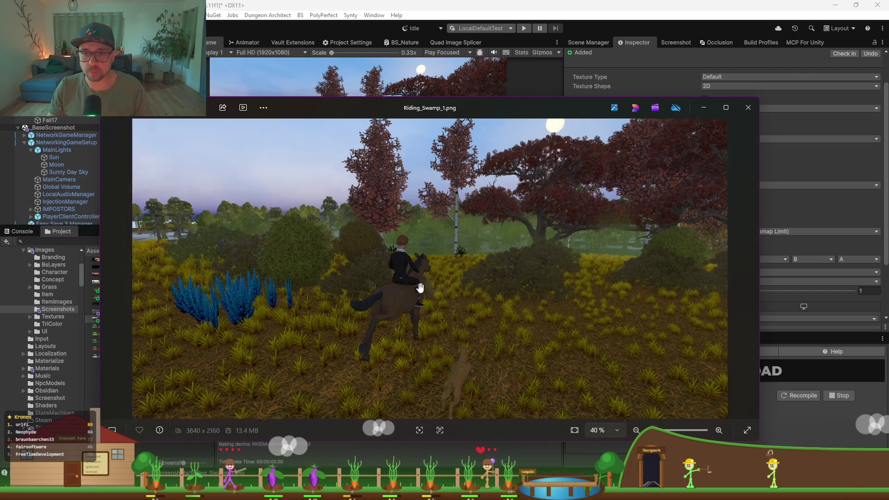
pyautogui.scroll(-5, 396, 272)
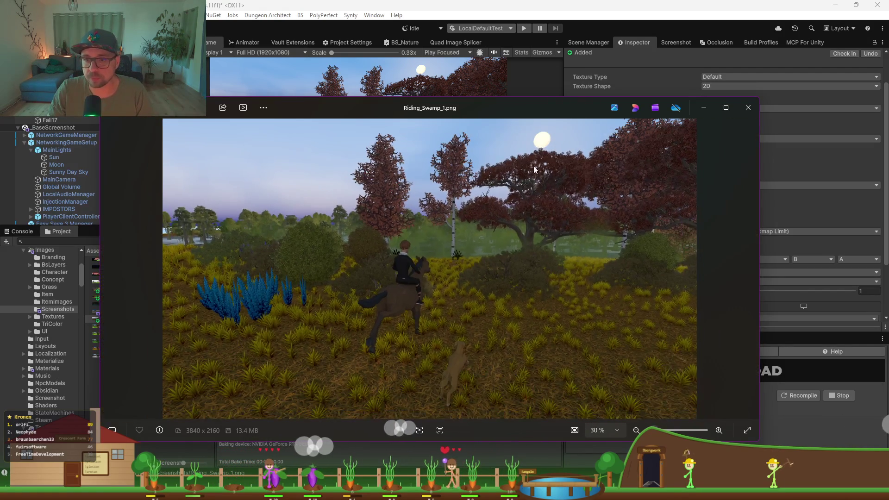
pyautogui.click(746, 109)
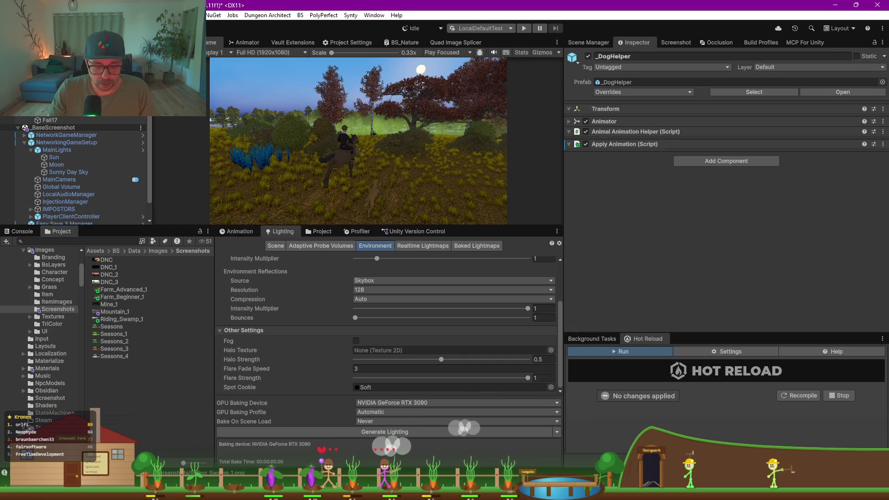
# Step: Save the scene with Ctrl+S and bring up the Scene Manager's scene list
pyautogui.hotkey('ctrl', 's')
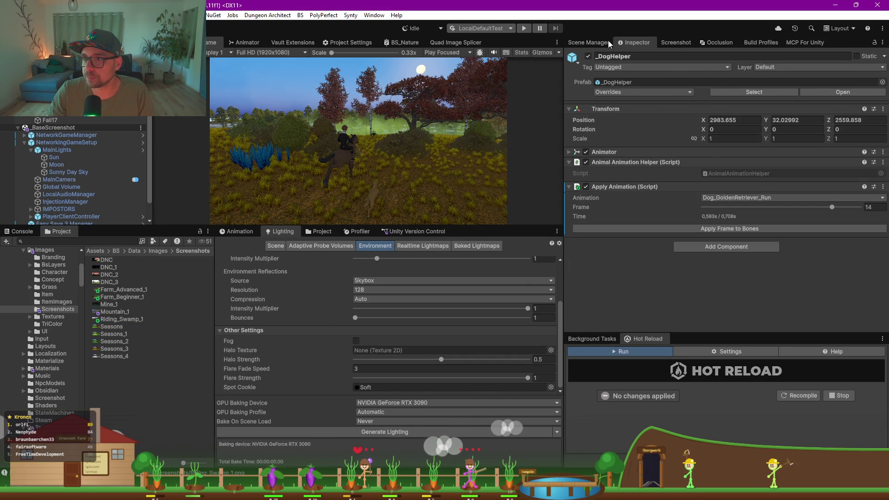
pyautogui.click(590, 42)
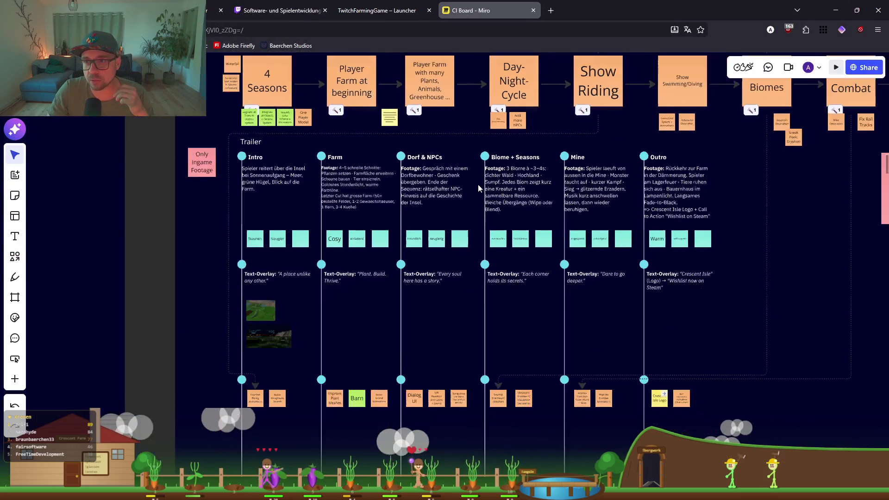
# Step: Pan the CI Board to the trailer storyboard columns from Farm to Outro
pyautogui.moveTo(559, 147); pyautogui.dragTo(395, 198)
pyautogui.hscroll(4, 496, 210)
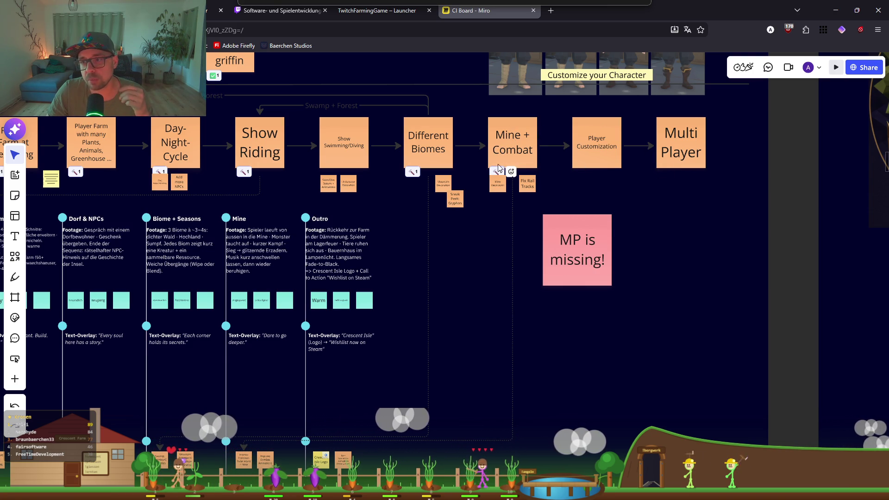
pyautogui.hscroll(-5, 412, 226)
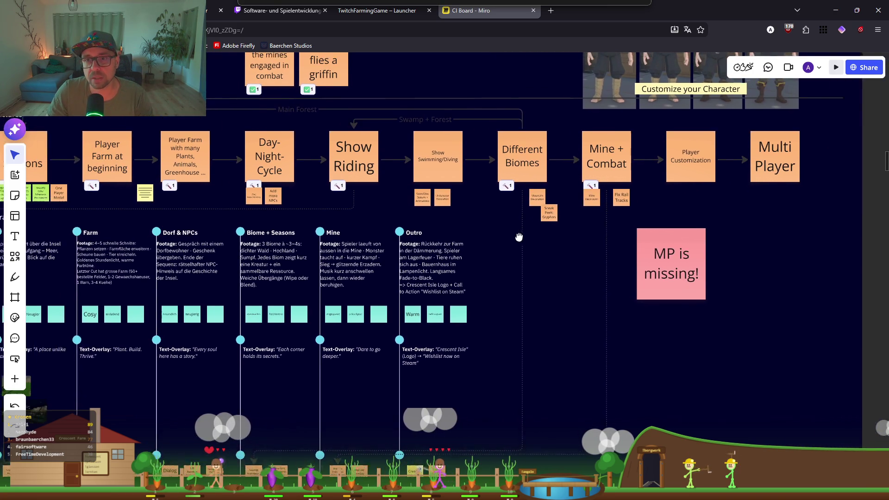
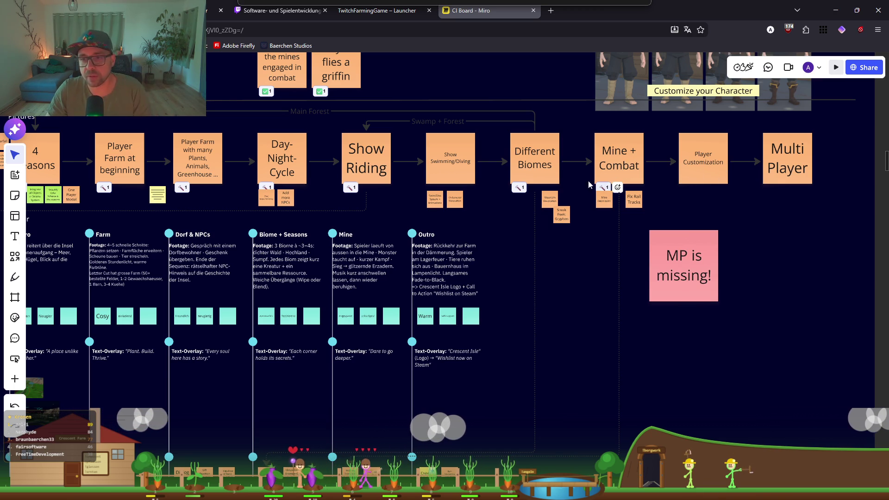
# Step: Switch to Unity and open the _Screenshot_Mine scene in Scene Manager
pyautogui.moveTo(609, 491)
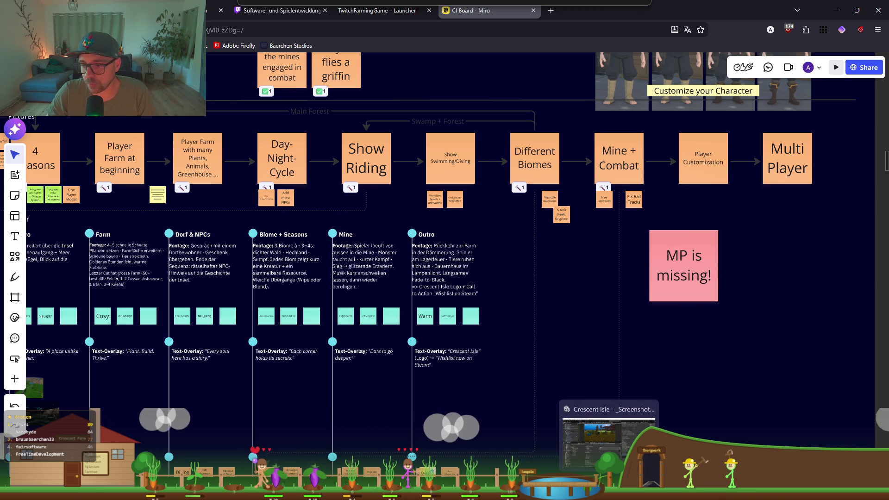
pyautogui.click(609, 442)
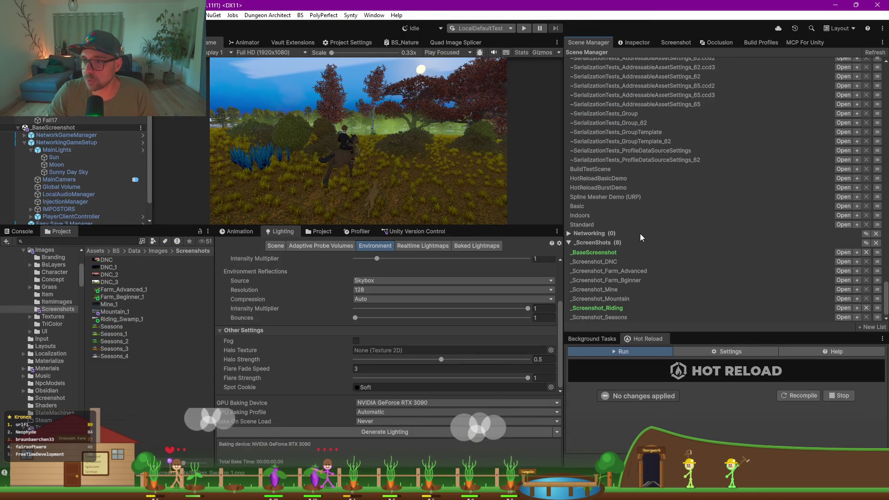
pyautogui.click(839, 289)
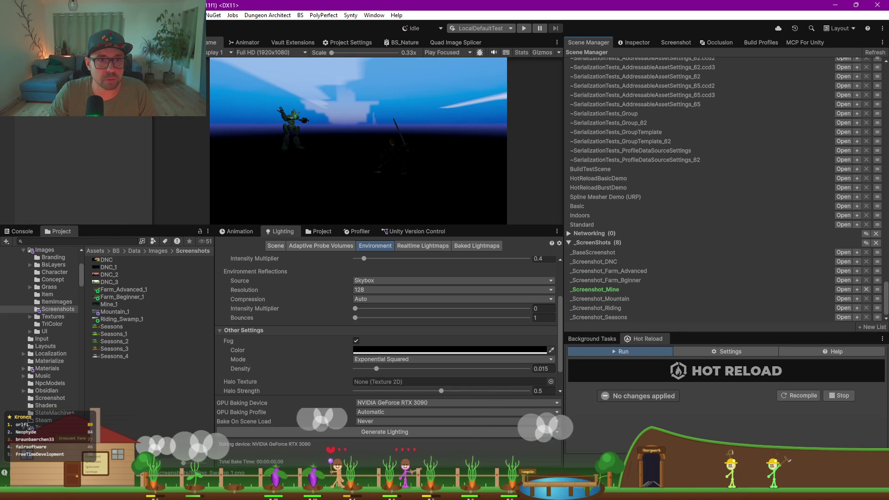
# Step: Load the mine entrance, lighting and navmesh scenes, then enlarge the Scene view
pyautogui.click(620, 42)
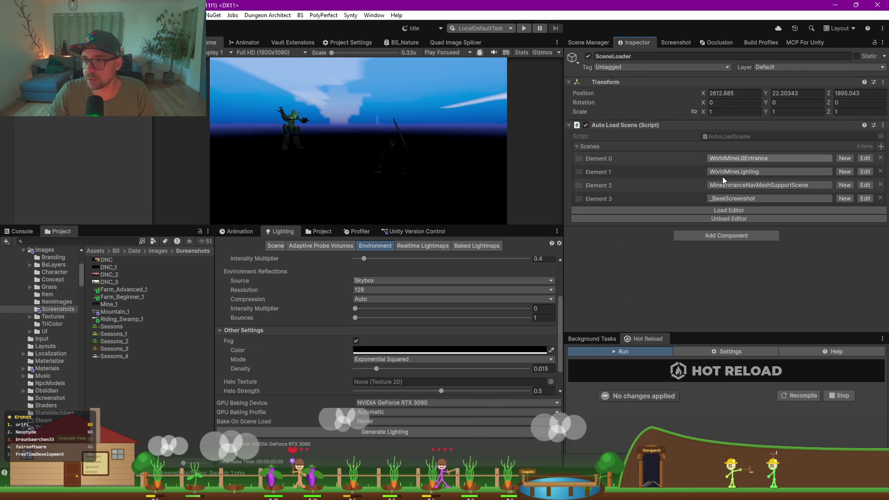
pyautogui.click(737, 210)
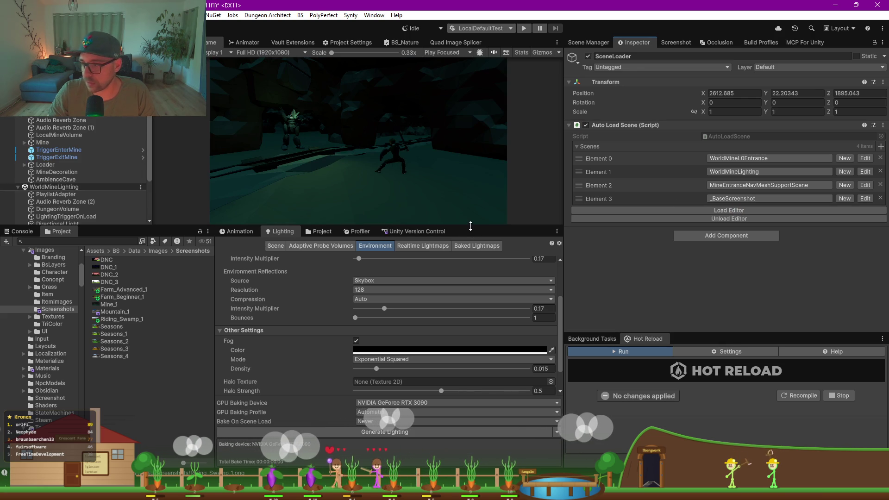
pyautogui.moveTo(470, 226); pyautogui.dragTo(470, 332)
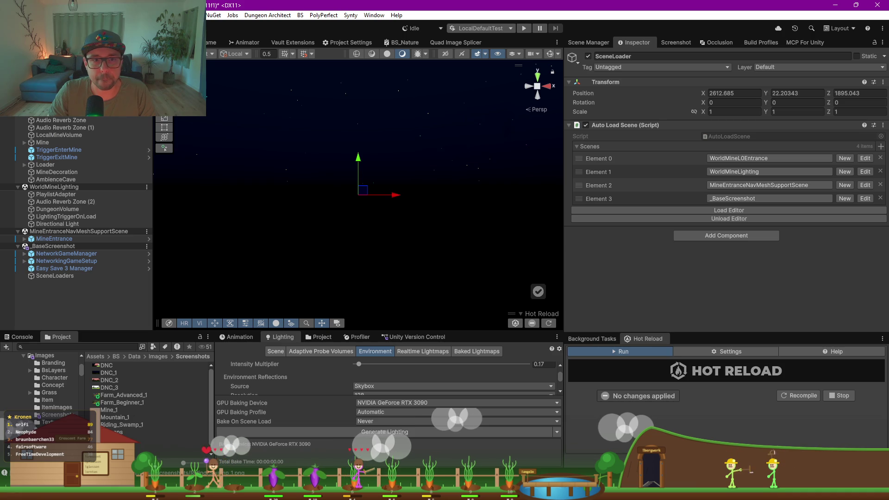
pyautogui.doubleClick(51, 112)
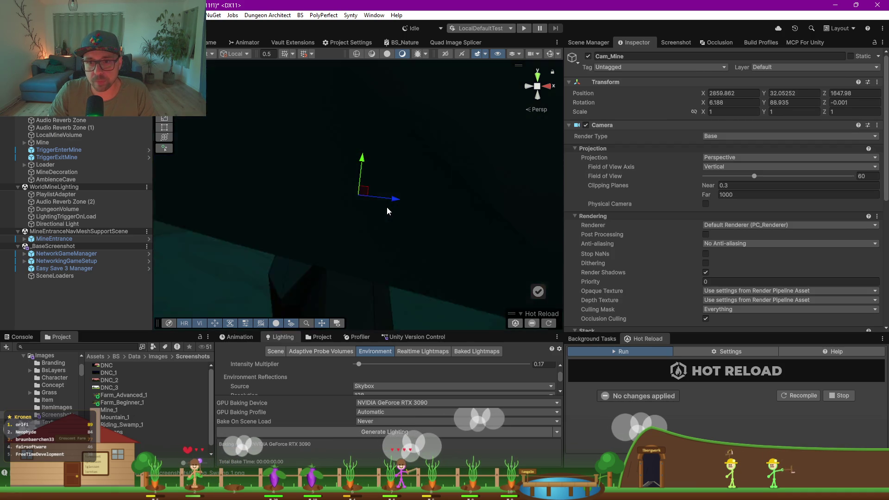
pyautogui.moveTo(387, 207)
pyautogui.mouseDown()
pyautogui.moveTo(357, 187)
pyautogui.moveTo(438, 201)
pyautogui.moveTo(406, 212)
pyautogui.moveTo(350, 191)
pyautogui.mouseUp()
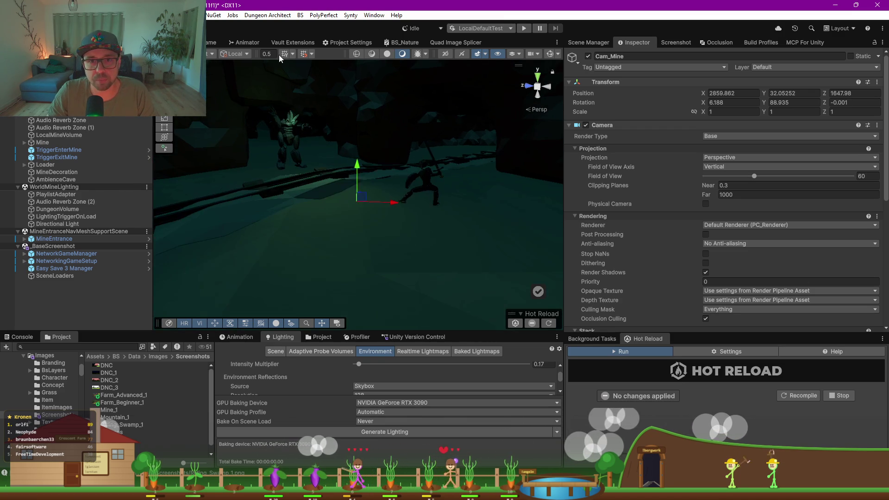
pyautogui.click(212, 45)
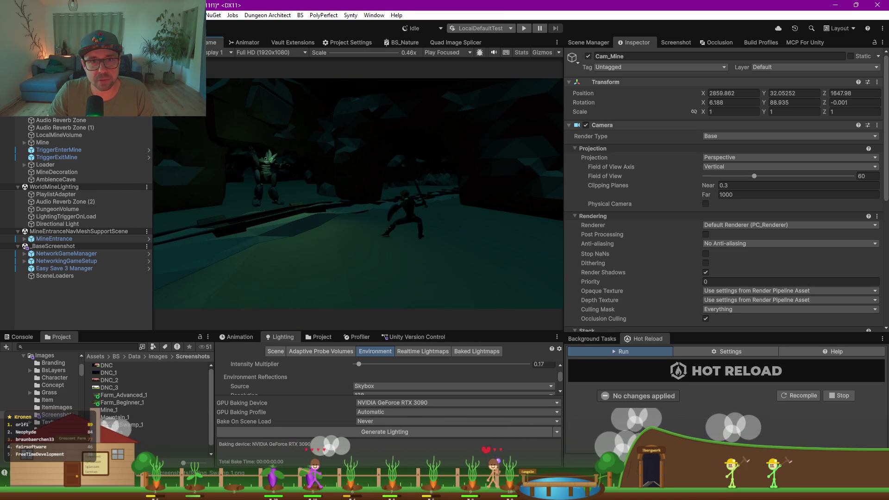
pyautogui.click(189, 42)
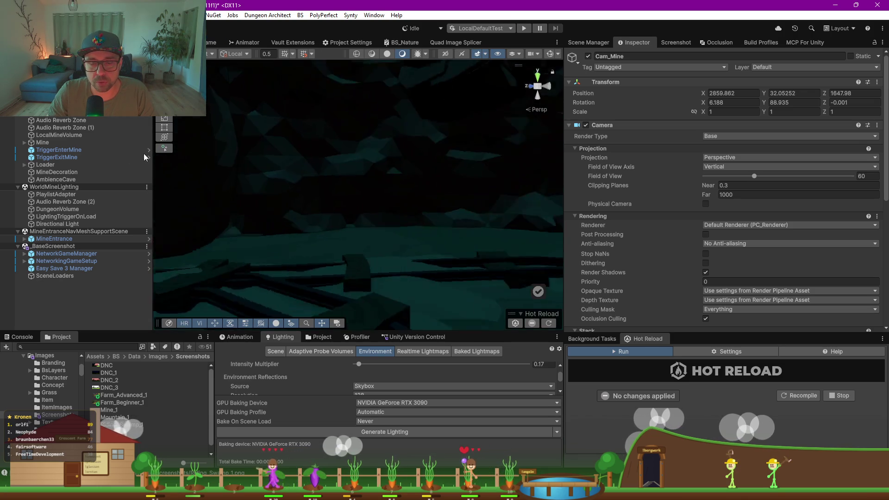
pyautogui.press('f')
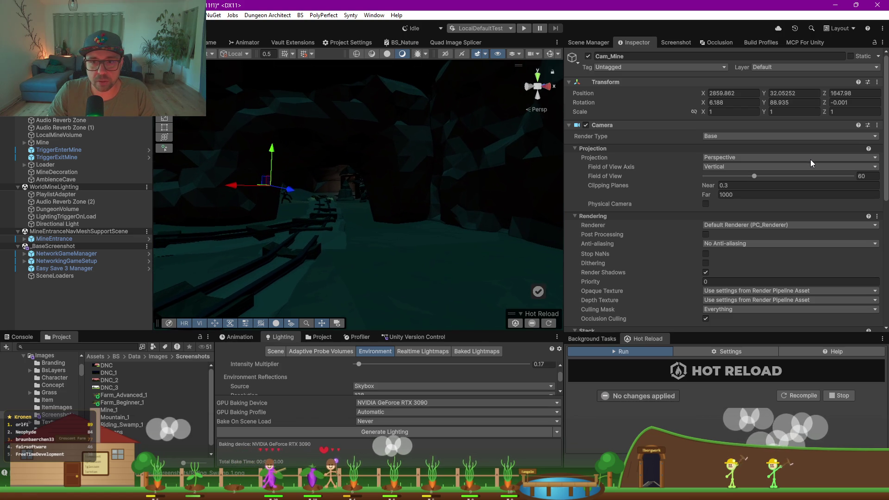
pyautogui.press('F11')
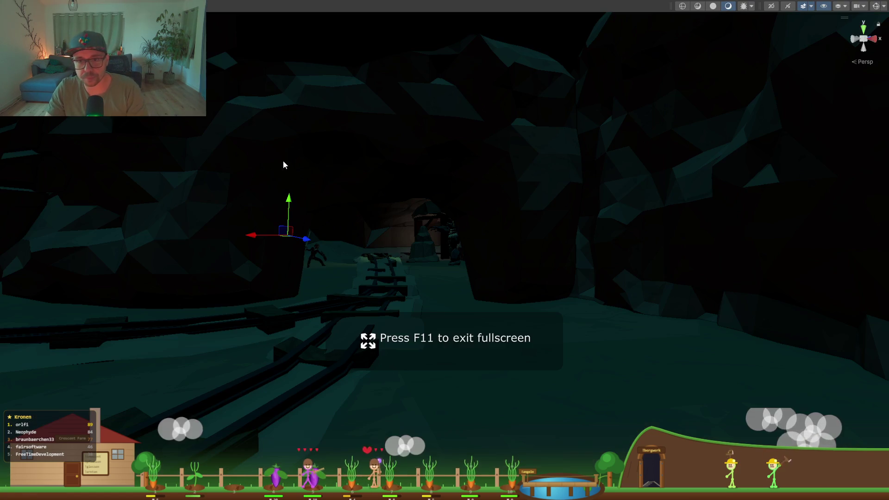
pyautogui.click(460, 254)
pyautogui.click(456, 243)
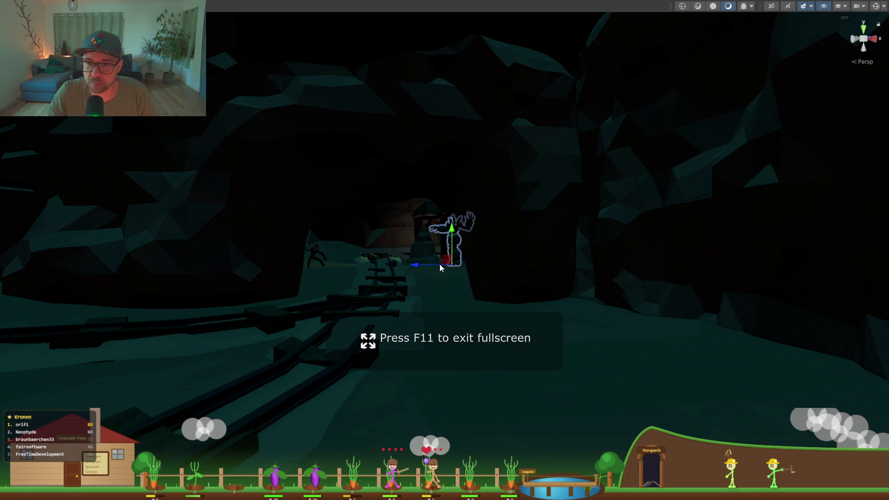
pyautogui.moveTo(408, 276)
pyautogui.mouseDown()
pyautogui.moveTo(532, 317)
pyautogui.moveTo(533, 331)
pyautogui.moveTo(535, 324)
pyautogui.mouseUp()
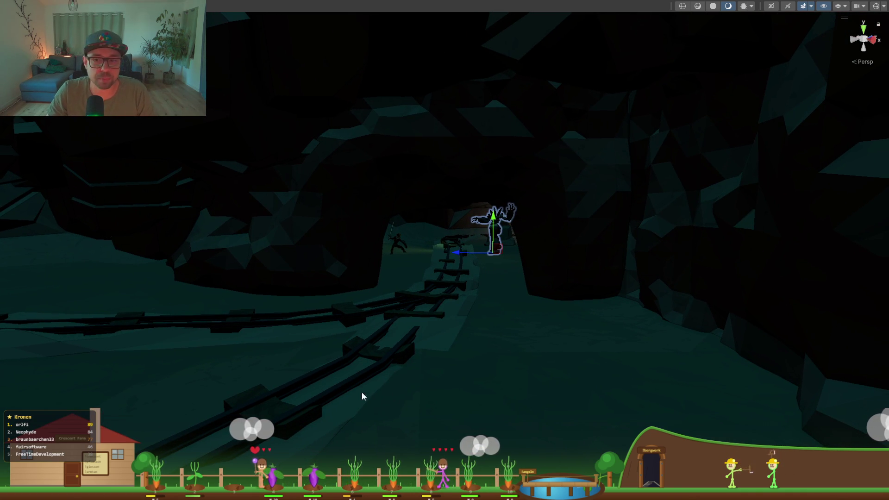
pyautogui.hotkey('shift', 'space')
pyautogui.click(318, 174)
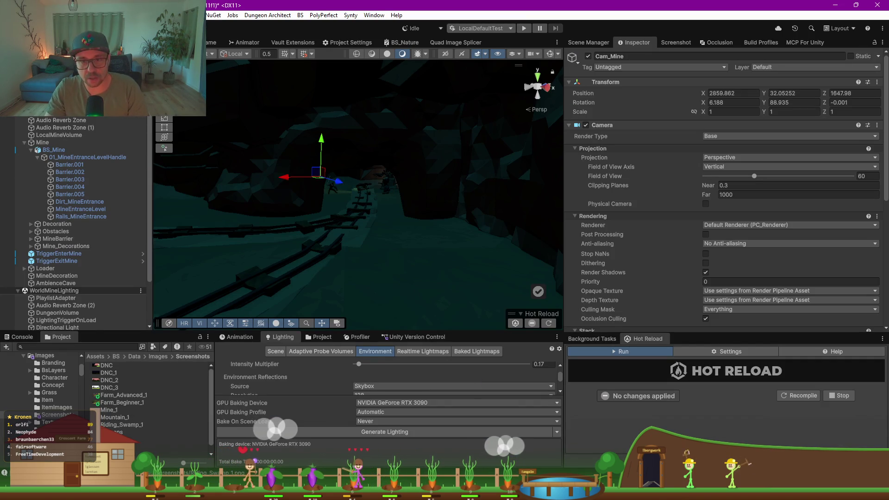
# Step: Duplicate Cam_Mine as Cam_Mine2 and align it with the rail tunnel view
pyautogui.hotkey('ctrl', 'd')
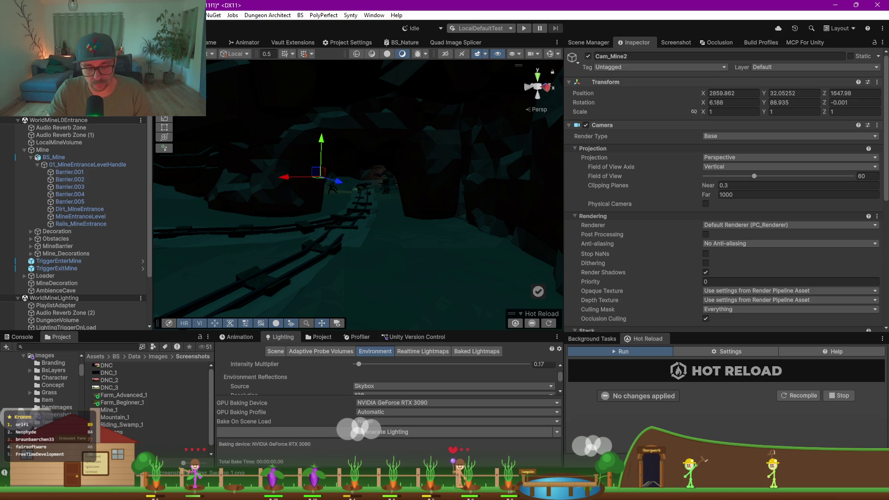
pyautogui.hotkey('ctrl', 'shift', 'f')
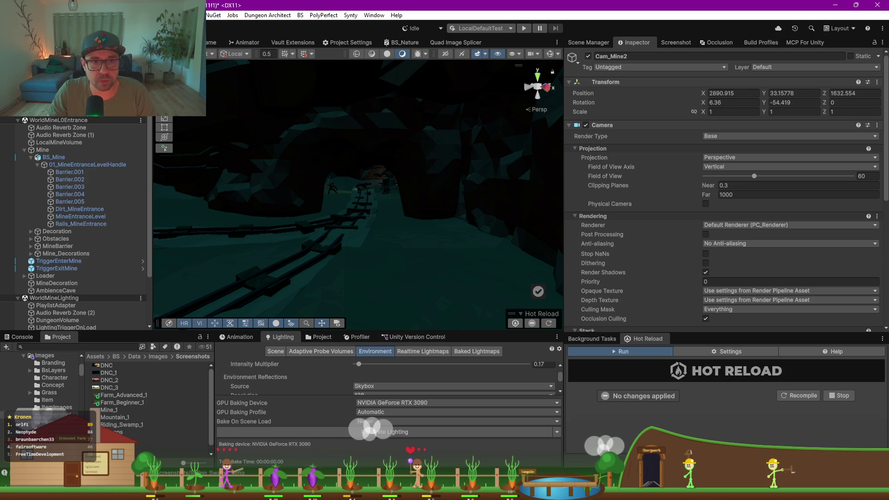
pyautogui.click(207, 44)
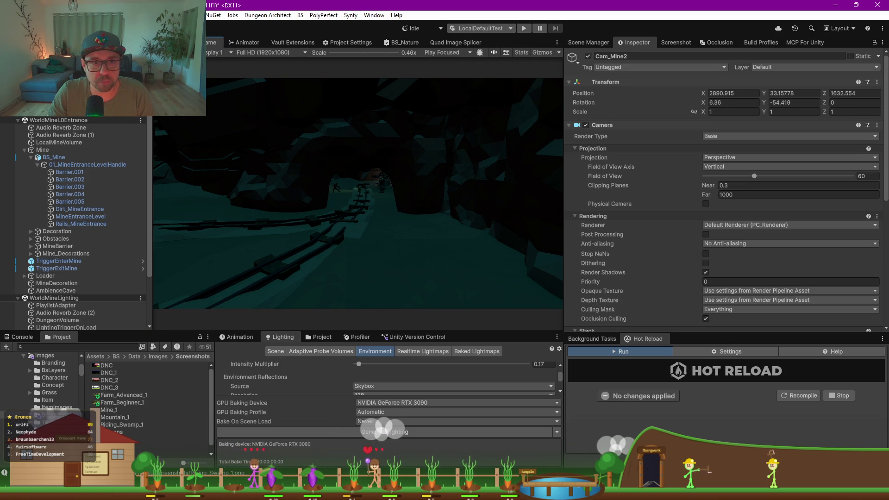
# Step: Toggle Cam_Mine2 on and off to compare shots, leaving it enabled
pyautogui.click(588, 56)
pyautogui.click(588, 56)
pyautogui.click(588, 57)
pyautogui.click(589, 57)
pyautogui.click(588, 57)
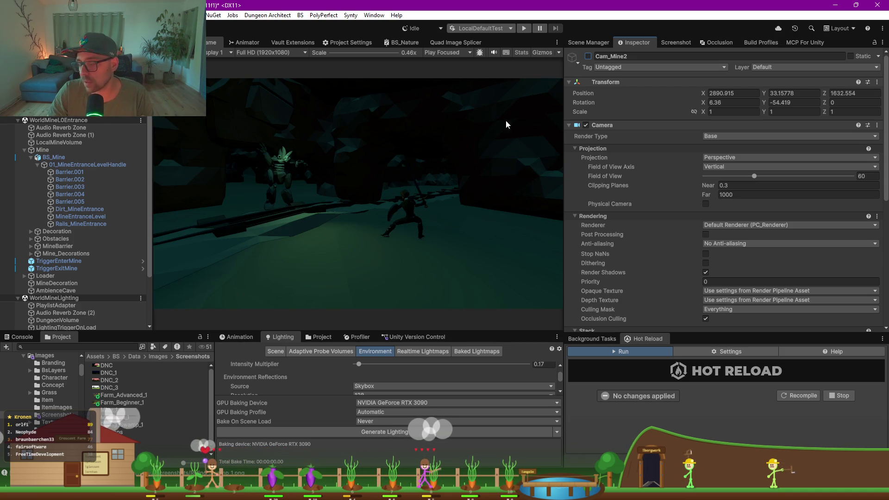
pyautogui.click(588, 57)
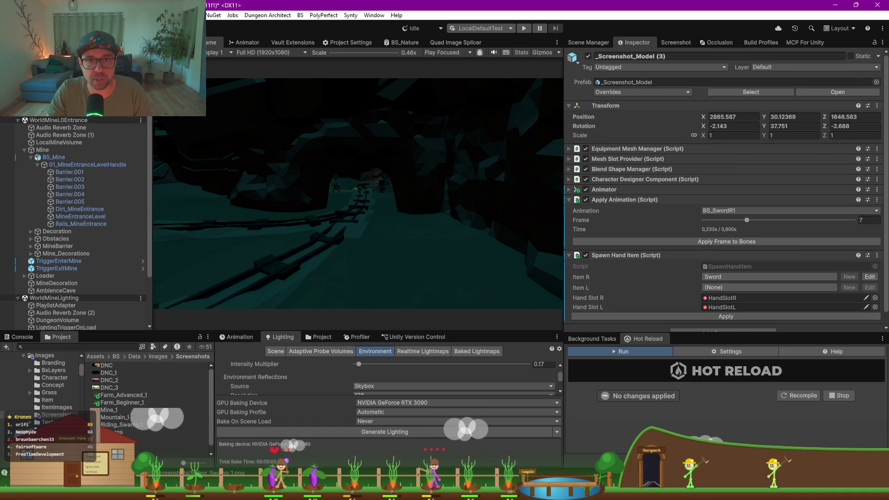
# Step: Move the sword-posed _Screenshot_Model (4) onto the rails and collapse the mine scenes in the Hierarchy
pyautogui.hotkey('ctrl', '1')
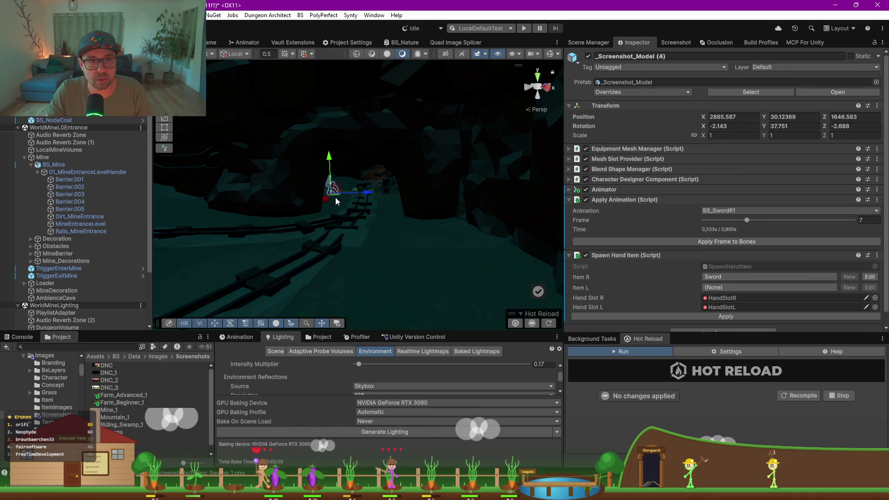
pyautogui.moveTo(340, 198)
pyautogui.mouseDown()
pyautogui.moveTo(405, 290)
pyautogui.moveTo(383, 266)
pyautogui.mouseUp()
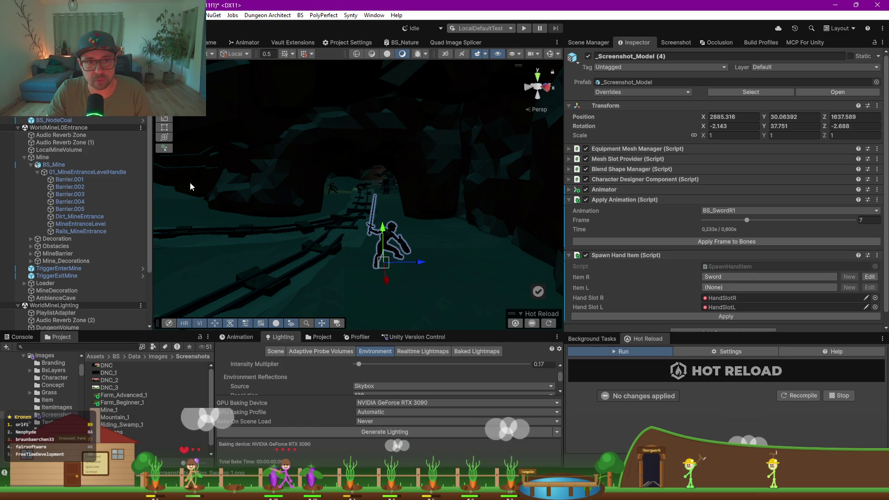
pyautogui.click(17, 127)
pyautogui.click(18, 135)
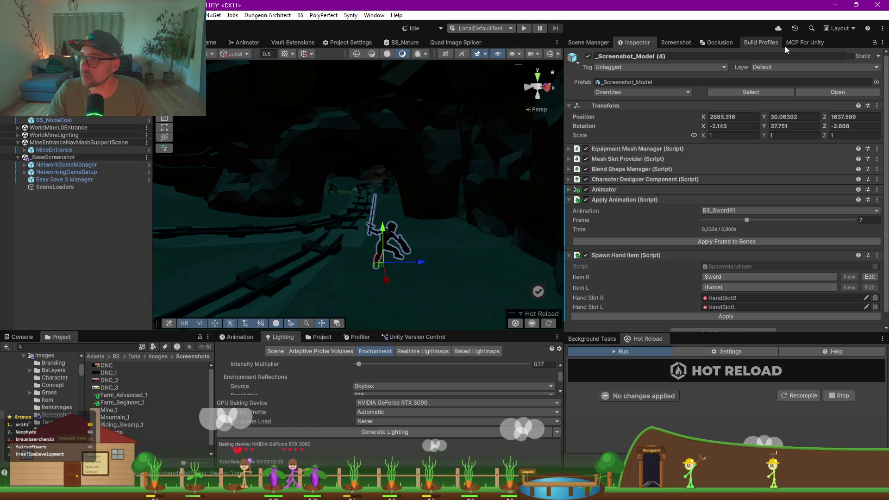
# Step: Open _Screenshot_Mountain additively alongside the loaded mine scenes
pyautogui.click(668, 44)
pyautogui.click(587, 44)
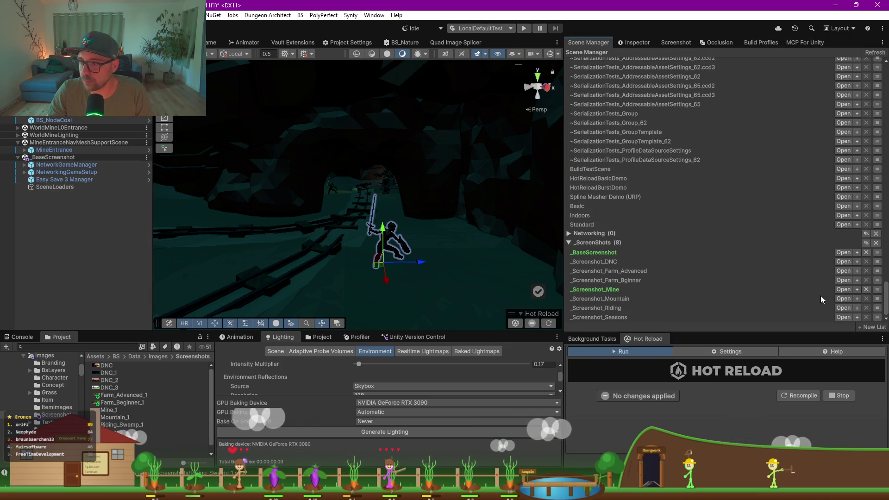
pyautogui.click(858, 299)
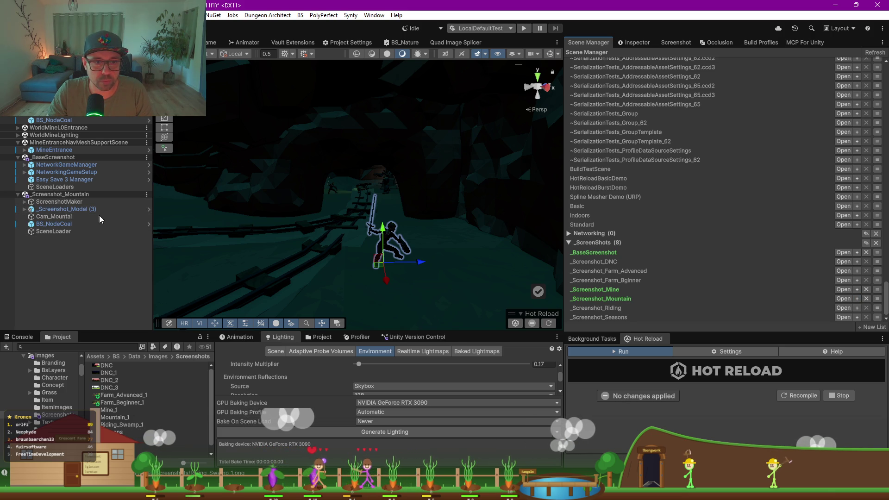
# Step: Duplicate and delete character models, then undo to restore the deleted character
pyautogui.click(60, 210)
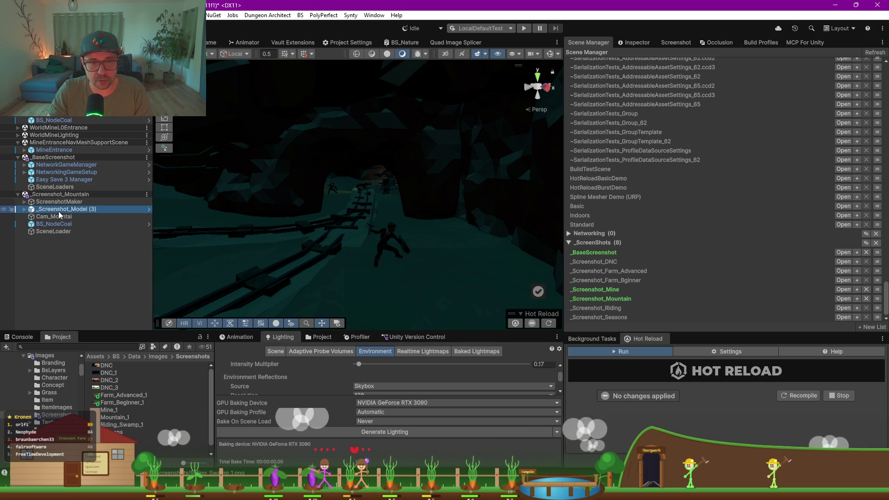
pyautogui.hotkey('ctrl', 'd')
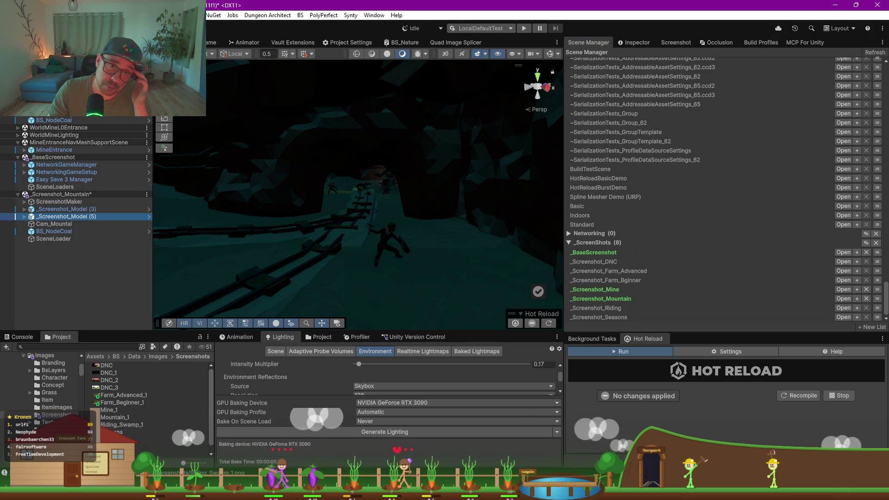
pyautogui.press('Delete')
pyautogui.click(386, 241)
pyautogui.press('Delete')
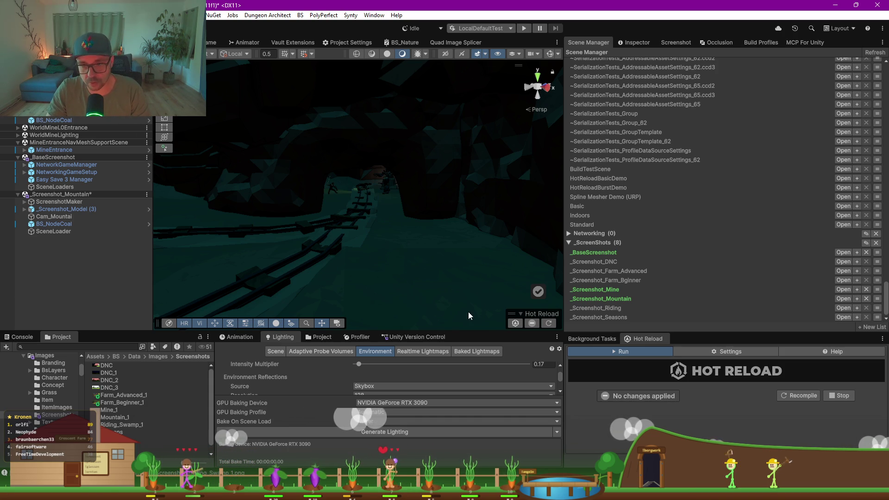
pyautogui.click(224, 194)
pyautogui.click(234, 201)
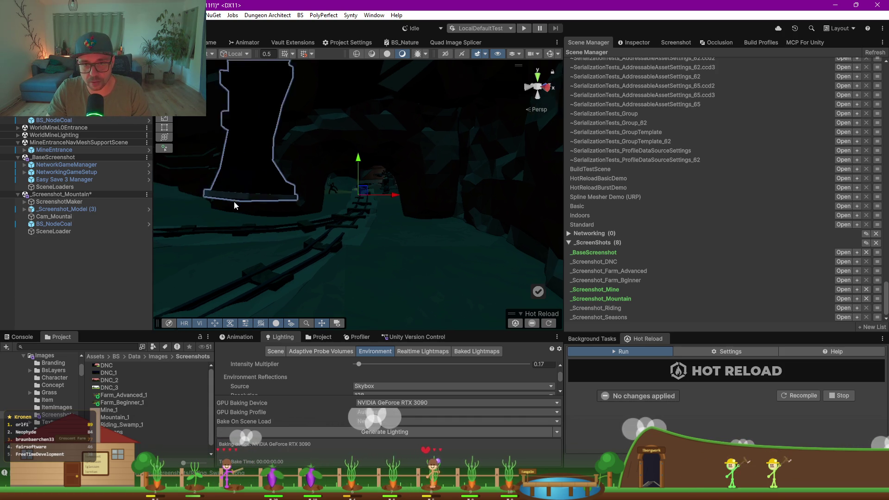
pyautogui.hotkey('ctrl', 'z')
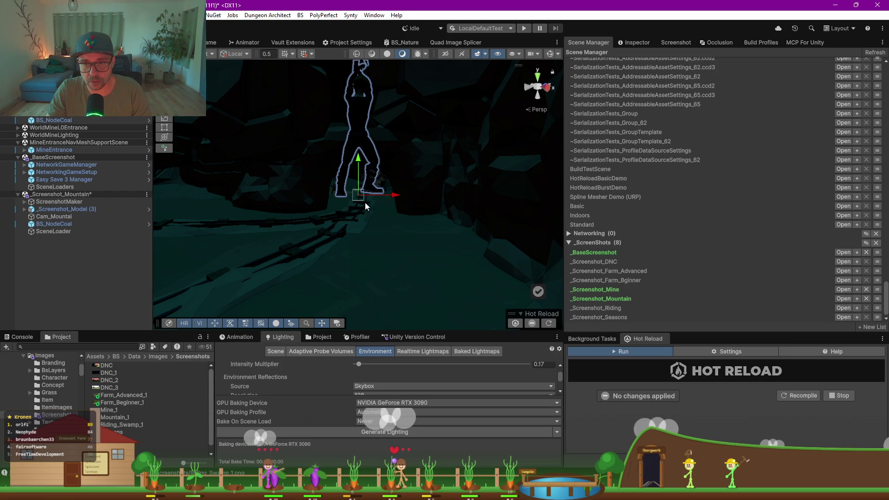
pyautogui.hotkey('ctrl', 'z')
pyautogui.hotkey('ctrl', 'z')
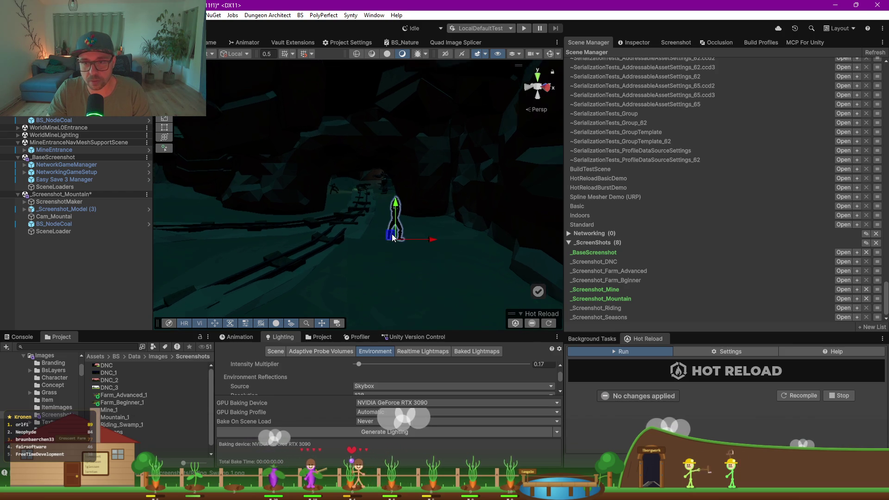
# Step: Remove the _Screenshot_Mountain scene from the Hierarchy without saving its changes
pyautogui.click(209, 45)
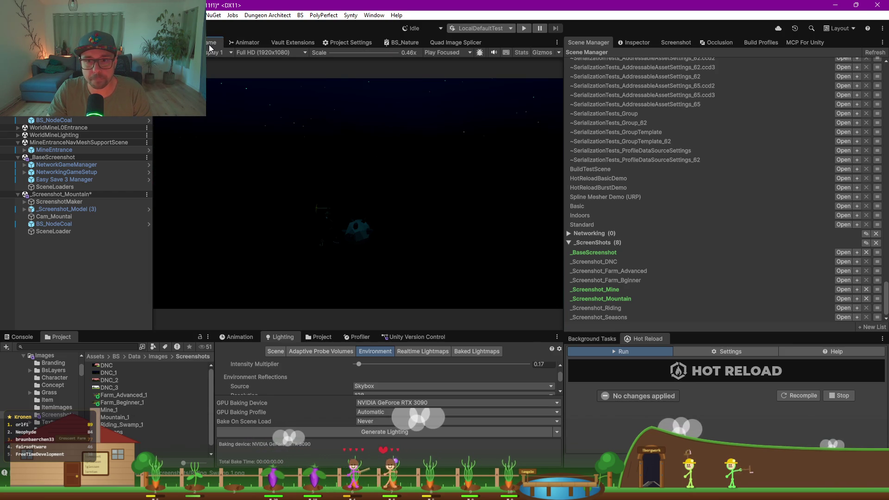
pyautogui.click(147, 194)
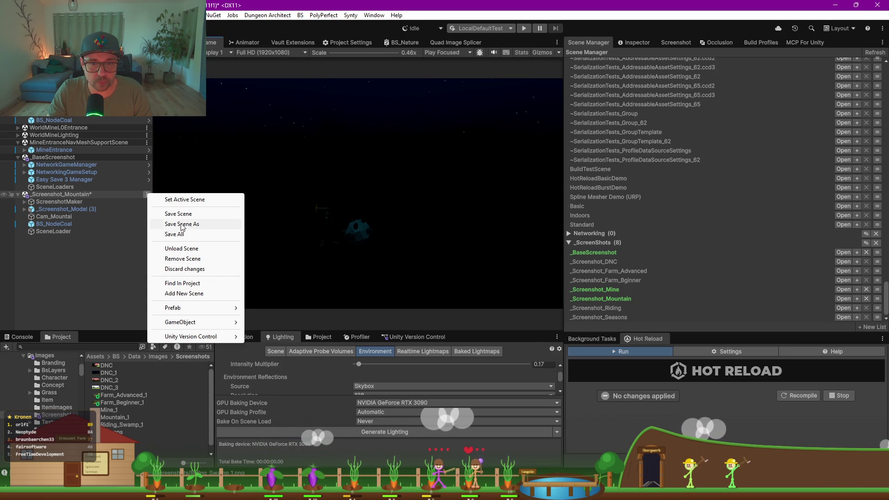
pyautogui.click(188, 259)
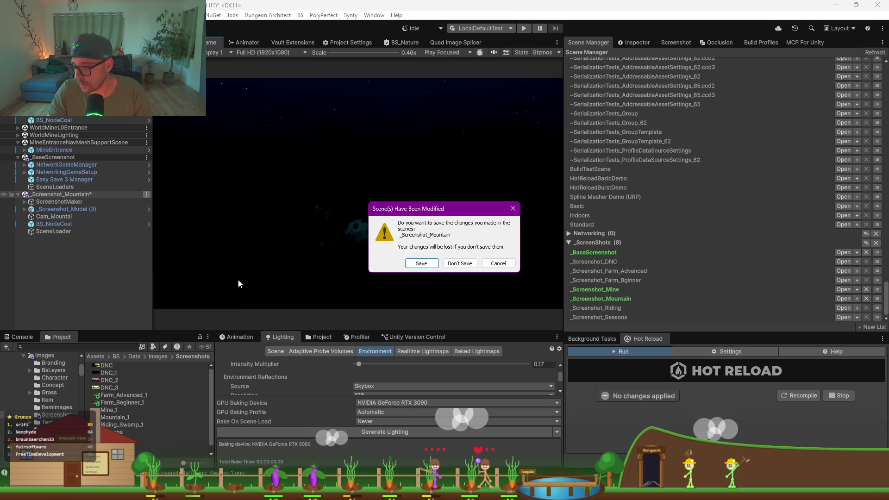
pyautogui.click(465, 263)
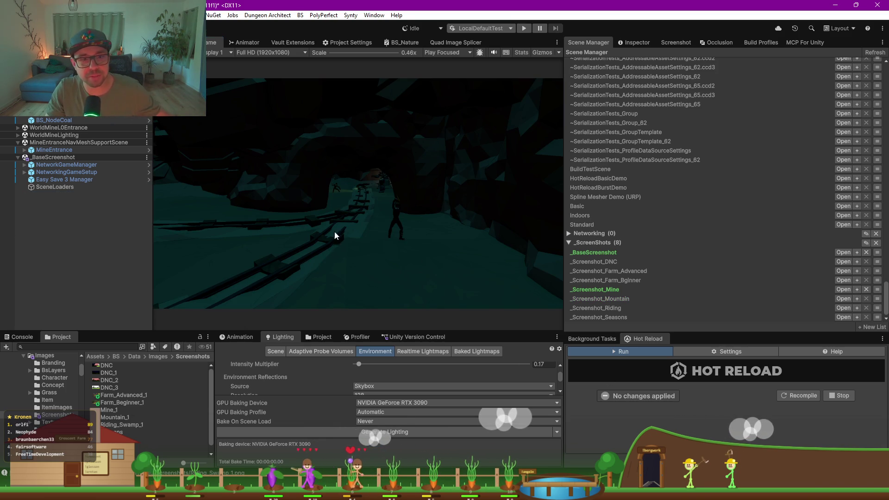
pyautogui.hotkey('alt', 'Tab')
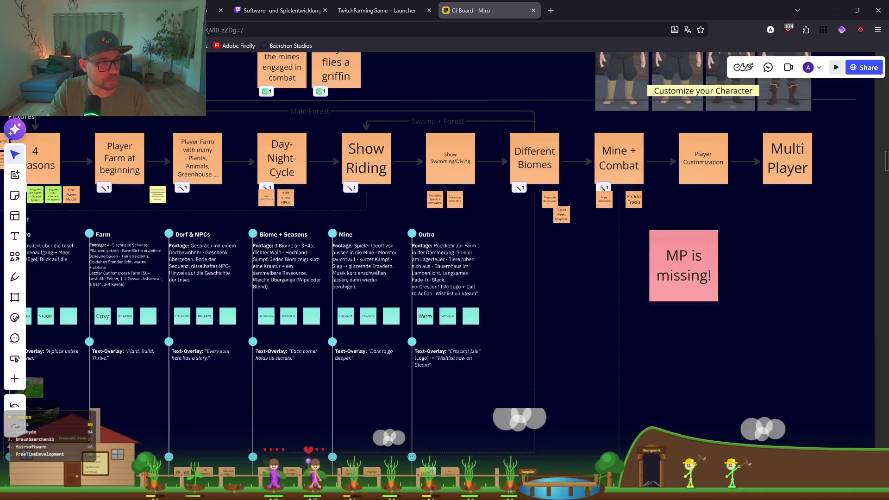
pyautogui.click(836, 10)
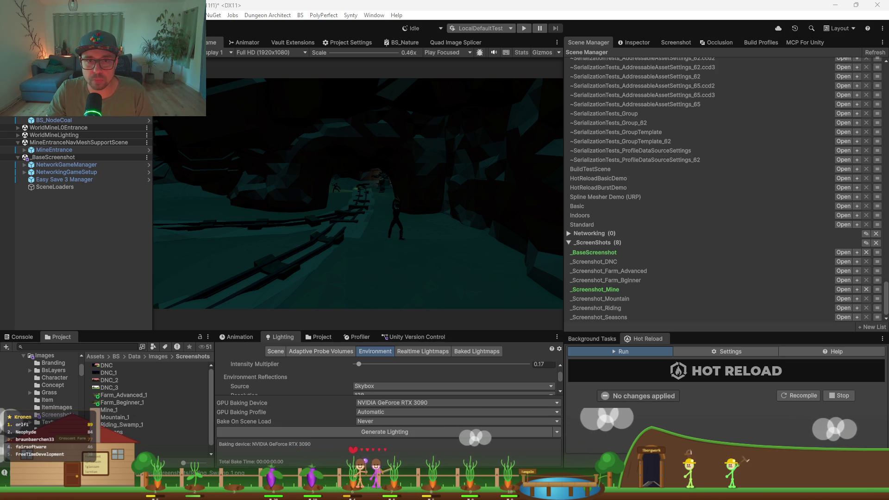
# Step: Switch from the Game view to the Scene view to edit the mine tunnel
pyautogui.click(182, 42)
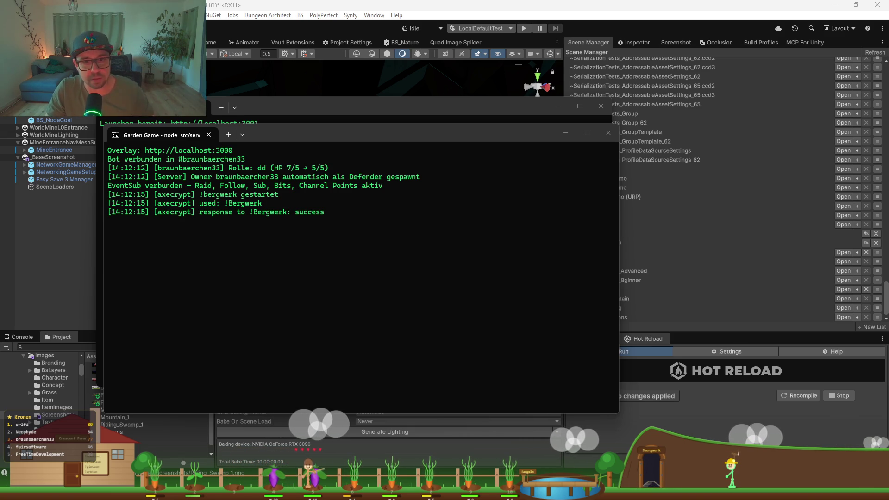
# Step: Move the Garden Game terminal aside and minimize both the Garden Game and Launcher terminals
pyautogui.moveTo(292, 130)
pyautogui.mouseDown()
pyautogui.moveTo(442, 201)
pyautogui.moveTo(309, 139)
pyautogui.mouseUp()
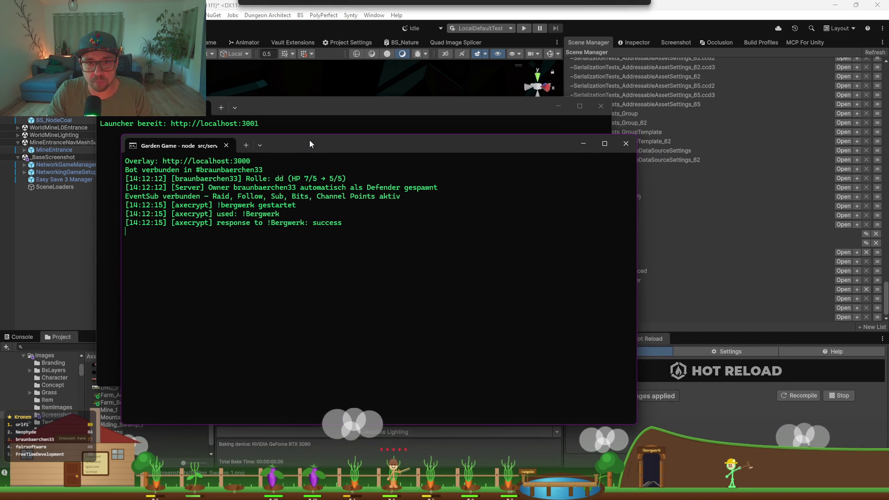
pyautogui.click(583, 143)
pyautogui.click(555, 104)
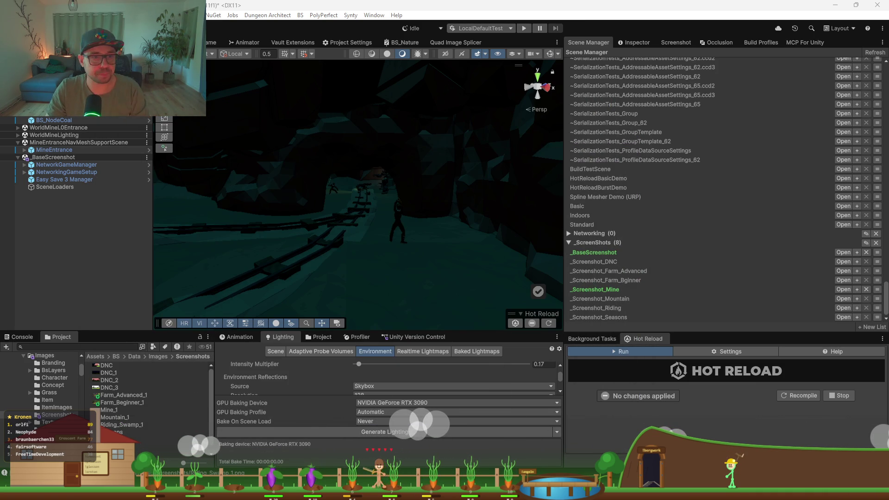
# Step: Rotate the miner character in the cave to face a new direction
pyautogui.click(149, 259)
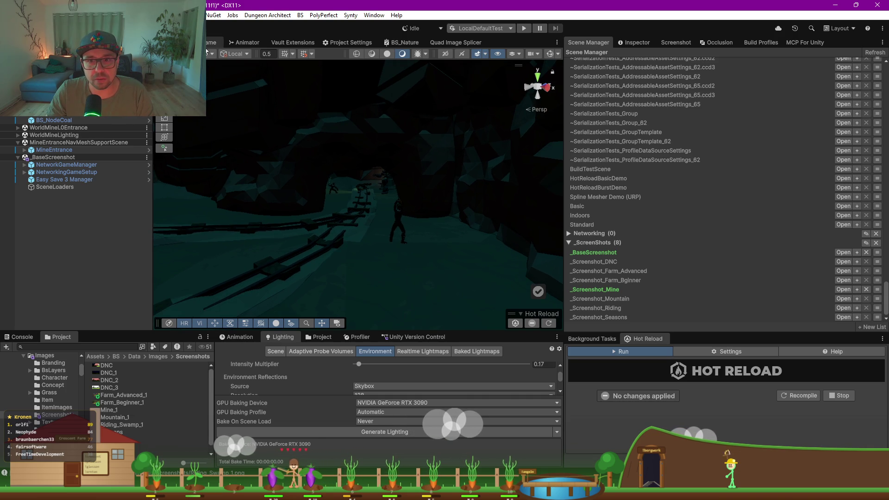
pyautogui.hotkey('ctrl', '2')
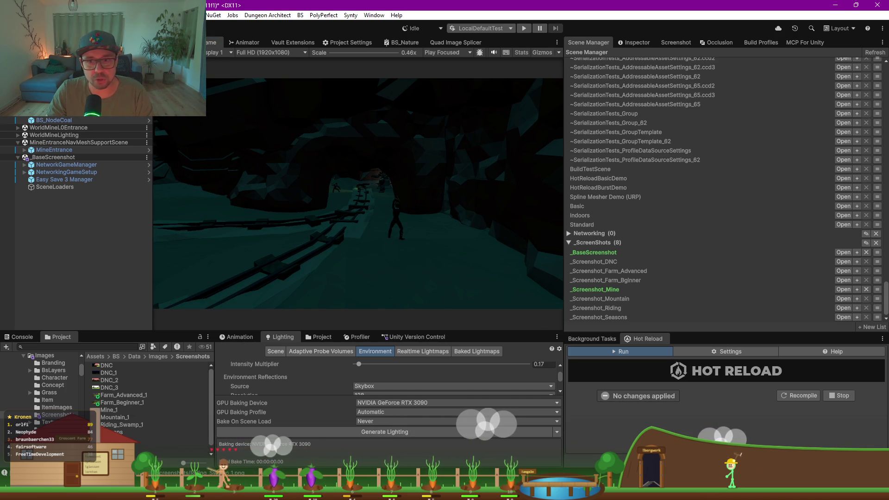
pyautogui.hotkey('ctrl', '1')
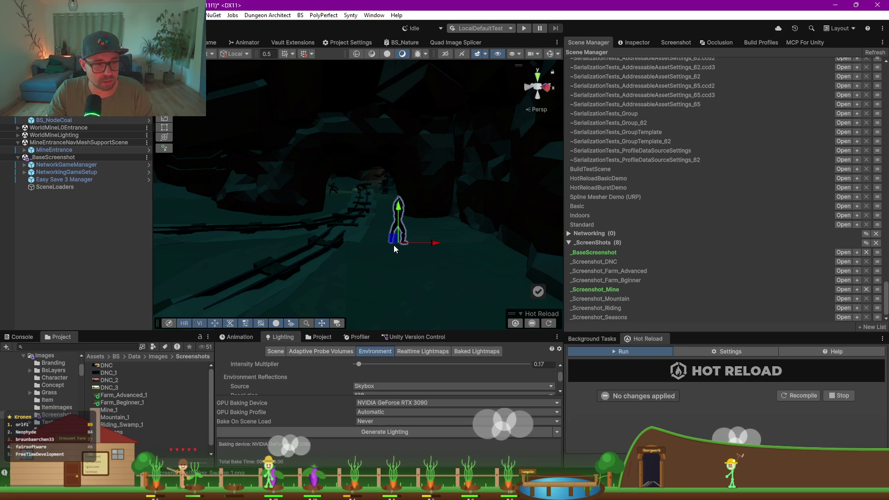
pyautogui.press('e')
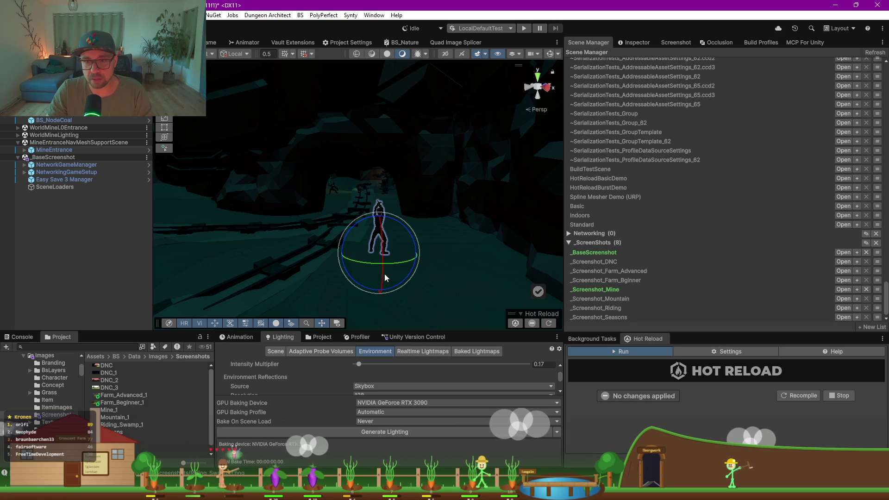
pyautogui.moveTo(396, 263)
pyautogui.mouseDown()
pyautogui.moveTo(308, 248)
pyautogui.moveTo(408, 259)
pyautogui.moveTo(382, 264)
pyautogui.mouseUp()
pyautogui.click(356, 296)
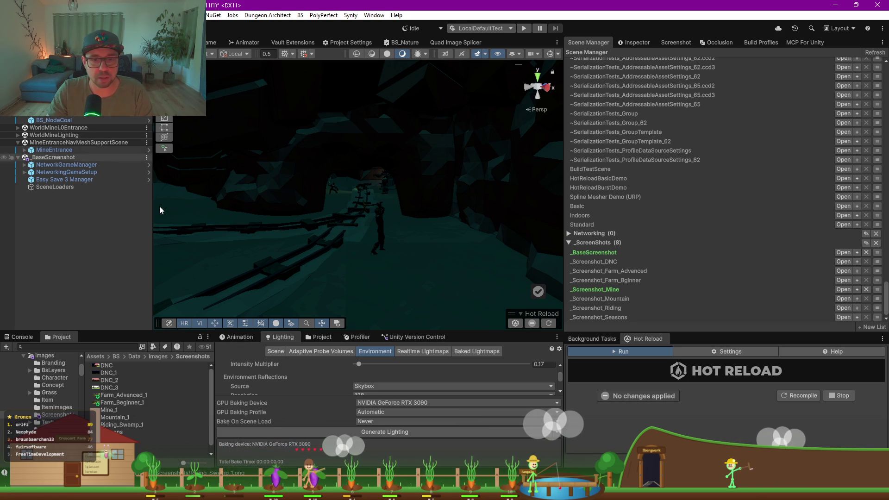
# Step: Search the Project assets for "bs node"
pyautogui.click(21, 336)
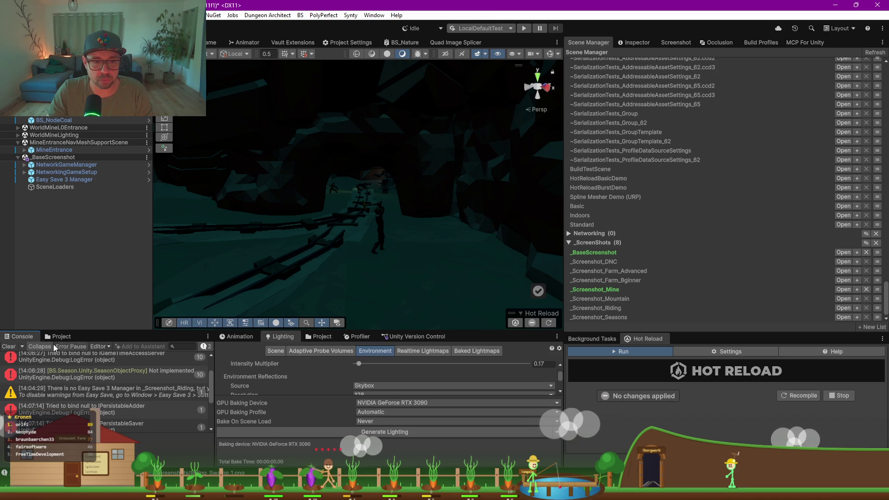
pyautogui.click(68, 337)
pyautogui.click(47, 346)
pyautogui.write('bs node')
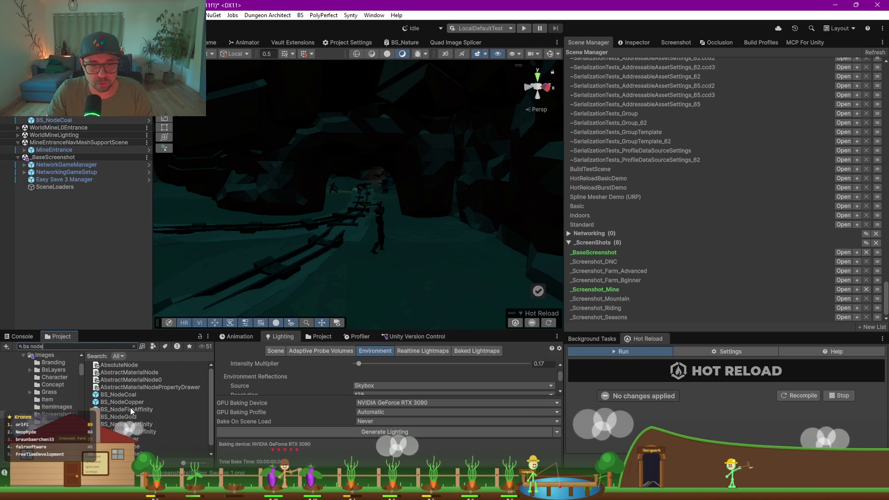
# Step: Place a BS_NodeCopper ore node in the cave and move the miner further right
pyautogui.moveTo(128, 402)
pyautogui.mouseDown()
pyautogui.moveTo(302, 324)
pyautogui.moveTo(435, 244)
pyautogui.moveTo(439, 233)
pyautogui.moveTo(424, 248)
pyautogui.moveTo(432, 229)
pyautogui.mouseUp()
pyautogui.click(379, 246)
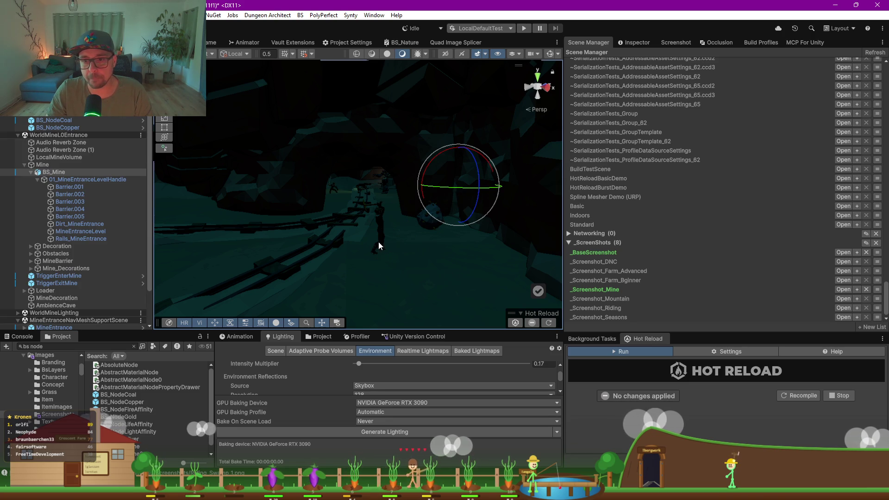
pyautogui.click(380, 247)
pyautogui.press('w')
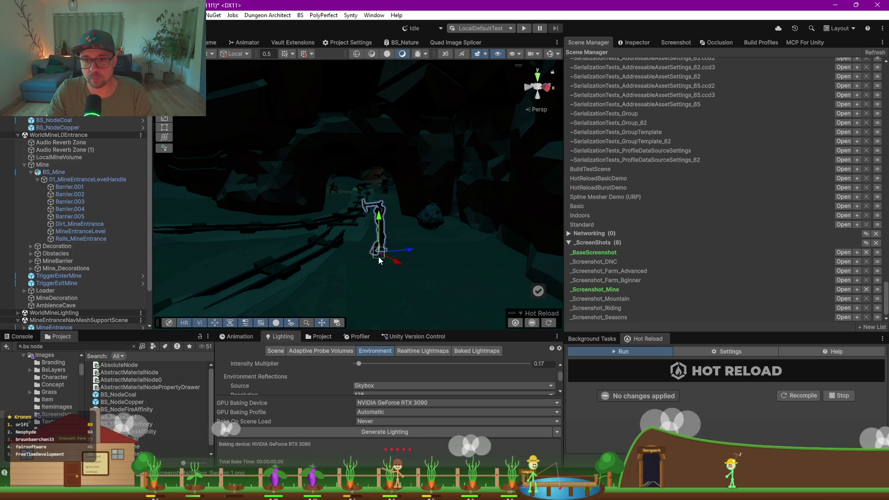
pyautogui.moveTo(386, 254)
pyautogui.mouseDown()
pyautogui.moveTo(426, 221)
pyautogui.moveTo(356, 229)
pyautogui.moveTo(357, 279)
pyautogui.moveTo(333, 312)
pyautogui.mouseUp()
pyautogui.scroll(5, 354, 224)
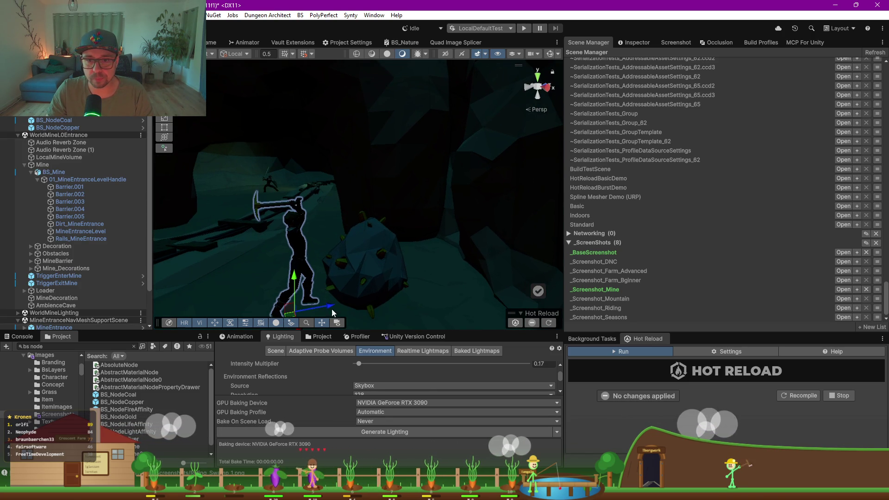
pyautogui.click(209, 43)
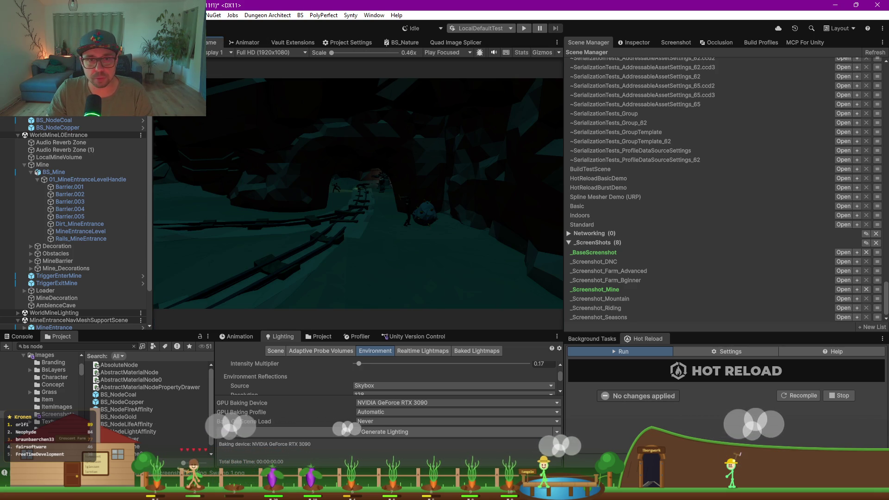
pyautogui.click(178, 43)
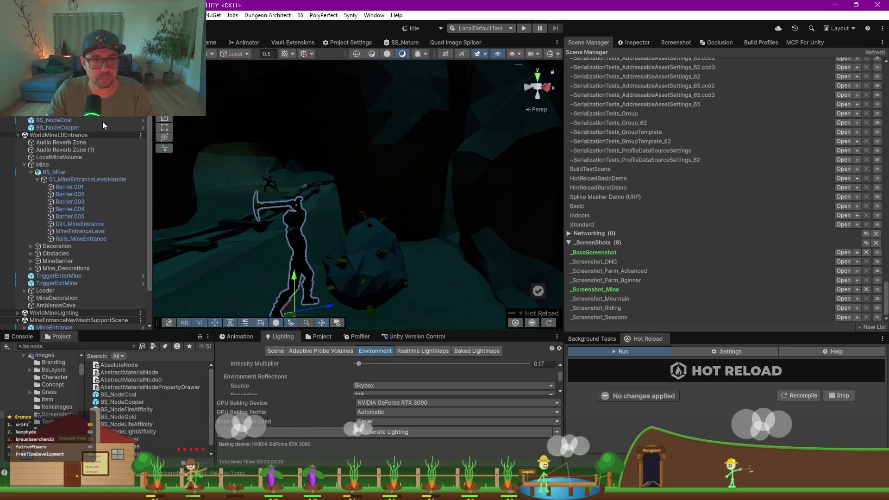
# Step: Frame the copper ore rock and reposition the pickaxe miner in front of it
pyautogui.rightClick(62, 120)
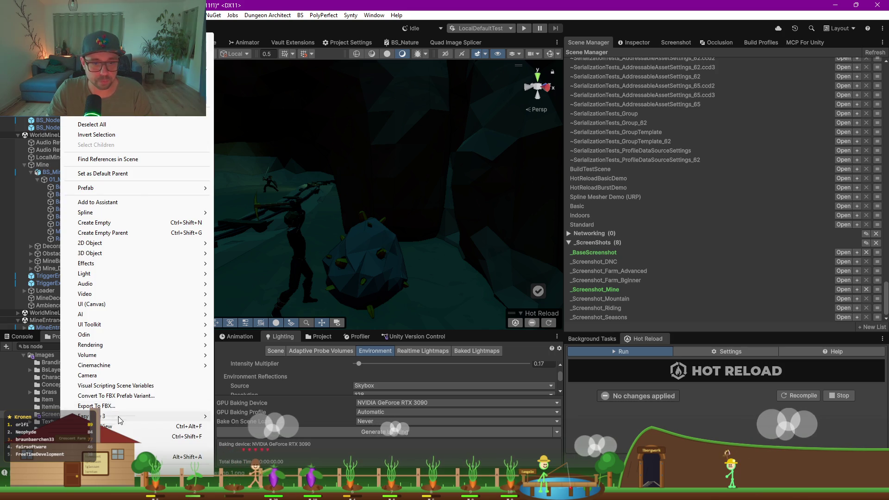
pyautogui.press('Escape')
pyautogui.press('f')
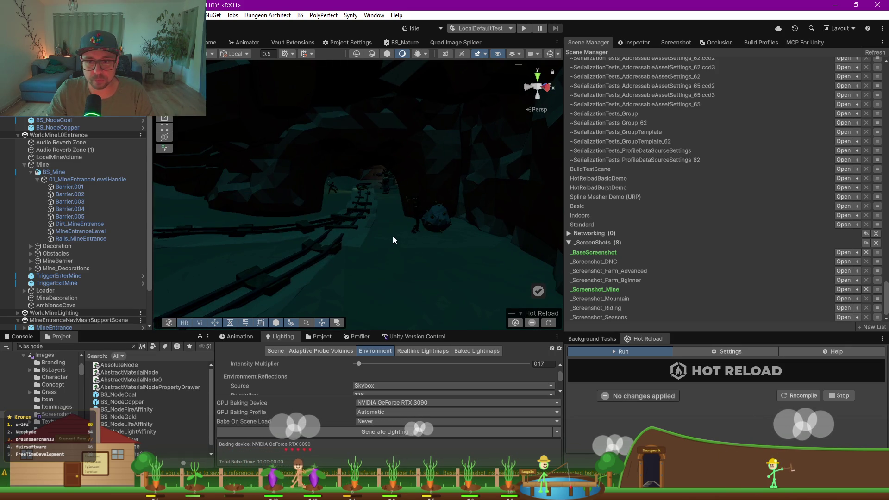
pyautogui.click(444, 220)
pyautogui.press('f')
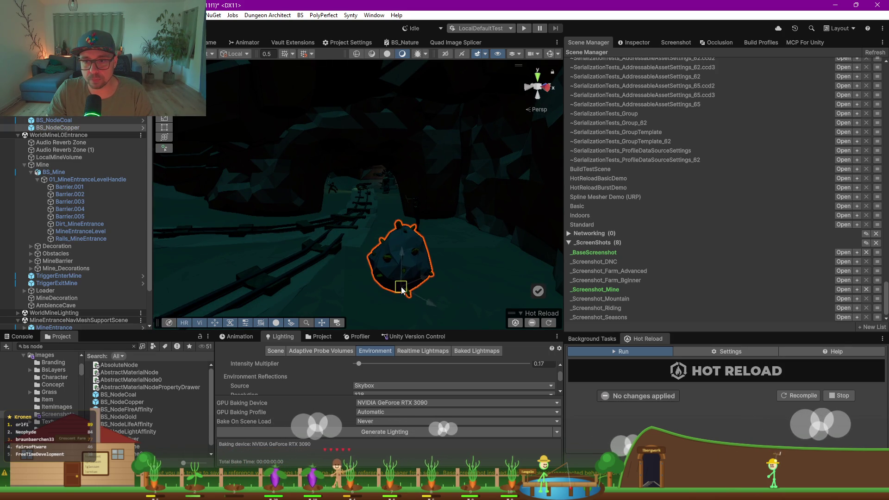
pyautogui.click(418, 230)
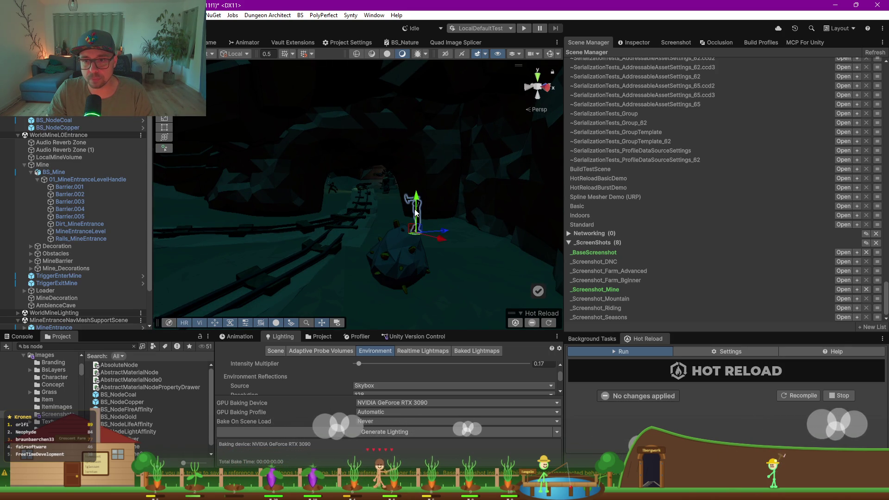
pyautogui.moveTo(418, 230)
pyautogui.mouseDown()
pyautogui.moveTo(344, 282)
pyautogui.moveTo(348, 290)
pyautogui.mouseUp()
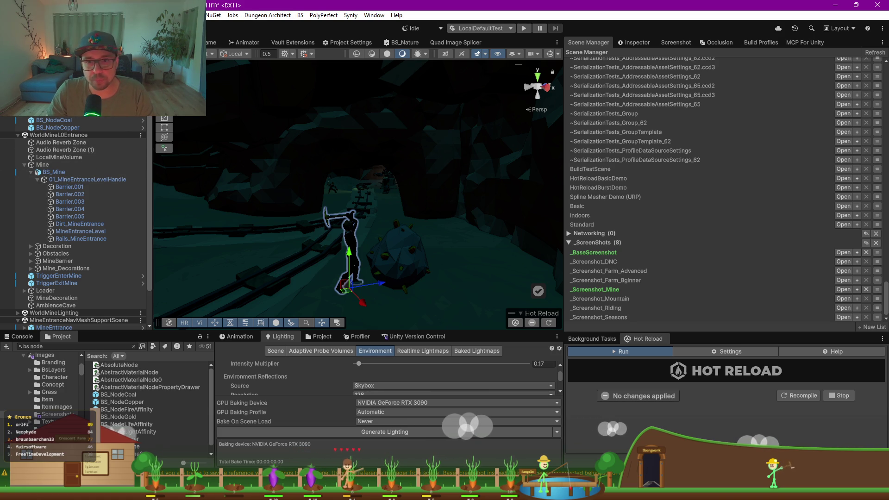
pyautogui.click(212, 42)
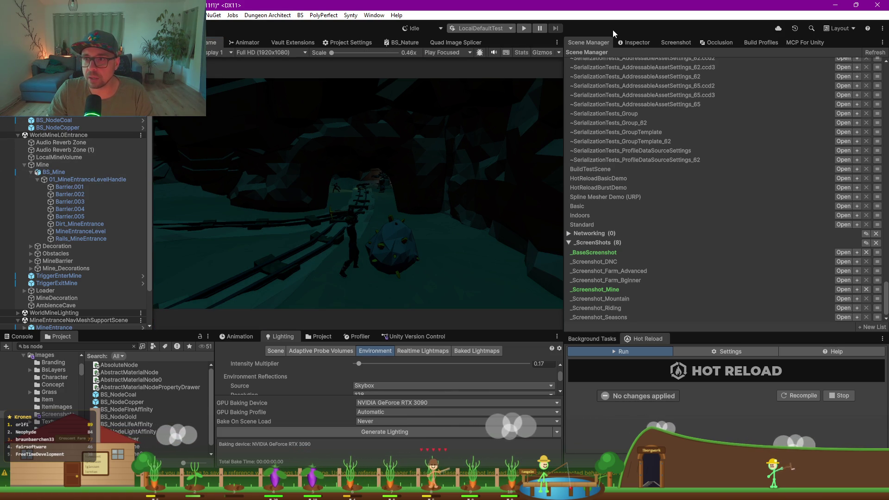
# Step: Compare the Cam_Mine and Cam_Mine2 shots in the Inspector, leaving Cam_Mine2 disabled
pyautogui.click(637, 44)
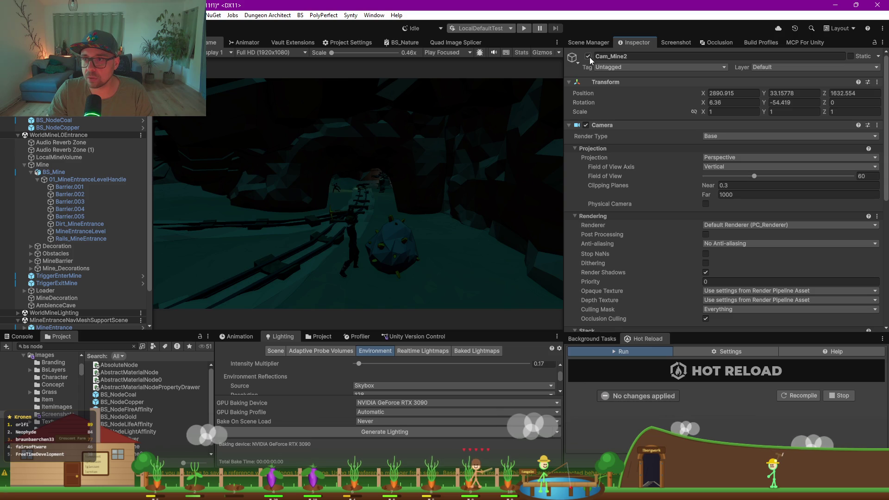
pyautogui.click(588, 57)
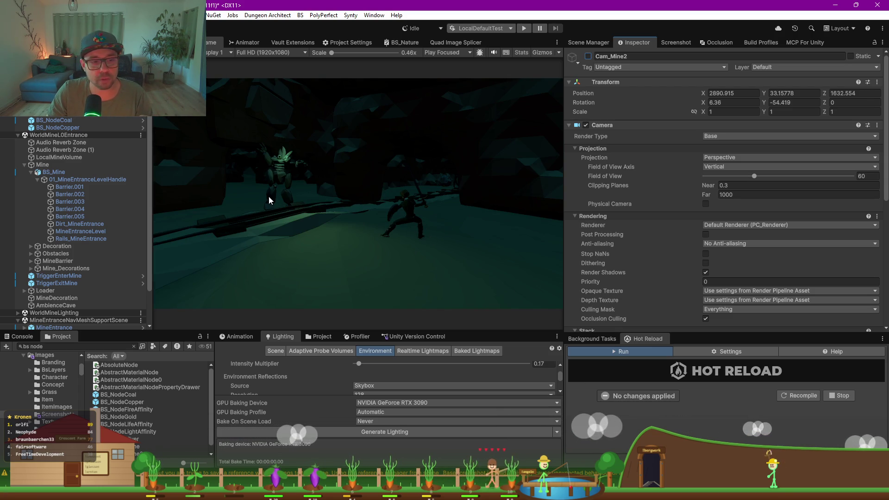
pyautogui.click(588, 56)
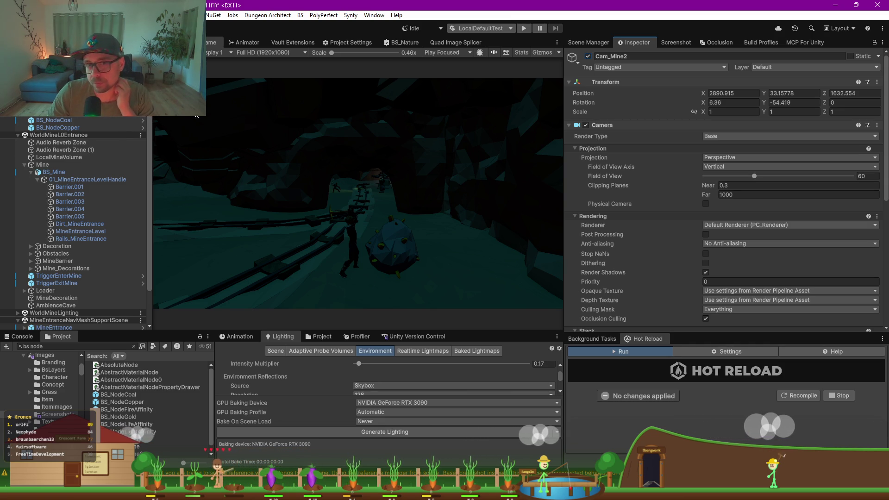
pyautogui.hotkey('ctrl', '1')
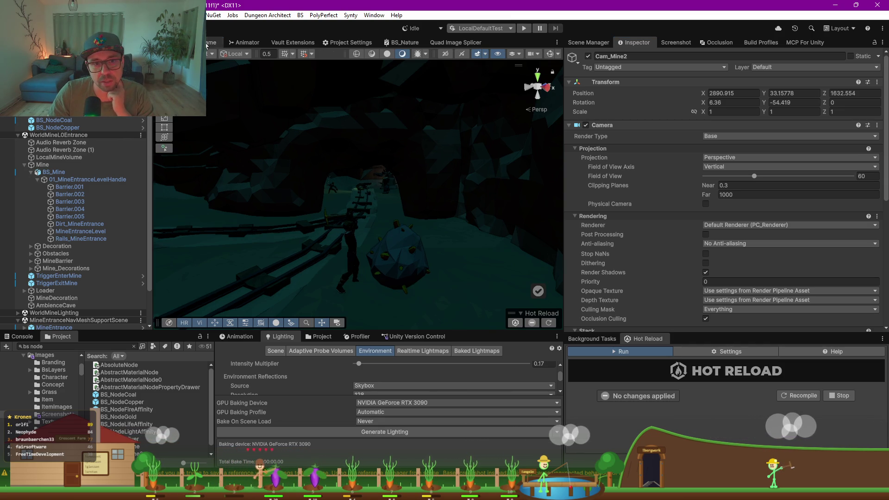
pyautogui.hotkey('ctrl', '2')
pyautogui.hotkey('ctrl', 'z')
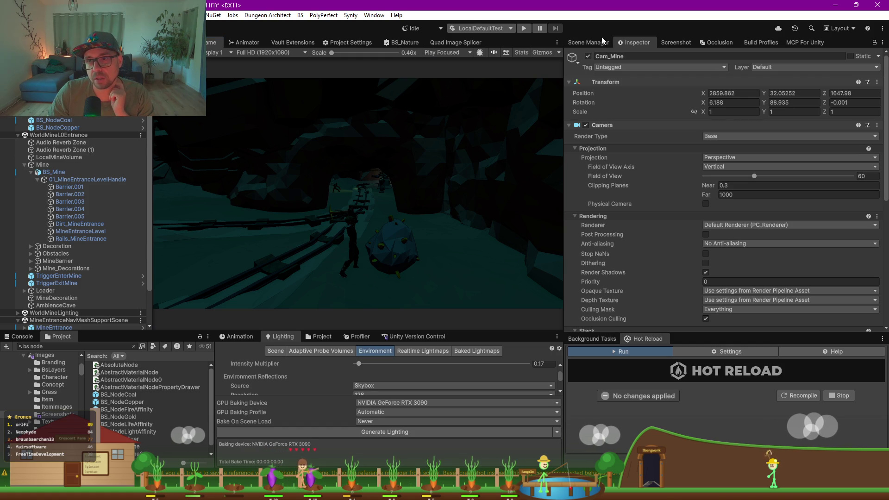
pyautogui.hotkey('ctrl', 'y')
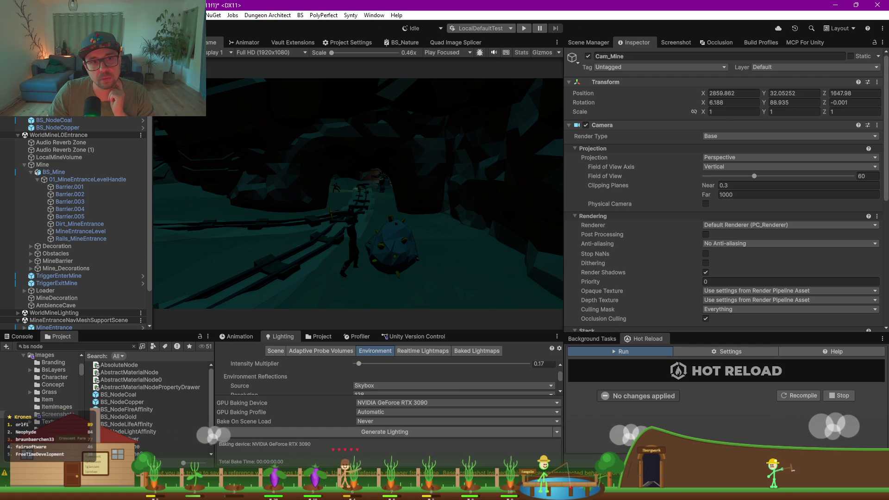
pyautogui.hotkey('alt', 'shift', 'a')
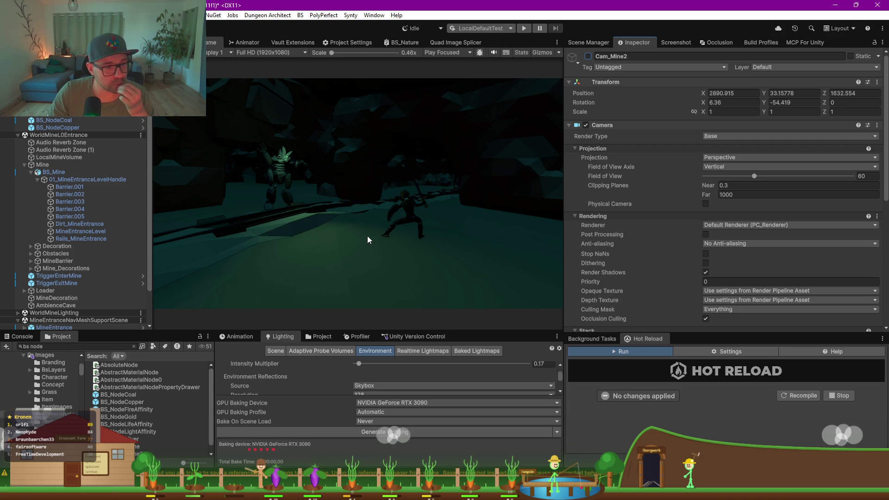
pyautogui.hotkey('ctrl', '1')
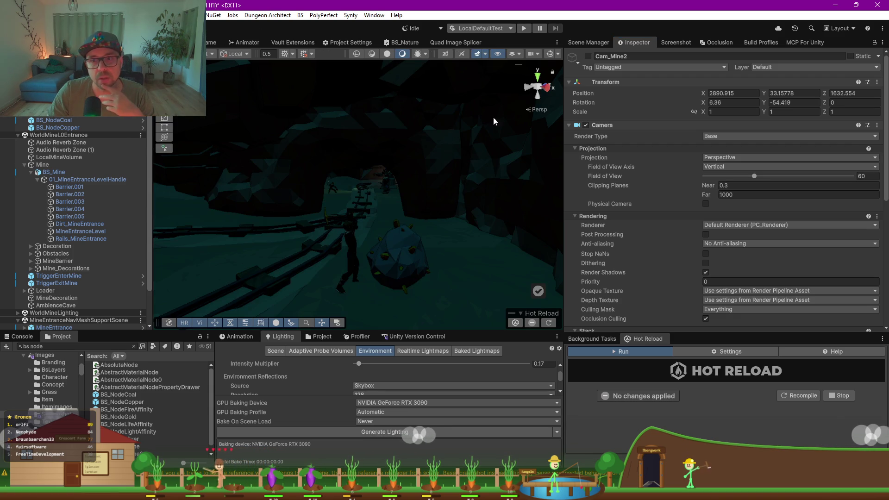
# Step: Frame Cam_Mine2, then filter the Project search for torch prefabs only
pyautogui.press('f')
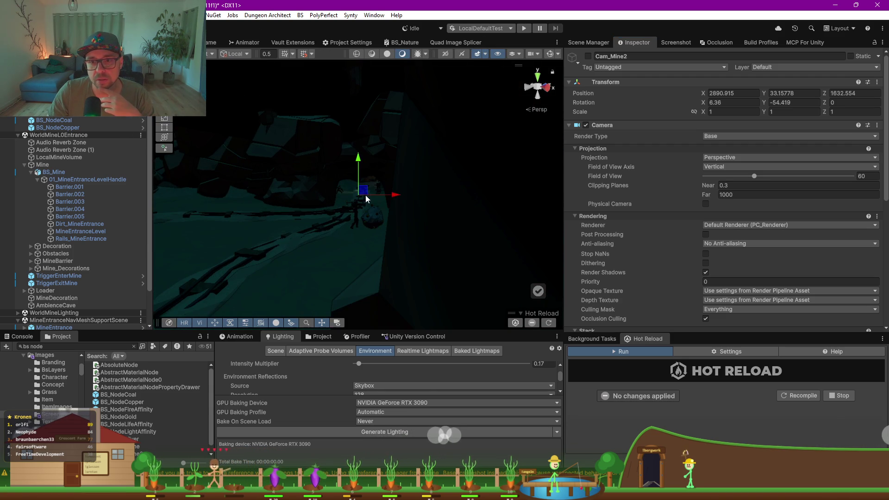
pyautogui.moveTo(344, 186); pyautogui.dragTo(418, 230)
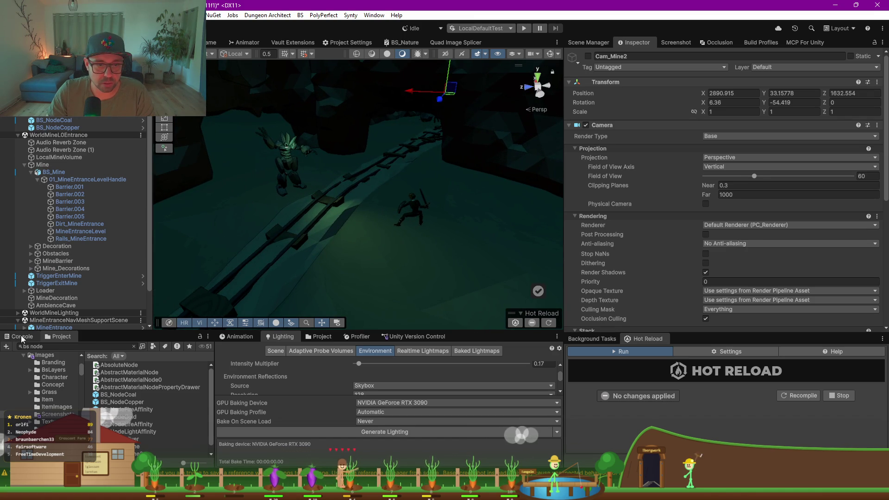
pyautogui.click(55, 347)
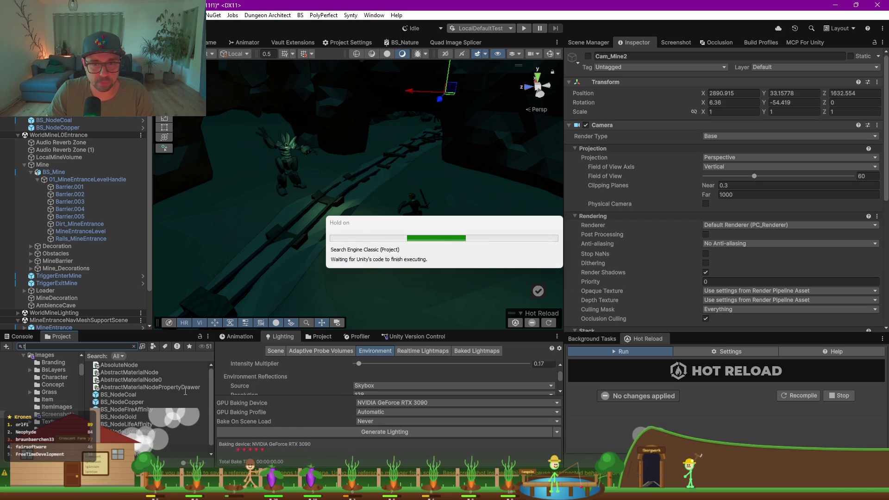
pyautogui.write('torch')
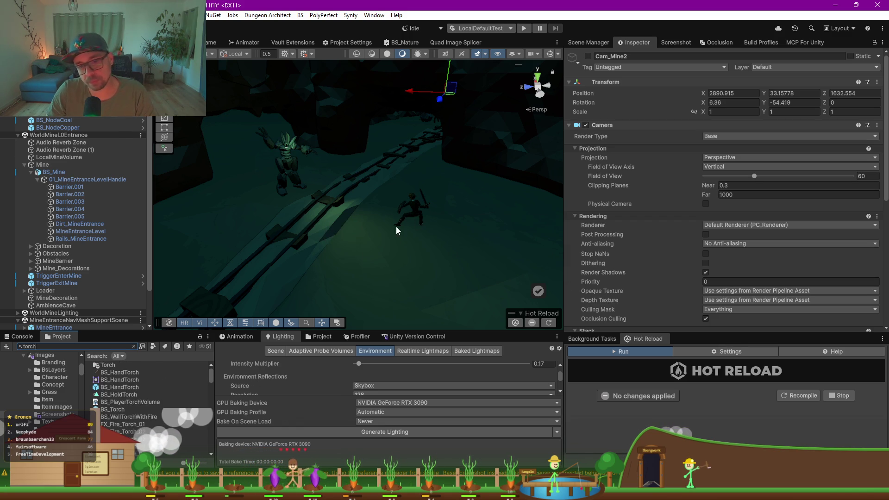
pyautogui.click(152, 346)
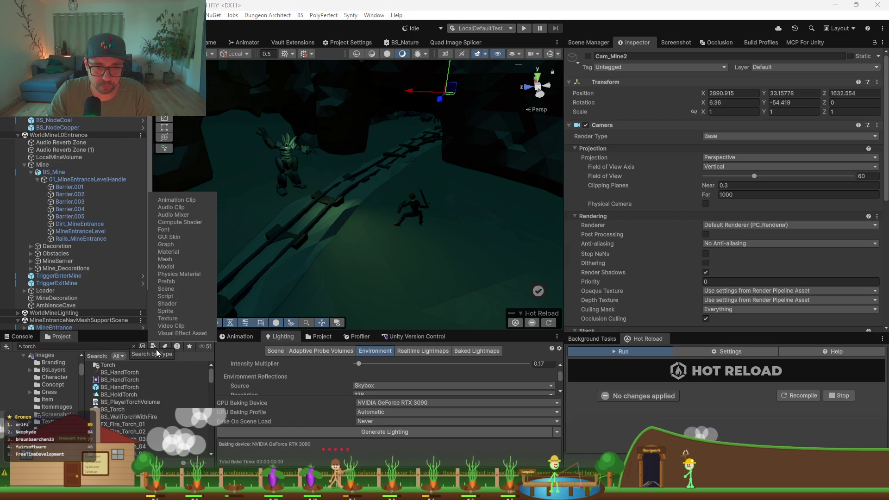
pyautogui.click(174, 280)
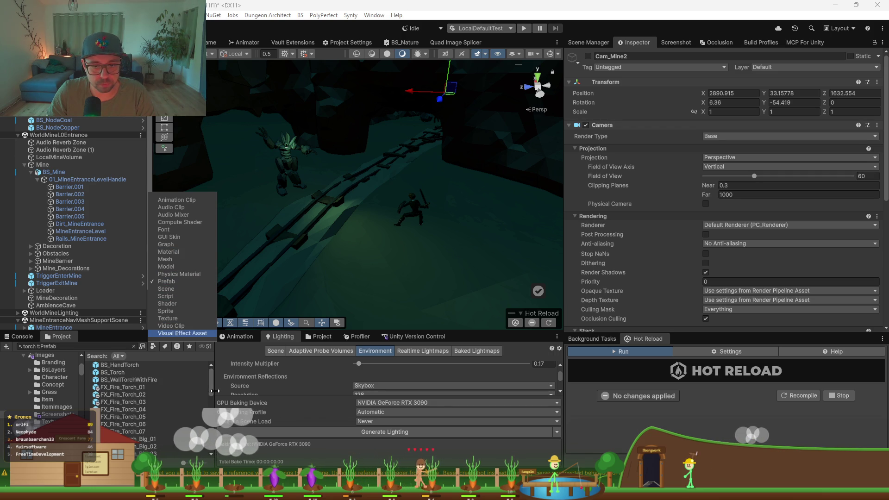
# Step: Widen the Project panel with large thumbnails and select a wall torch by the mine entrance
pyautogui.moveTo(213, 391); pyautogui.dragTo(256, 392)
pyautogui.moveTo(225, 462); pyautogui.dragTo(246, 462)
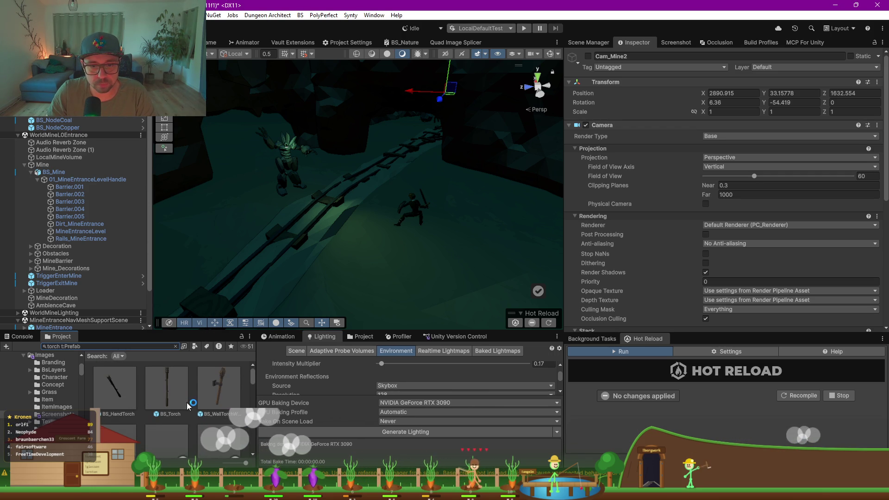
pyautogui.moveTo(250, 218); pyautogui.dragTo(233, 212)
pyautogui.scroll(-3, 233, 211)
pyautogui.click(317, 194)
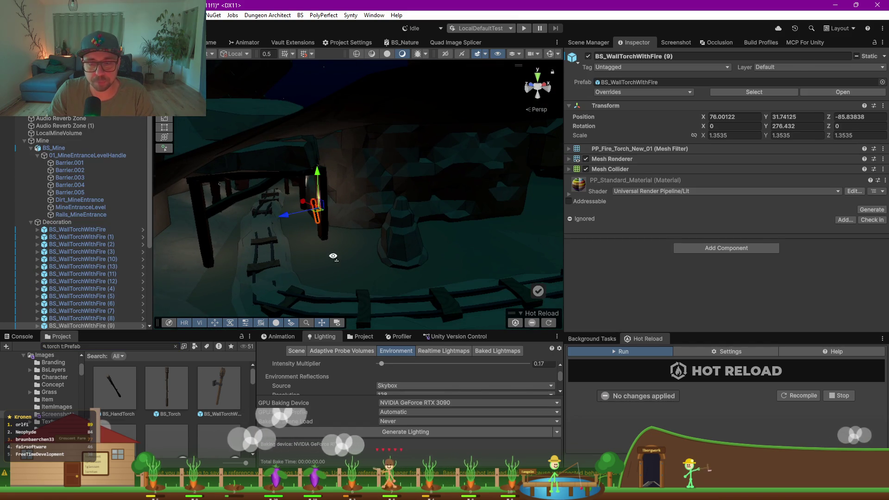
# Step: Drag the wall torch prefab into the cave, duplicate it, and place it on the right cave wall
pyautogui.moveTo(318, 195); pyautogui.dragTo(340, 253)
pyautogui.scroll(-1, 93, 272)
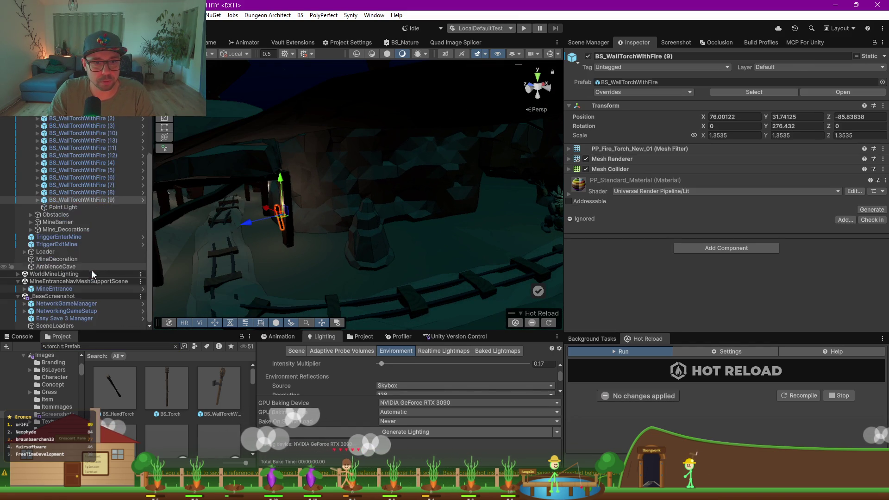
pyautogui.hotkey('ctrl', 'd')
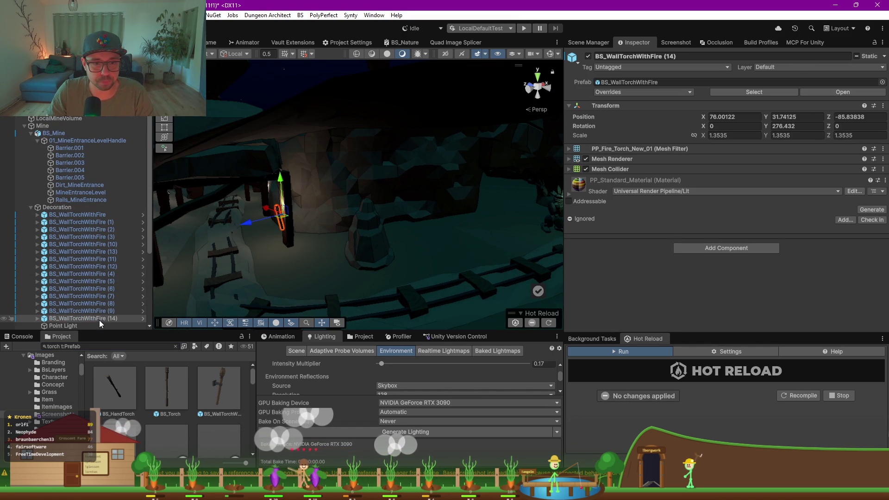
pyautogui.scroll(1, 87, 204)
pyautogui.moveTo(280, 213)
pyautogui.mouseDown()
pyautogui.moveTo(407, 231)
pyautogui.moveTo(434, 225)
pyautogui.moveTo(320, 181)
pyautogui.moveTo(327, 191)
pyautogui.mouseUp()
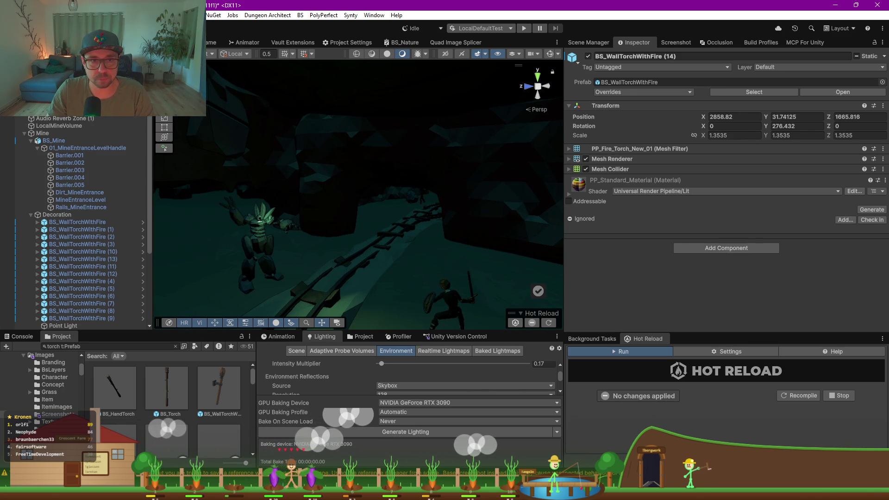
pyautogui.rightClick(250, 217)
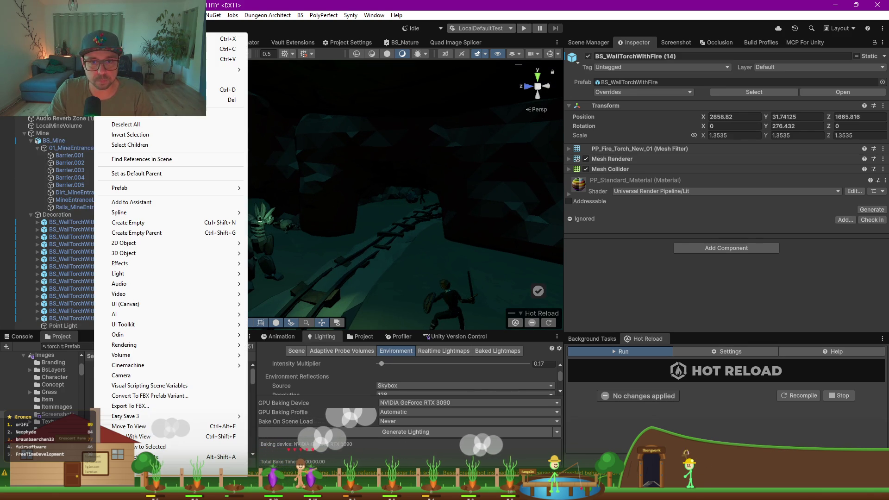
pyautogui.click(156, 426)
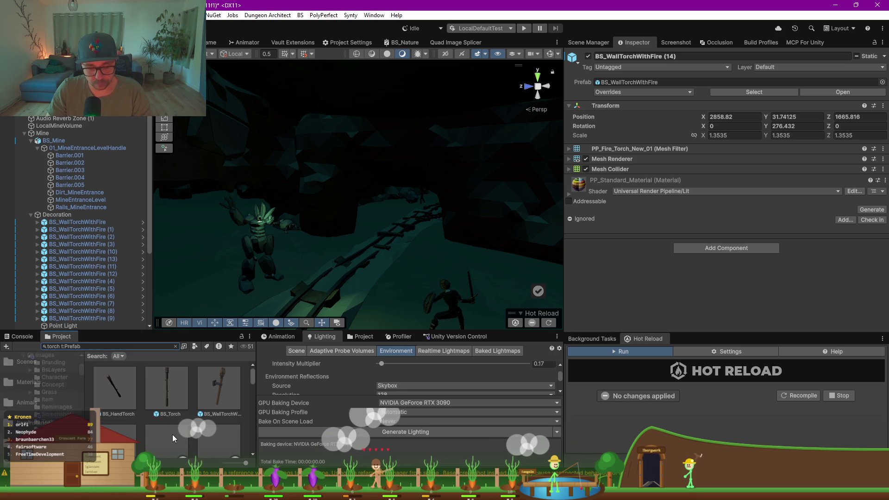
pyautogui.moveTo(353, 191)
pyautogui.mouseDown()
pyautogui.moveTo(328, 199)
pyautogui.moveTo(471, 231)
pyautogui.moveTo(433, 204)
pyautogui.mouseUp()
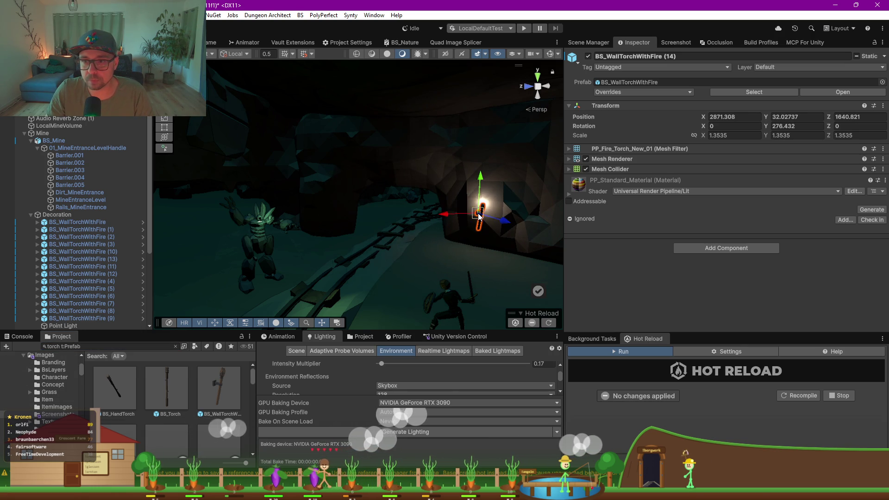
# Step: Frame the torch and tilt it slightly against the right wall
pyautogui.press('f')
pyautogui.press('e')
pyautogui.moveTo(371, 203)
pyautogui.mouseDown()
pyautogui.moveTo(289, 187)
pyautogui.moveTo(264, 212)
pyautogui.moveTo(341, 224)
pyautogui.moveTo(382, 217)
pyautogui.moveTo(371, 211)
pyautogui.mouseUp()
pyautogui.press('w')
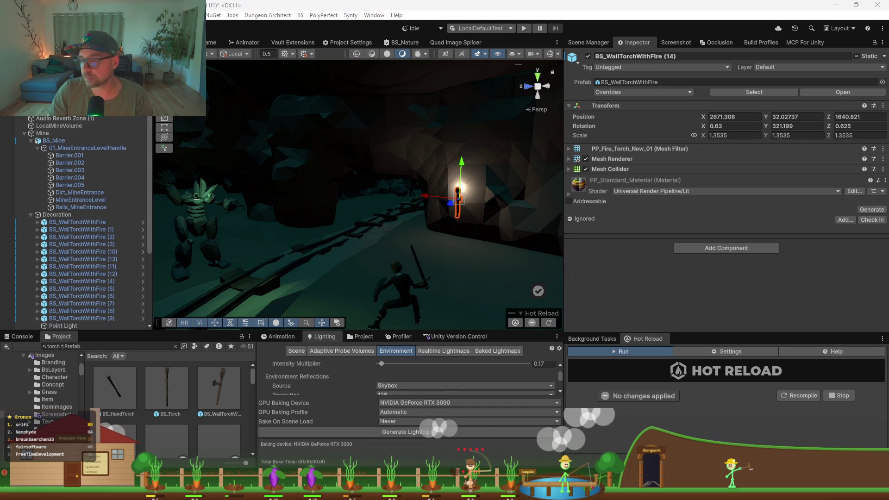
pyautogui.hotkey('ctrl', 'z')
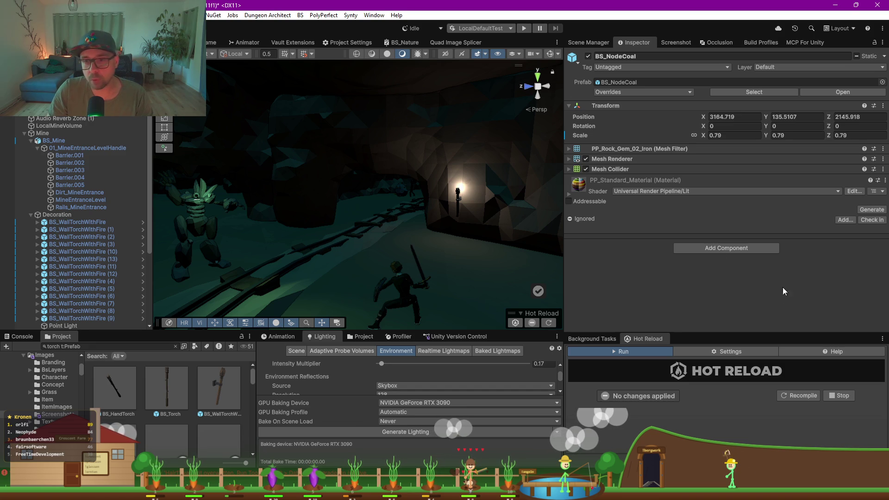
# Step: Move the second wall torch onto the left rock pillar and turn it around its vertical axis
pyautogui.click(457, 197)
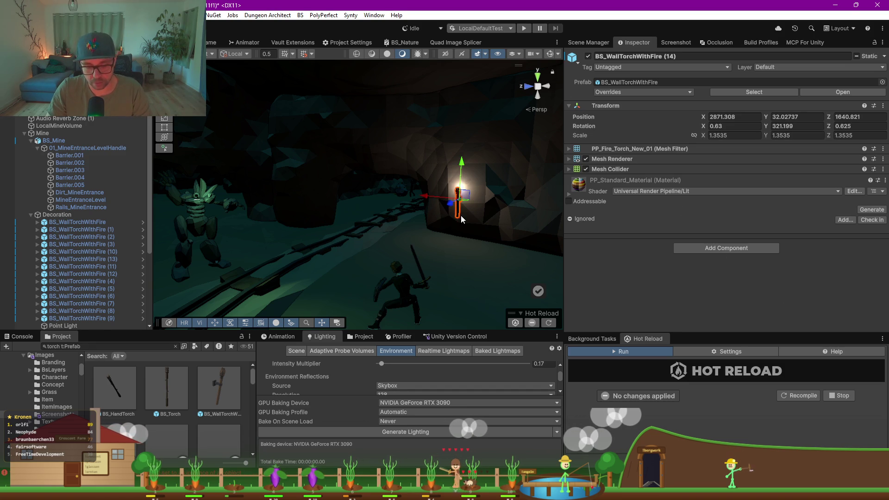
pyautogui.moveTo(465, 203)
pyautogui.mouseDown()
pyautogui.moveTo(301, 199)
pyautogui.moveTo(311, 198)
pyautogui.mouseUp()
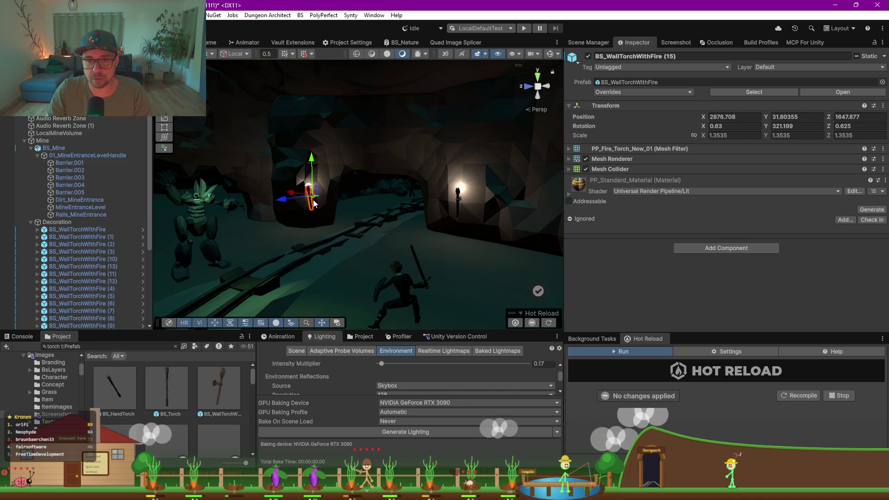
pyautogui.press('e')
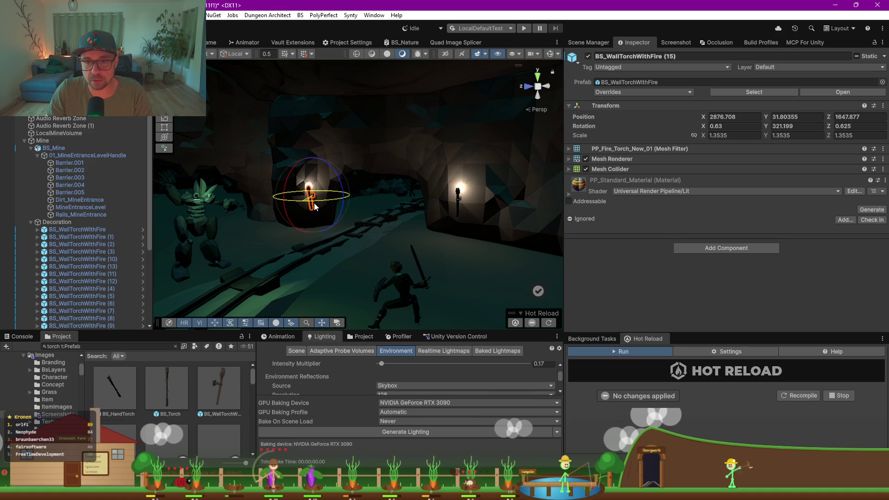
pyautogui.moveTo(374, 207); pyautogui.dragTo(448, 190)
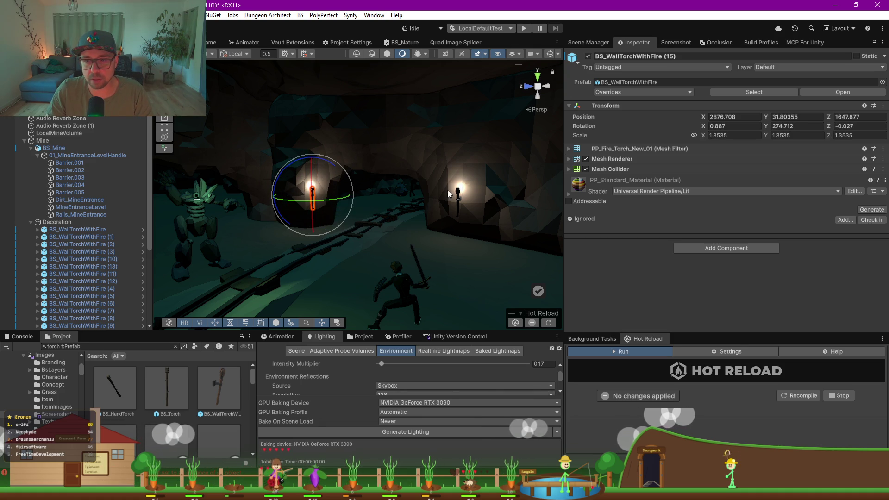
# Step: Raise the torch's point light above the torch
pyautogui.scroll(5, 454, 190)
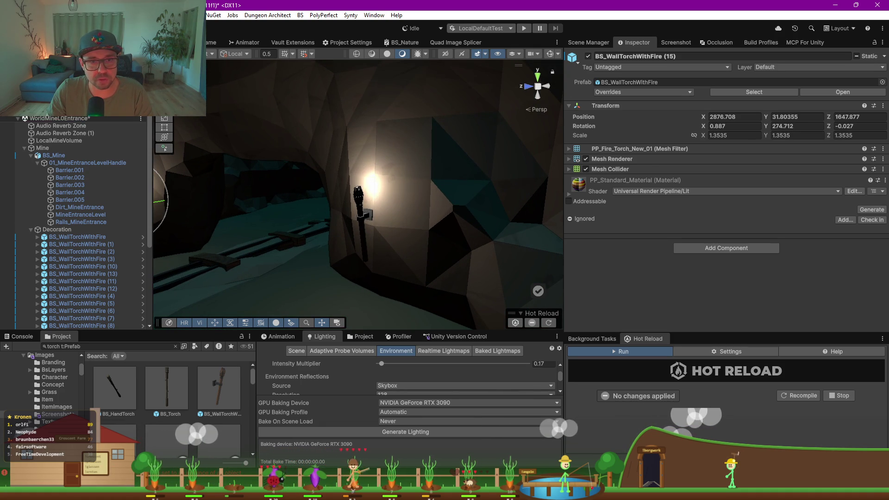
pyautogui.click(329, 232)
pyautogui.moveTo(259, 229)
pyautogui.mouseDown()
pyautogui.moveTo(373, 277)
pyautogui.moveTo(332, 241)
pyautogui.moveTo(352, 246)
pyautogui.moveTo(364, 237)
pyautogui.moveTo(360, 225)
pyautogui.moveTo(373, 226)
pyautogui.mouseUp()
pyautogui.press('w')
pyautogui.moveTo(337, 186); pyautogui.dragTo(338, 160)
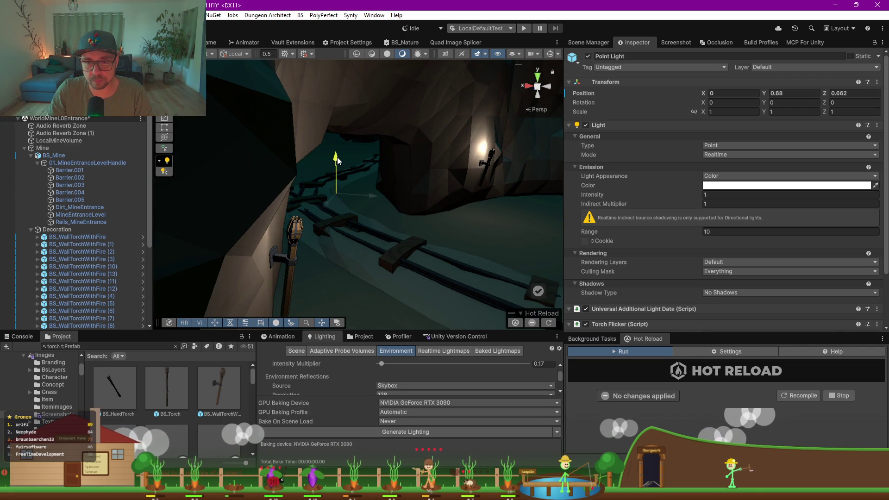
# Step: Nudge the point light slightly forward and make its colour a warm yellow
pyautogui.moveTo(360, 194); pyautogui.dragTo(385, 196)
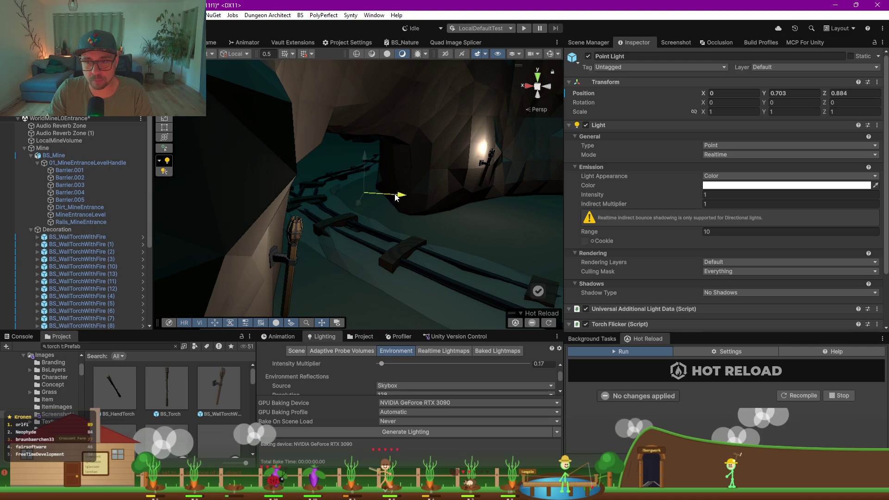
pyautogui.click(726, 186)
pyautogui.moveTo(805, 224)
pyautogui.mouseDown()
pyautogui.moveTo(810, 216)
pyautogui.moveTo(782, 232)
pyautogui.mouseUp()
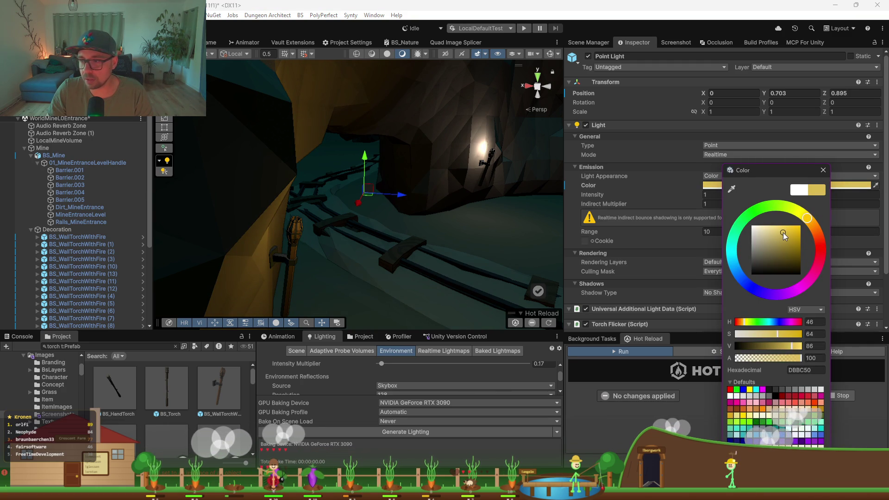
pyautogui.click(661, 196)
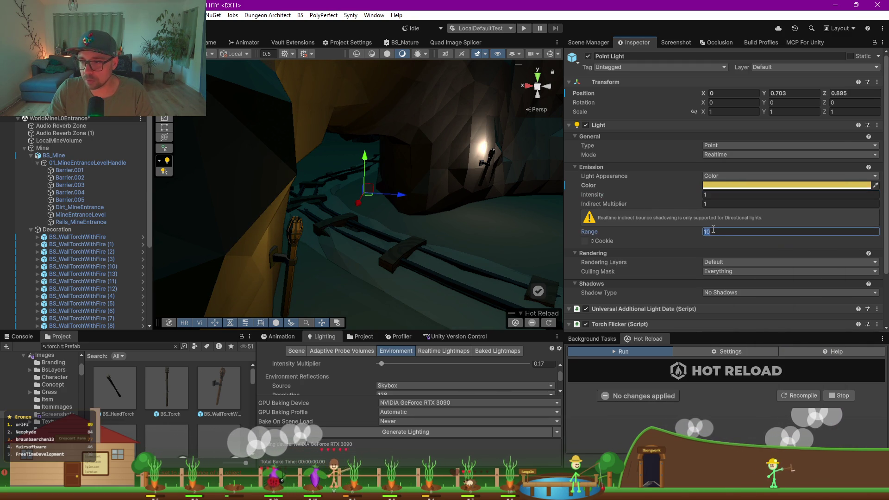
# Step: Replace the right-wall torch's white point light with the yellow light, then preview the game camera
pyautogui.moveTo(250, 222); pyautogui.dragTo(234, 216)
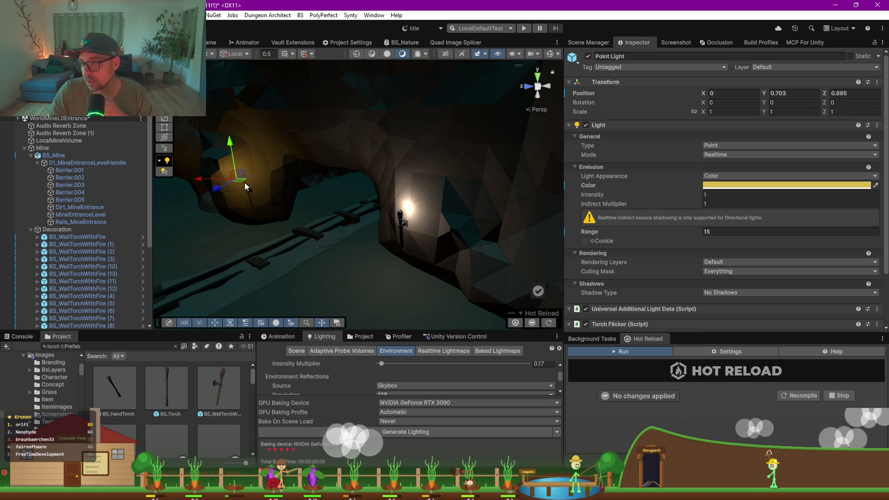
pyautogui.click(402, 219)
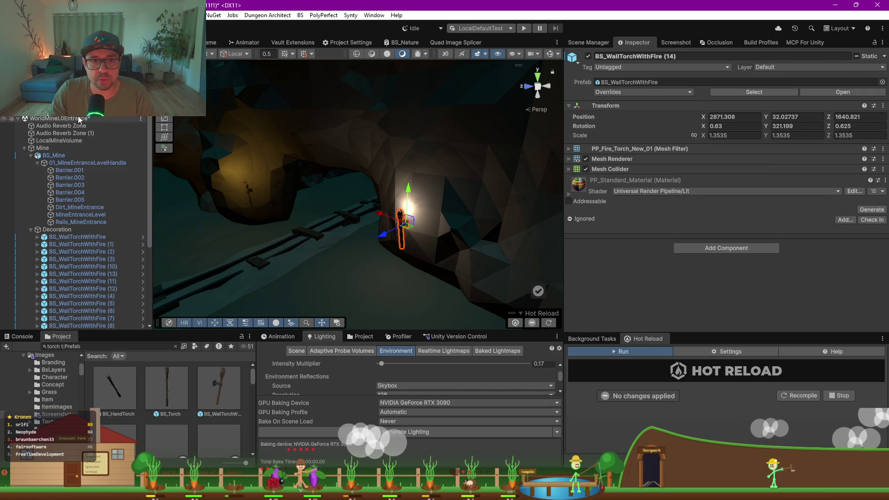
pyautogui.click(401, 219)
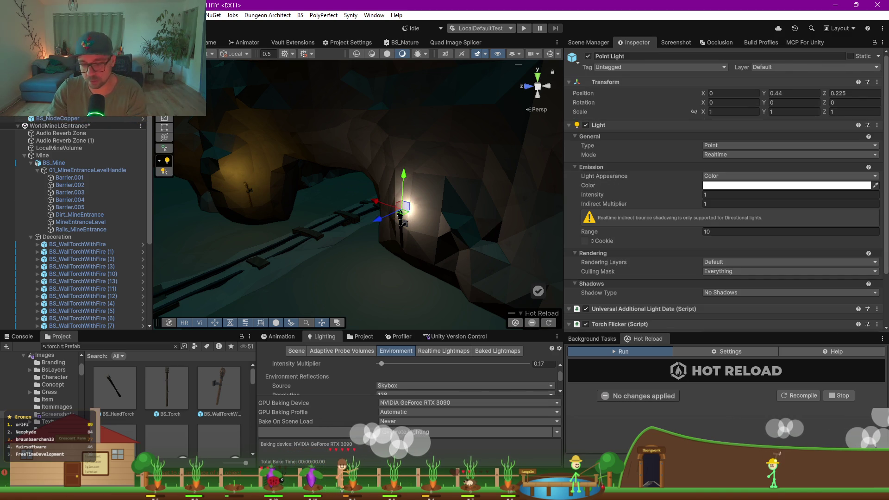
pyautogui.press('Delete')
pyautogui.hotkey('ctrl', 'z')
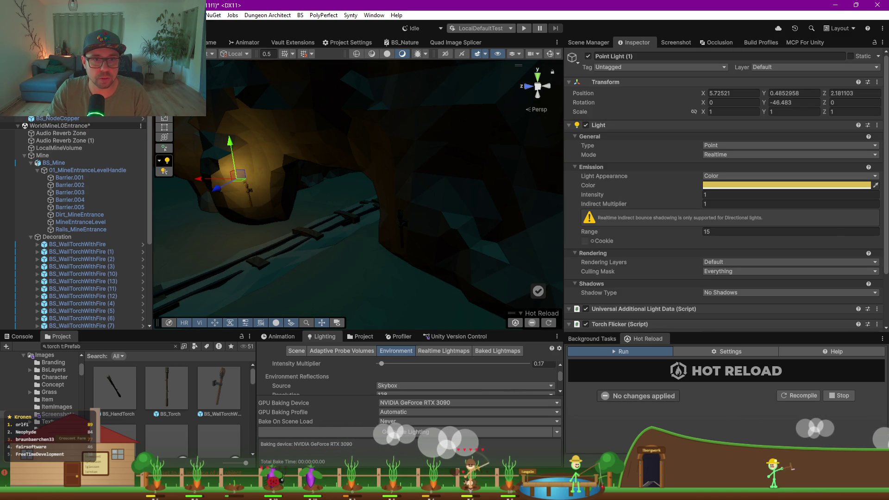
pyautogui.moveTo(238, 184)
pyautogui.mouseDown()
pyautogui.moveTo(366, 237)
pyautogui.moveTo(396, 219)
pyautogui.mouseUp()
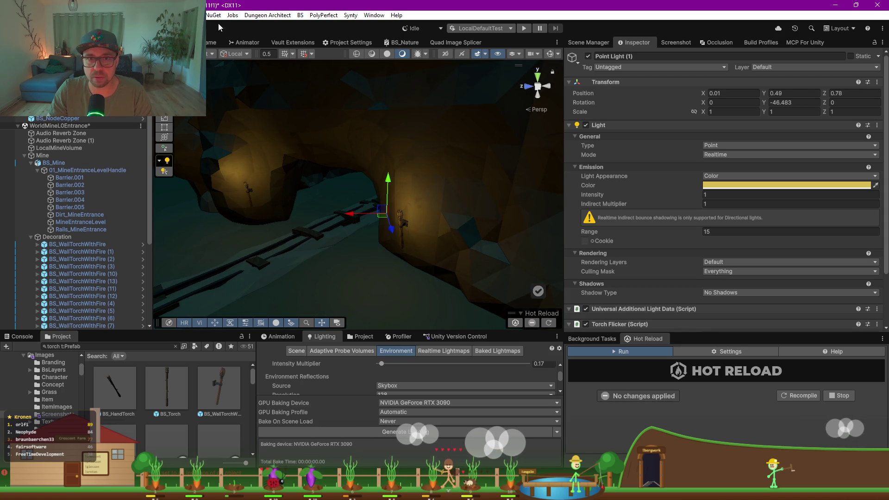
pyautogui.click(207, 42)
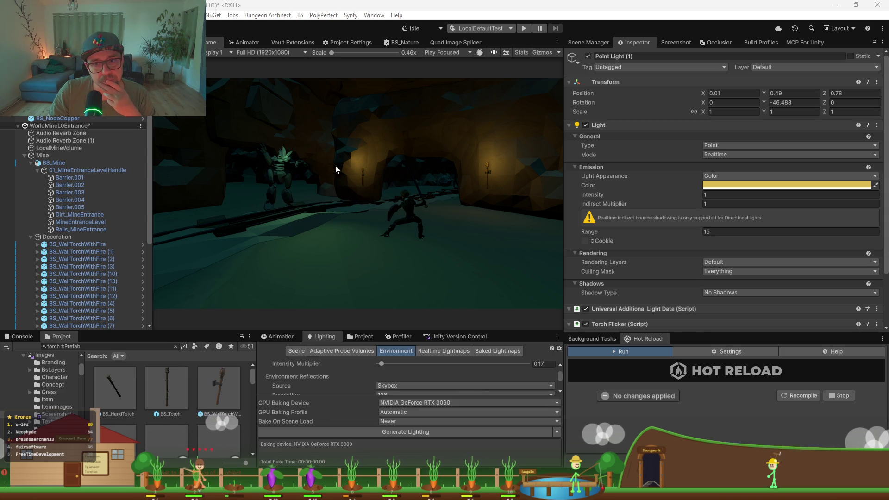
pyautogui.click(383, 218)
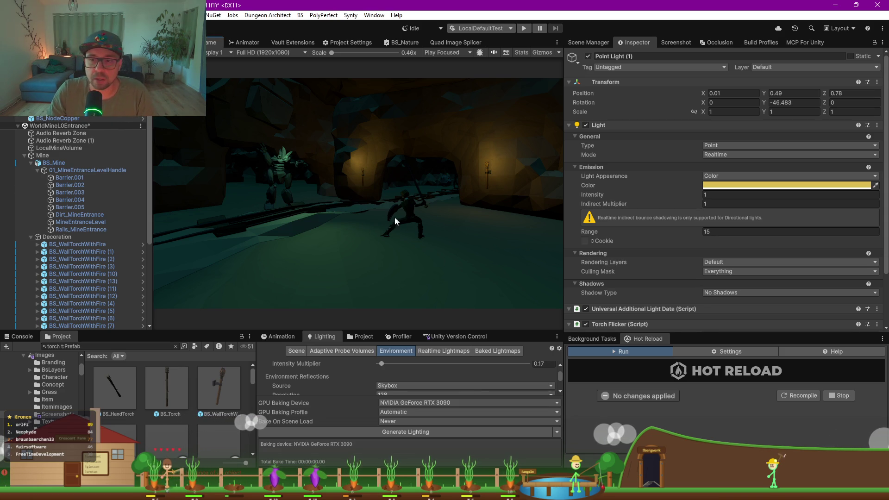
pyautogui.hotkey('ctrl', '1')
pyautogui.moveTo(417, 213)
pyautogui.mouseDown()
pyautogui.moveTo(426, 219)
pyautogui.moveTo(200, 204)
pyautogui.moveTo(390, 185)
pyautogui.moveTo(514, 215)
pyautogui.moveTo(352, 203)
pyautogui.moveTo(407, 199)
pyautogui.moveTo(398, 195)
pyautogui.mouseUp()
pyautogui.scroll(-2, 61, 259)
pyautogui.moveTo(349, 242)
pyautogui.mouseDown()
pyautogui.moveTo(324, 252)
pyautogui.moveTo(202, 195)
pyautogui.moveTo(204, 206)
pyautogui.mouseUp()
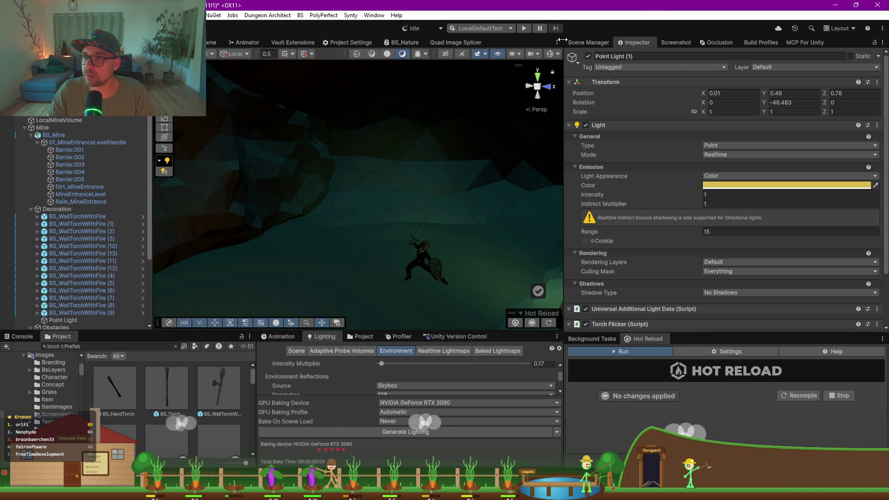
# Step: Browse the project scenes, select SceneLoader, and open the Auto Load Scene list's options menu
pyautogui.click(575, 45)
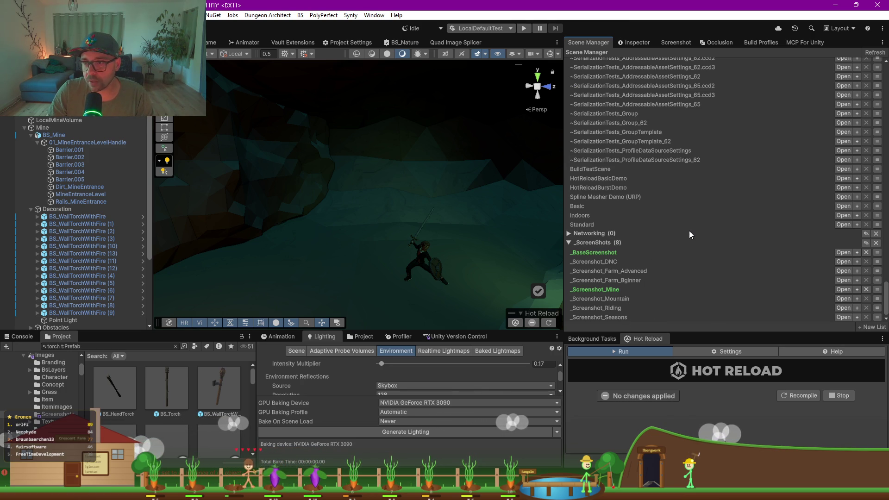
pyautogui.scroll(10, 688, 231)
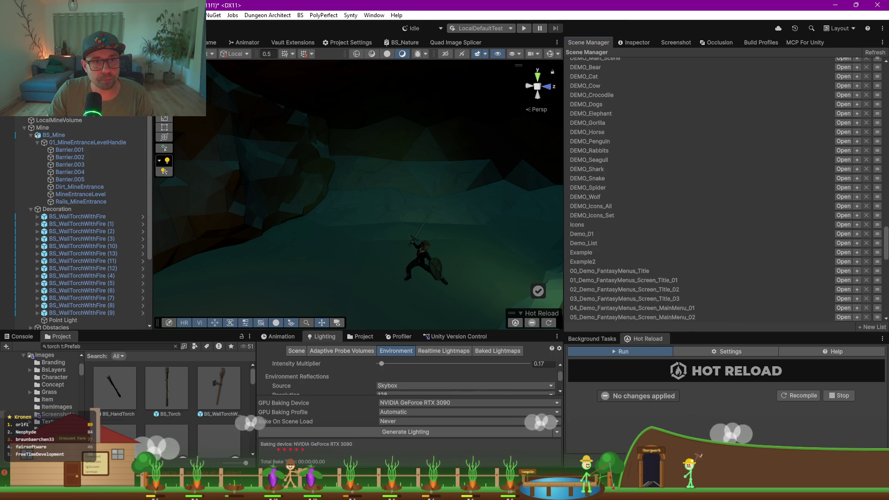
pyautogui.scroll(3, 74, 222)
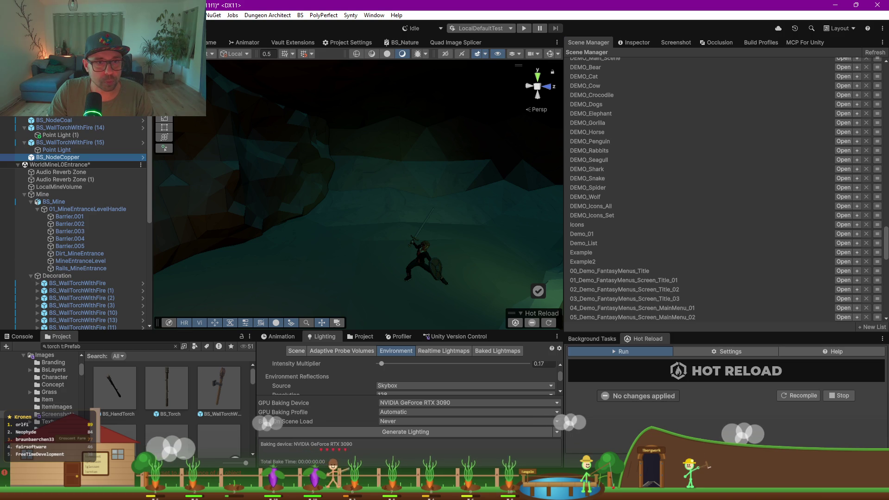
pyautogui.click(635, 42)
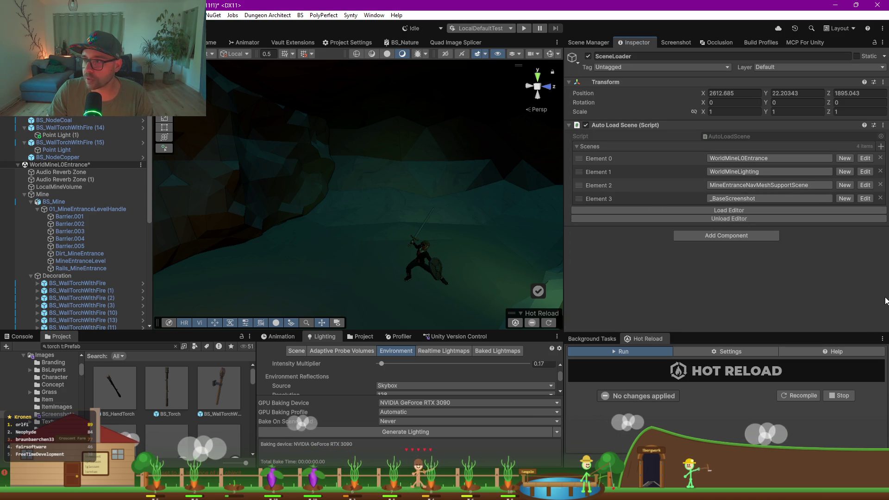
pyautogui.rightClick(731, 147)
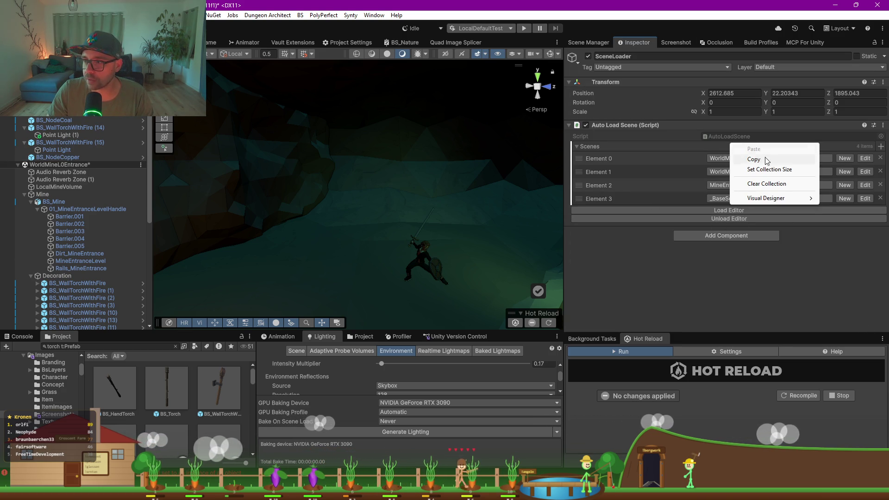